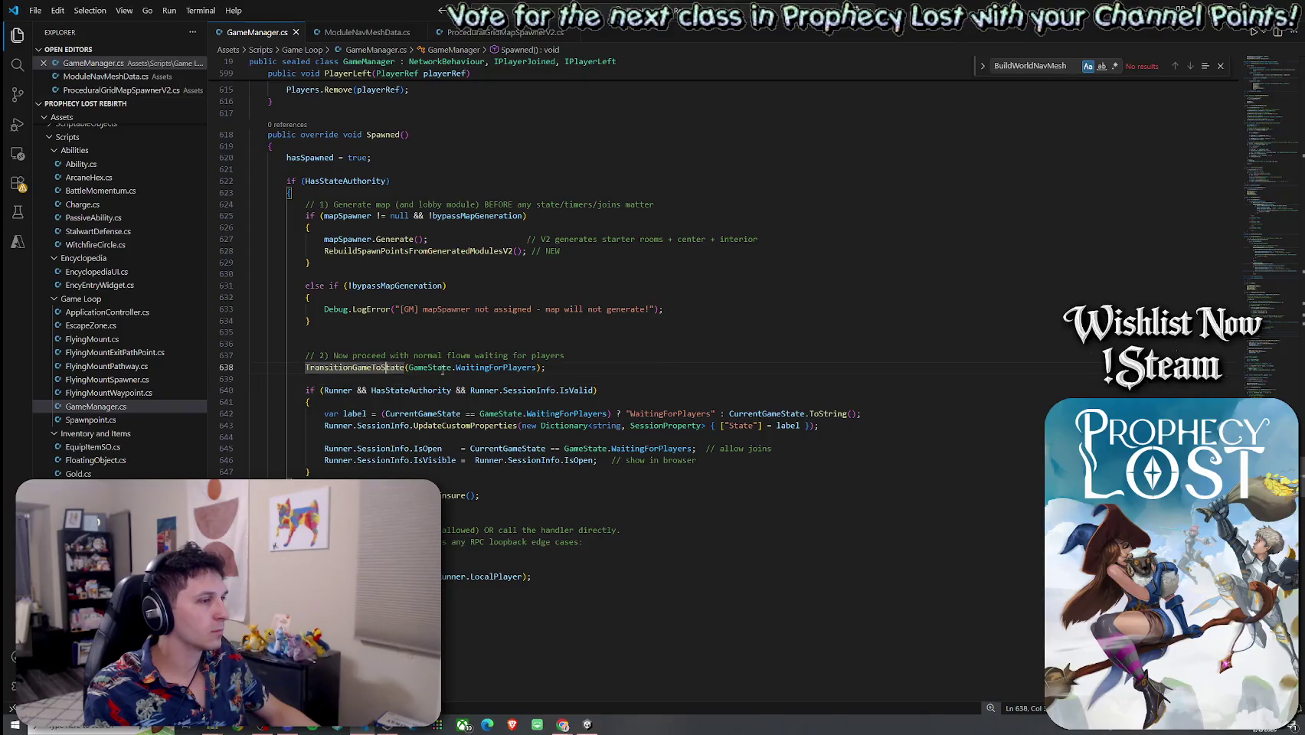
Switch to Unity and show the Game view with the Prophecy Lost title screen
scroll(783, 363, up, 15)
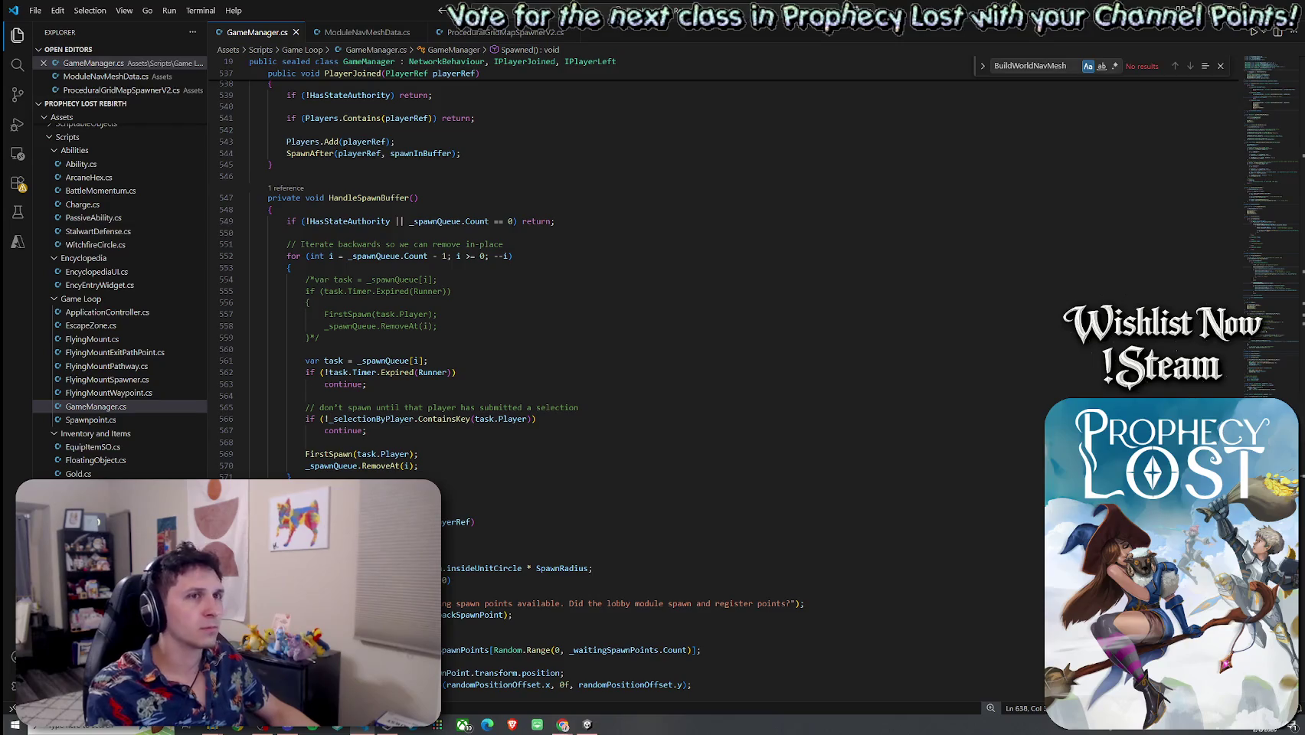
key(alt+Tab)
click(12, 16)
click(31, 66)
click(213, 43)
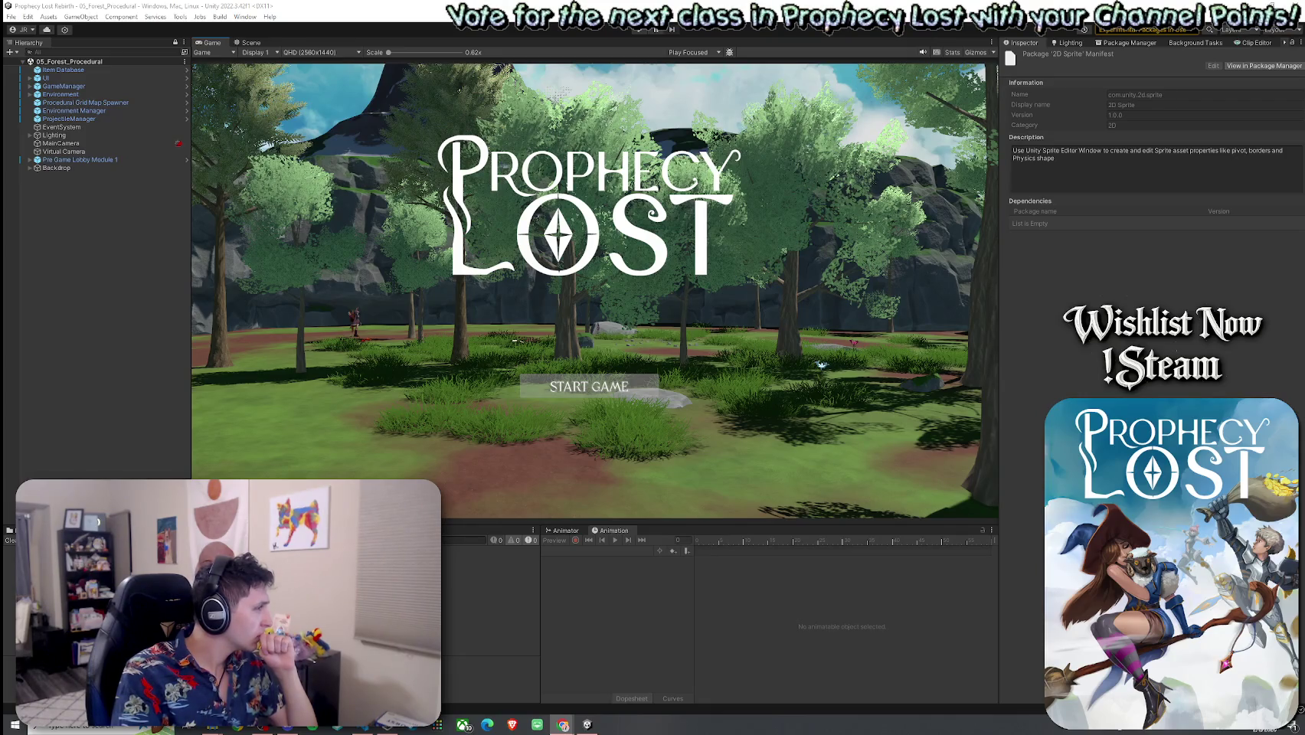
Search GameManager.cs for Queue, BuildWorldNavMesh and SpawnMob from the HandleSpawnBuffer method
click(366, 726)
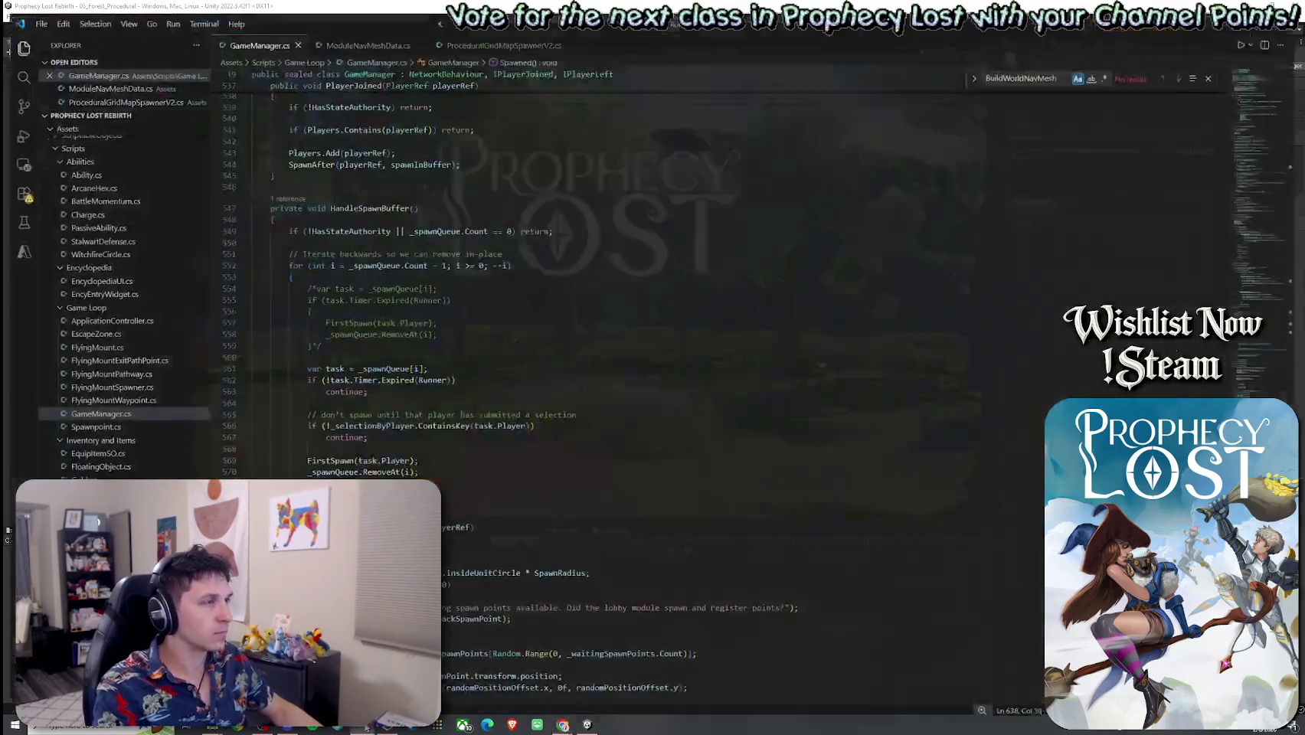
click(452, 201)
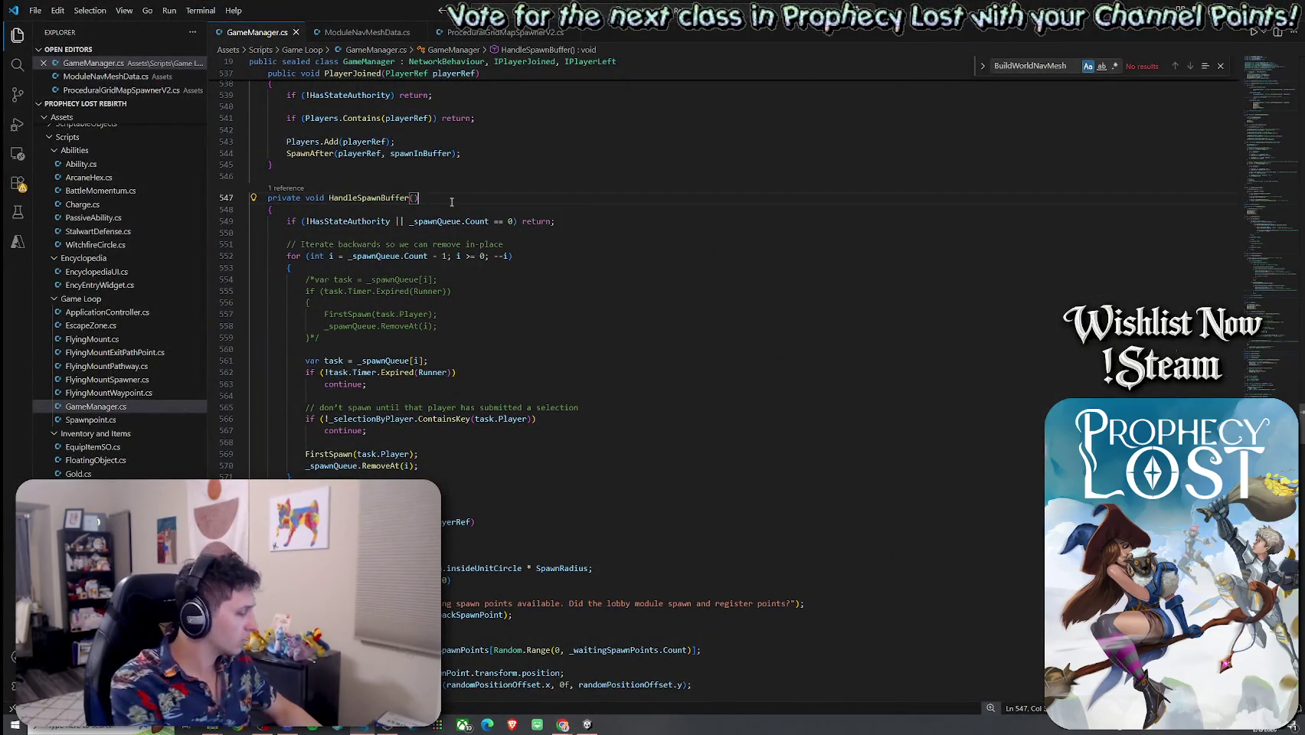
key(ctrl+f)
text(Queue)
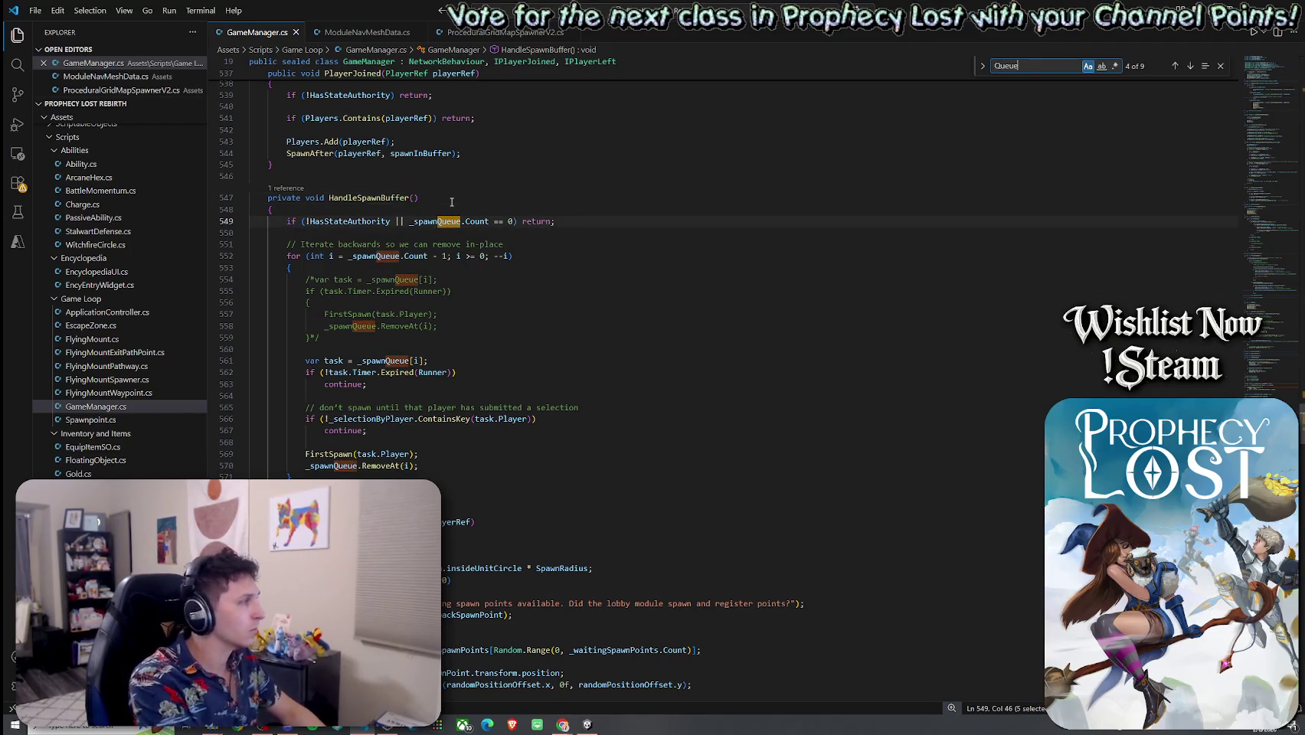
text(Build)
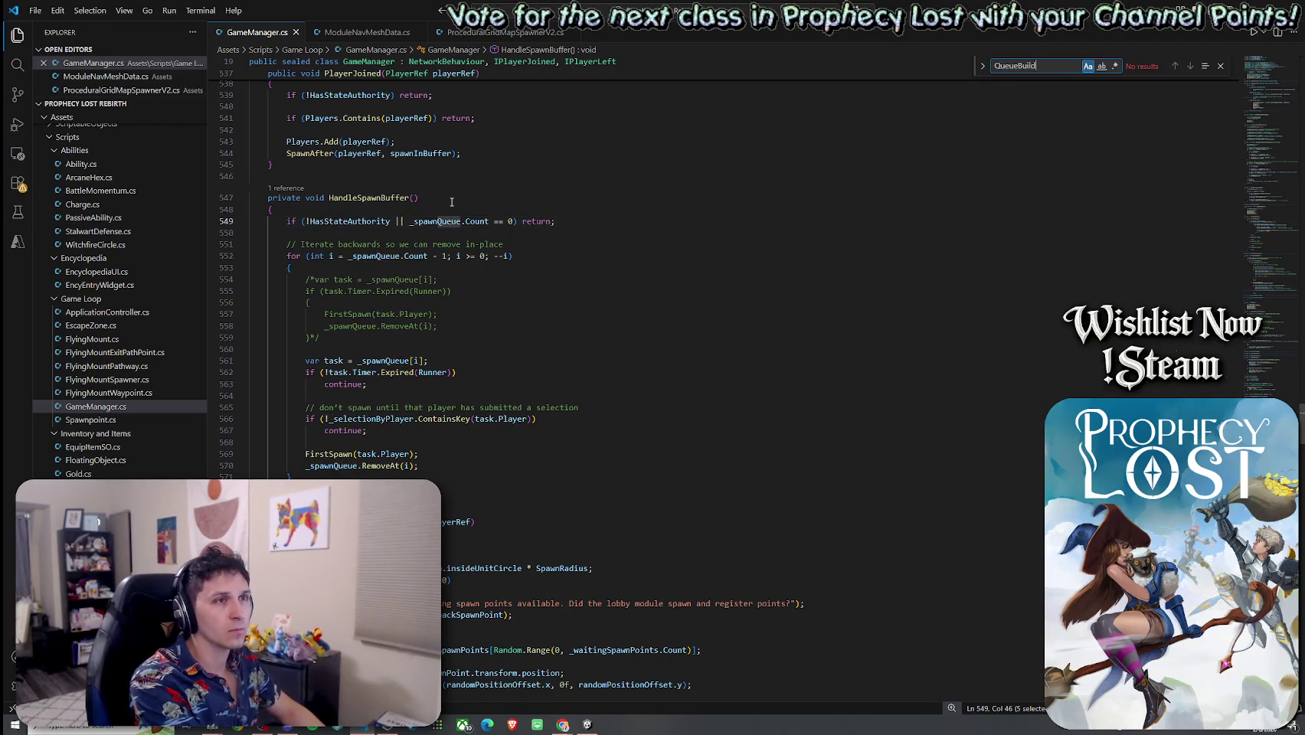
key(BackSpace)
key(BackSpace)
key(BackSpace)
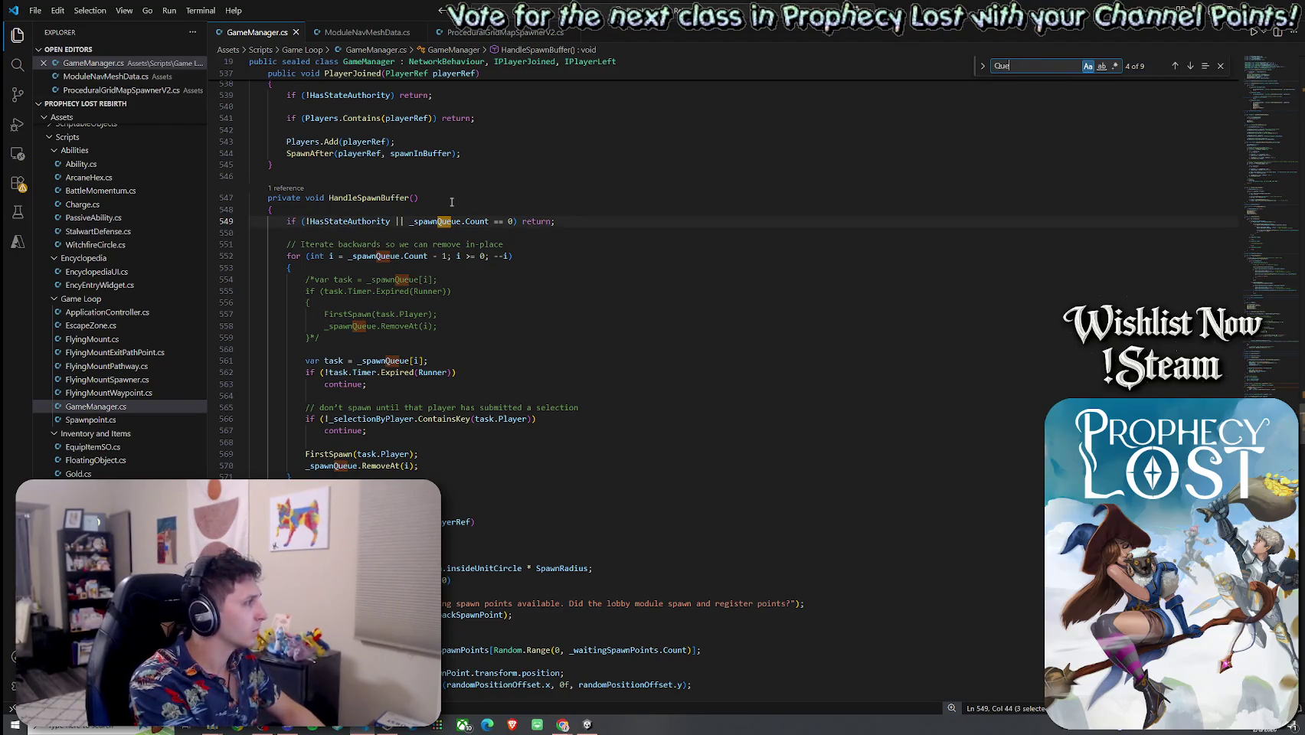
key(BackSpace)
key(BackSpace)
key(BackSpace)
text(Bu)
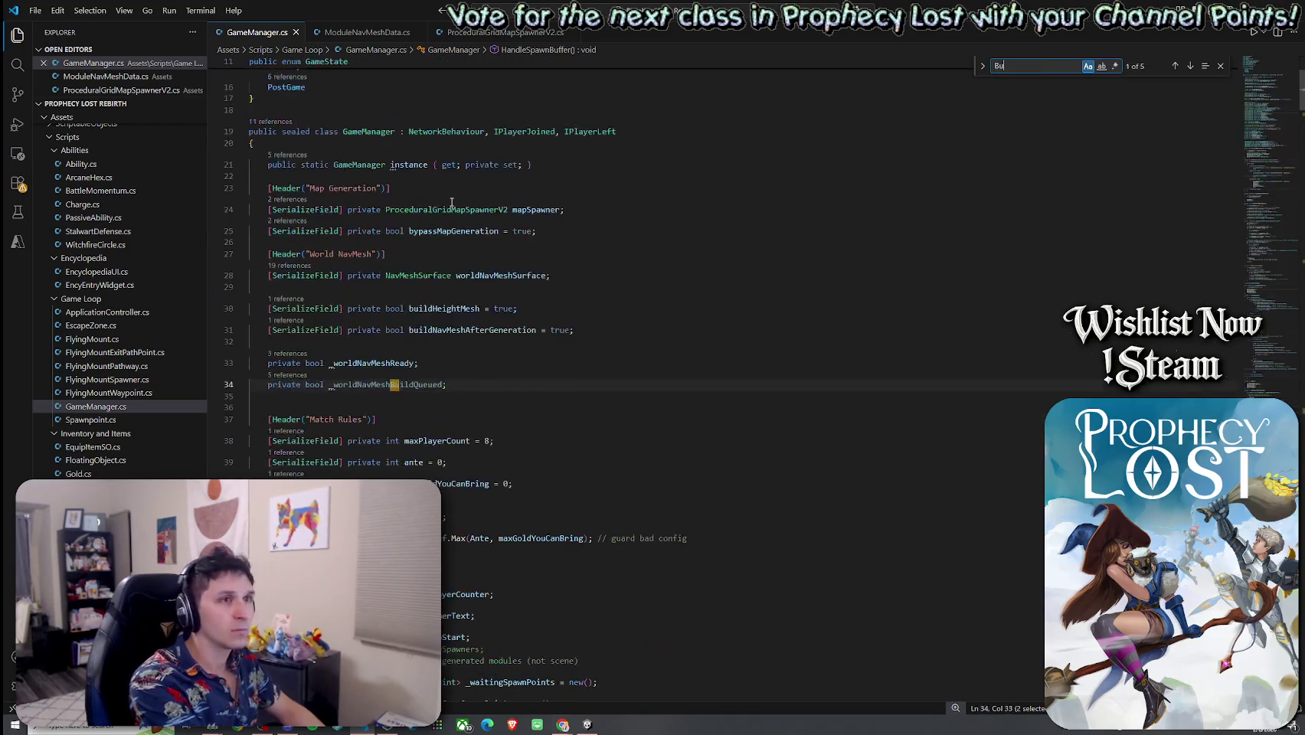
text(ildWorl)
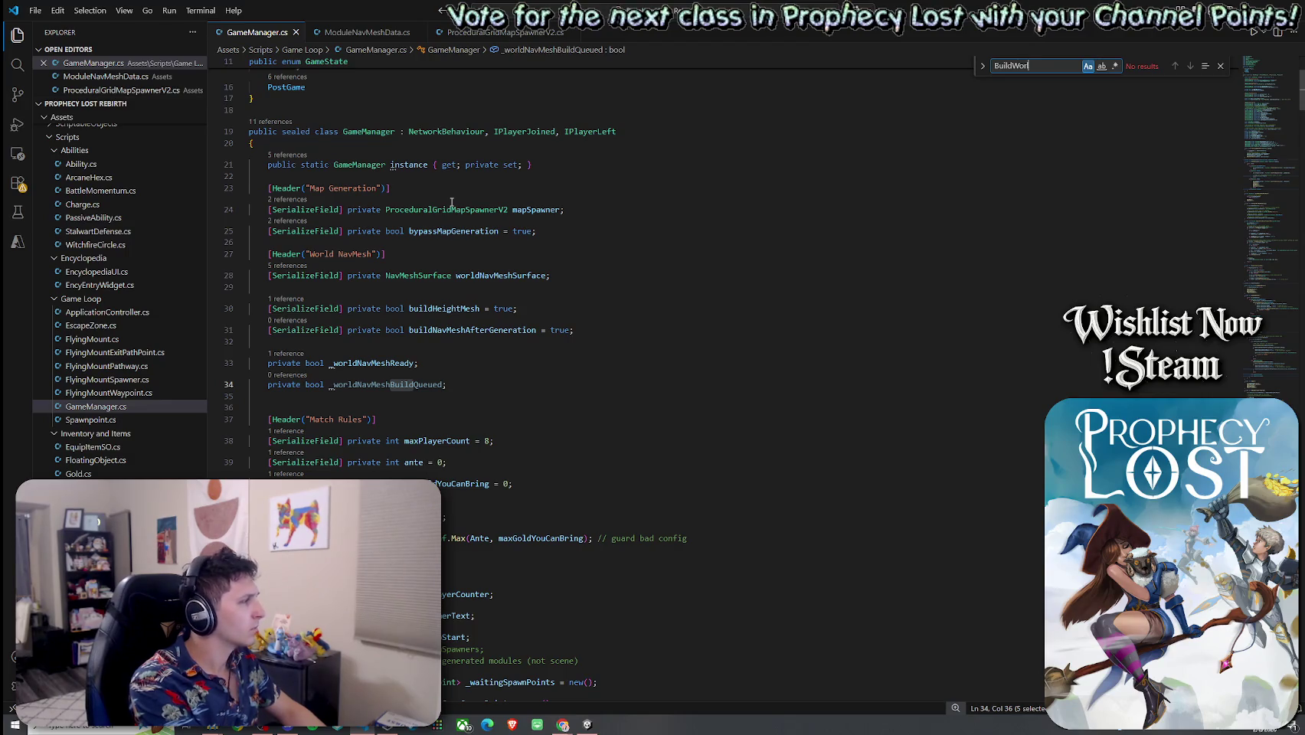
key(BackSpace)
key(BackSpace)
key(BackSpace)
text(SpawnMobs)
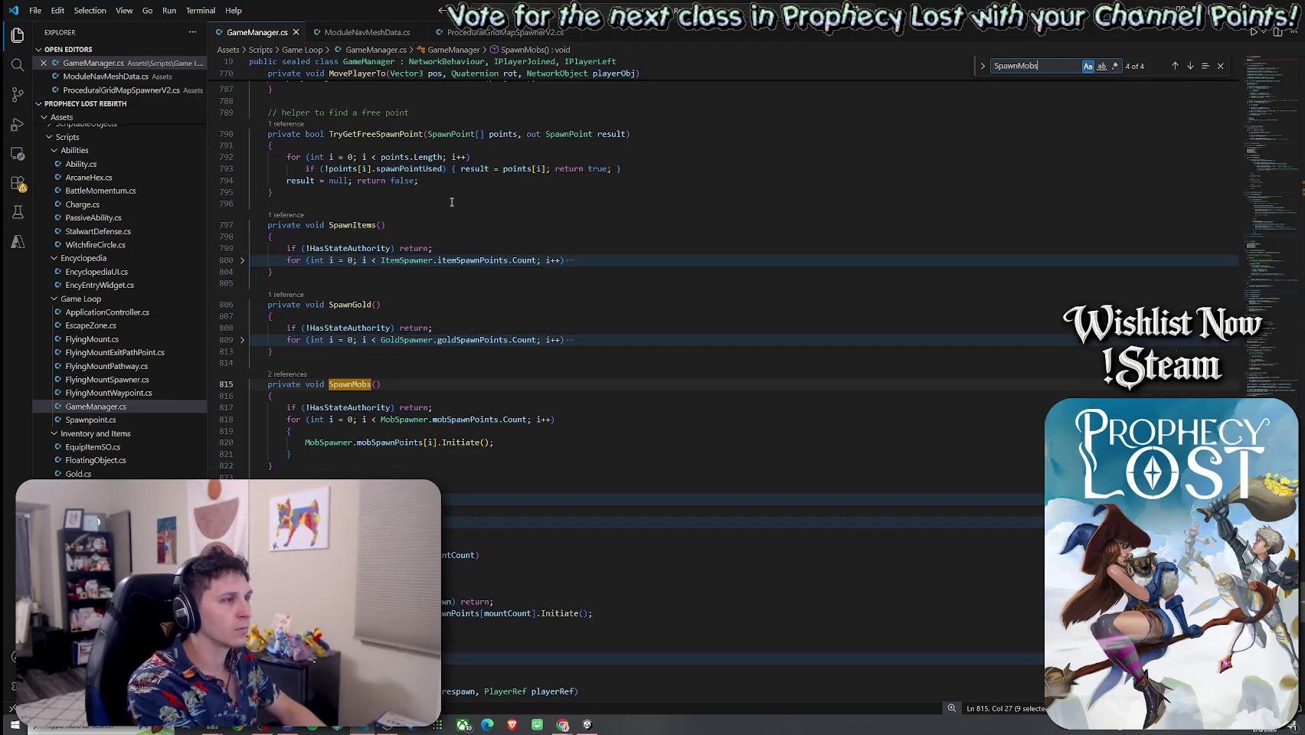
text(AfterNa)
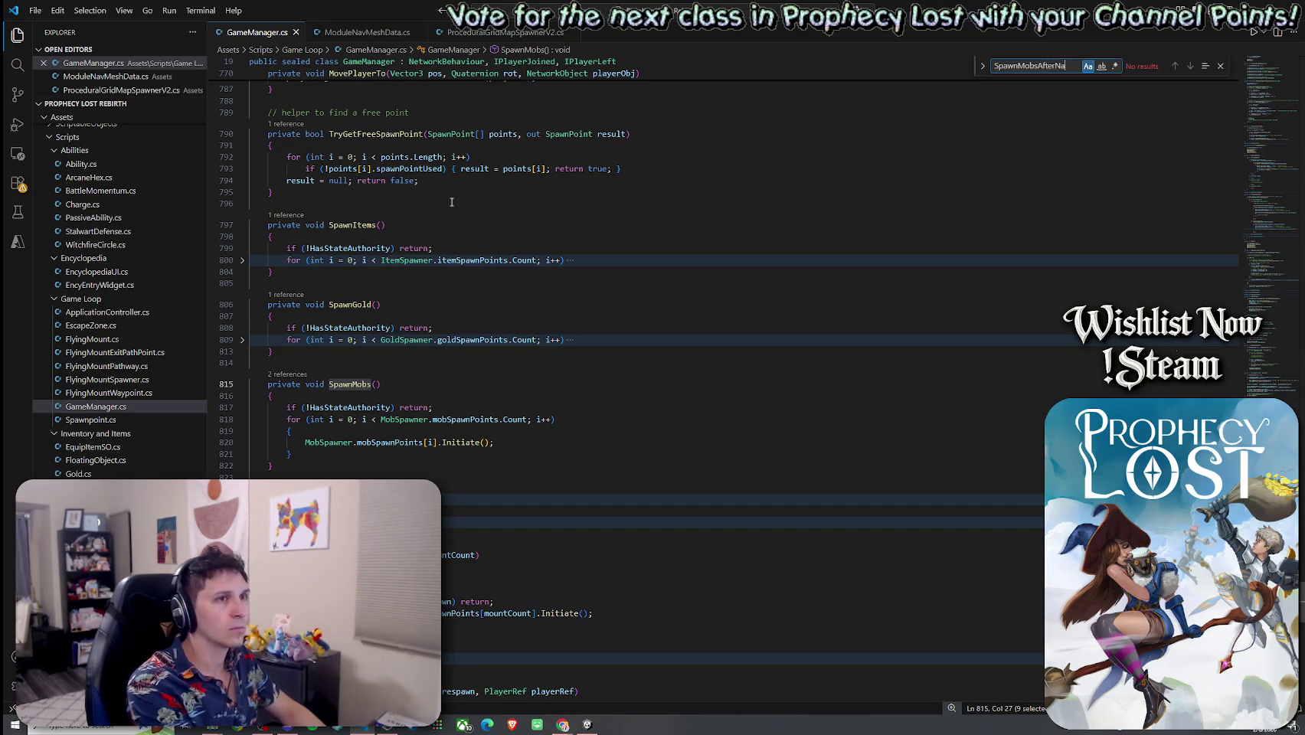
key(BackSpace)
key(BackSpace)
key(BackSpace)
key(BackSpace)
key(BackSpace)
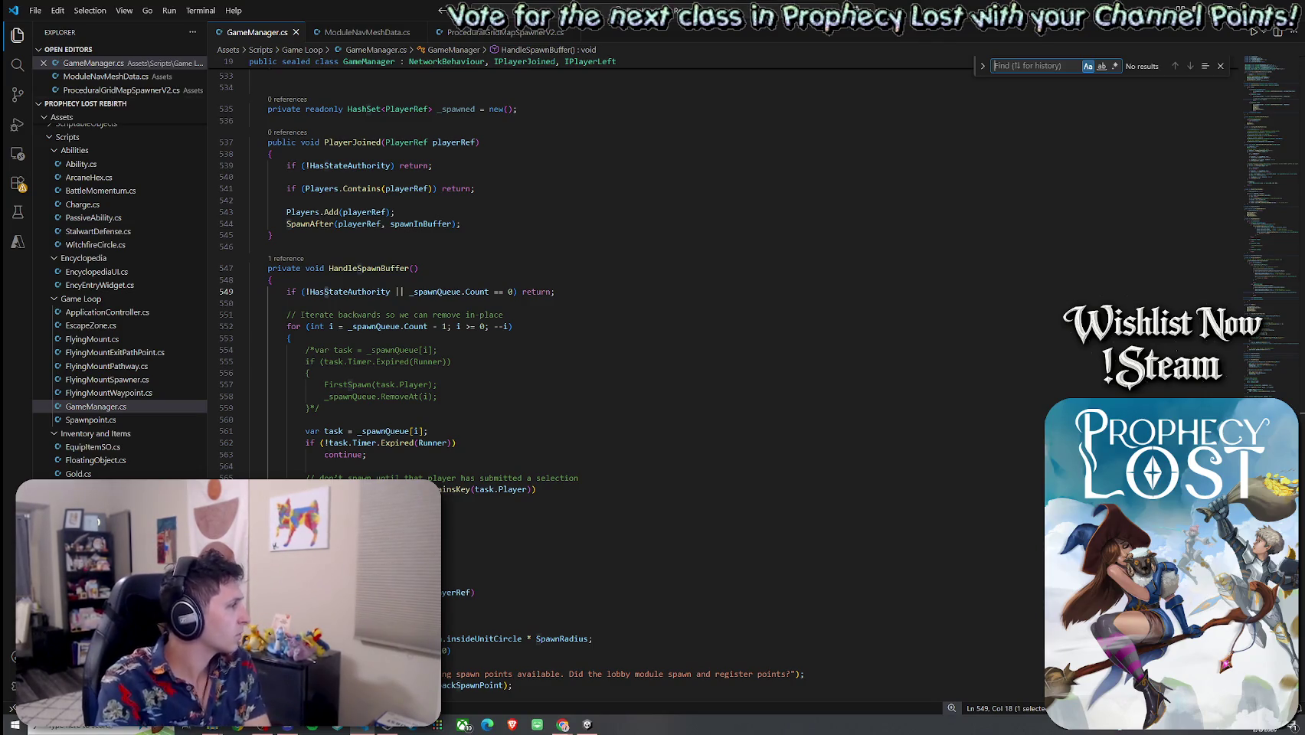
key(alt+Tab)
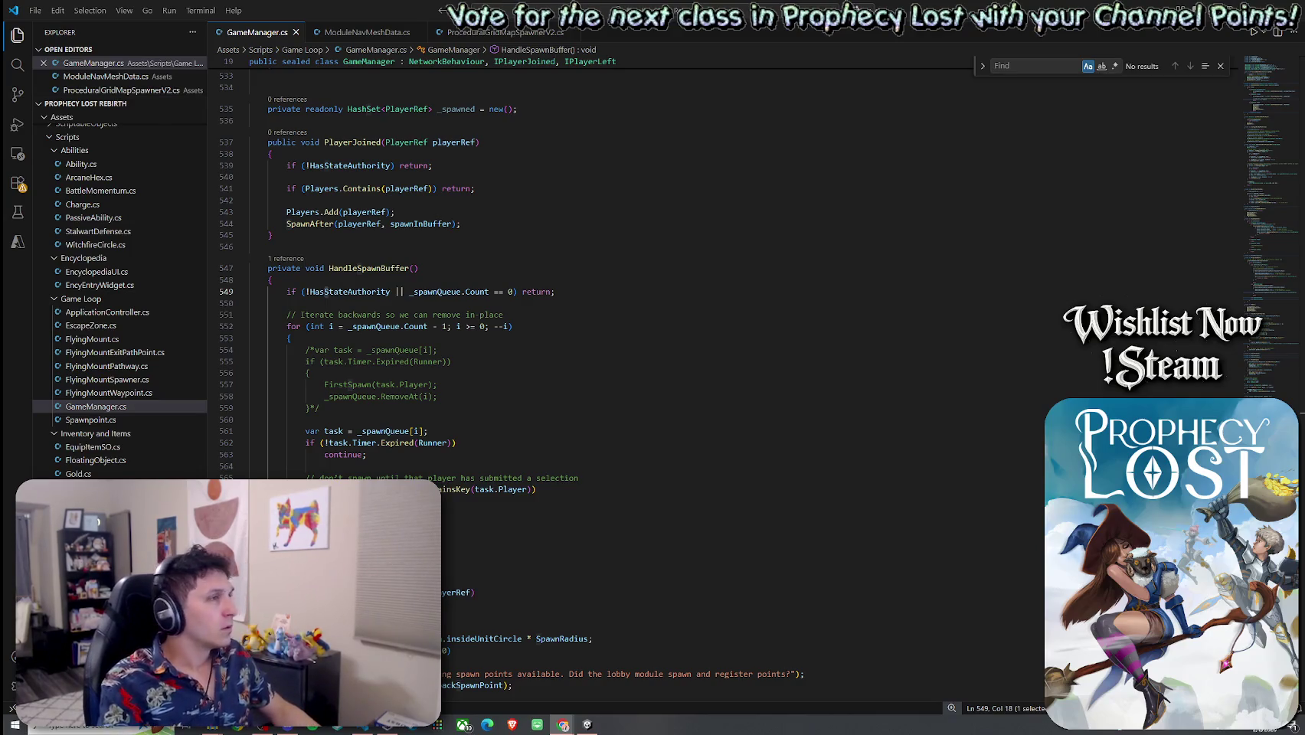
Switch to the ProceduralGridMapSpawnerV2.cs file
click(500, 33)
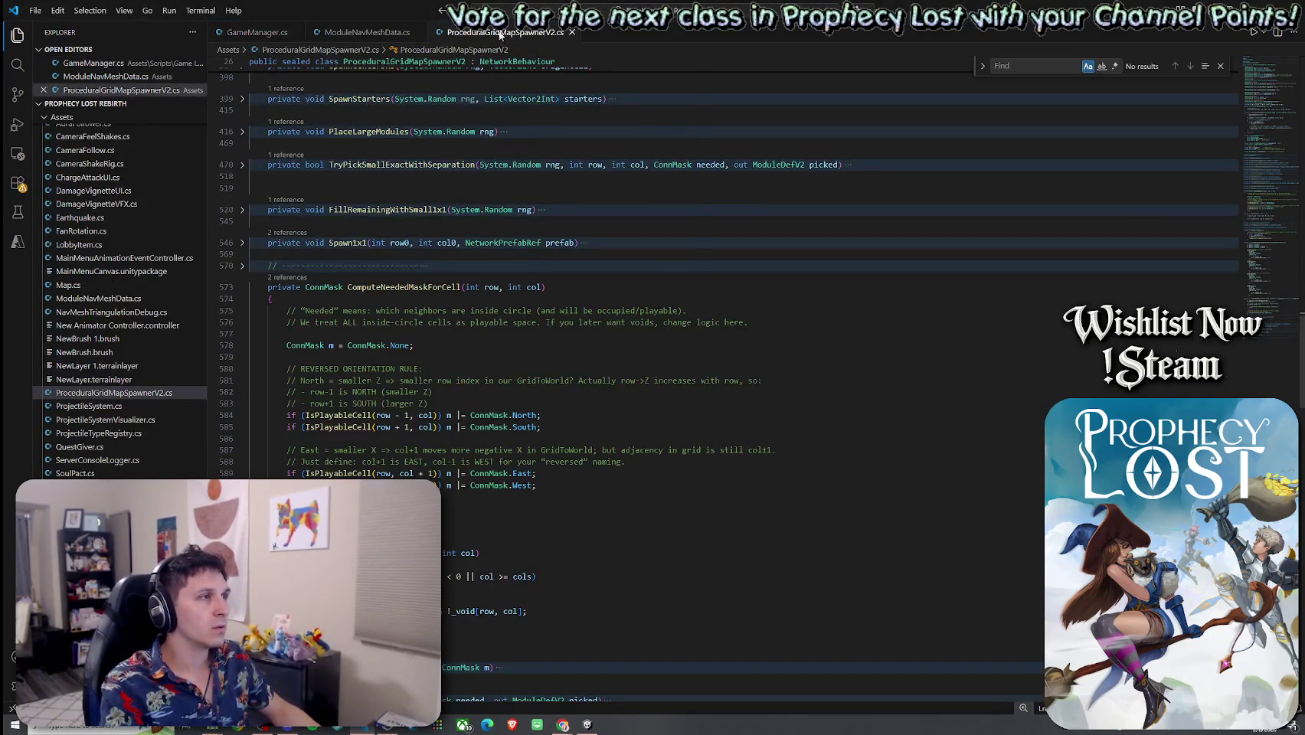
right_click(504, 34)
click(536, 231)
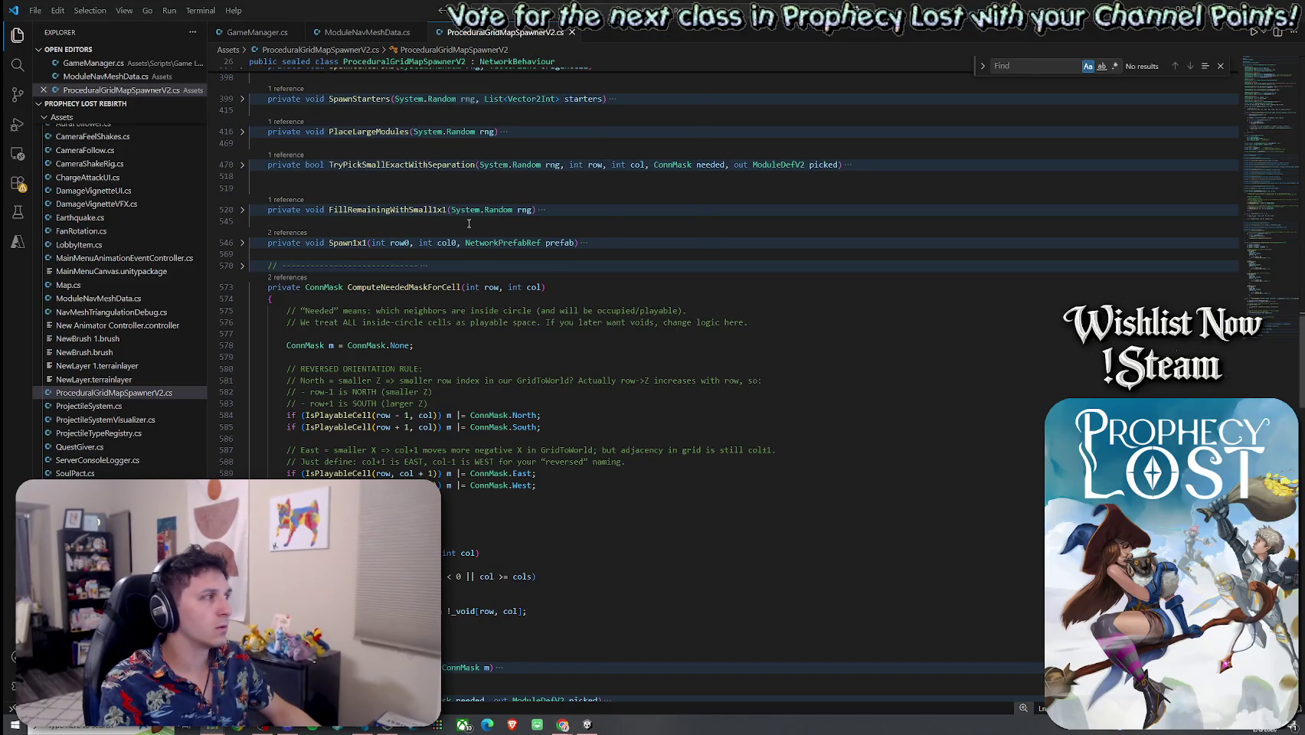
Look up the keyboard shortcut assigned to Fold All from the Command Palette
key(ctrl+shift+p)
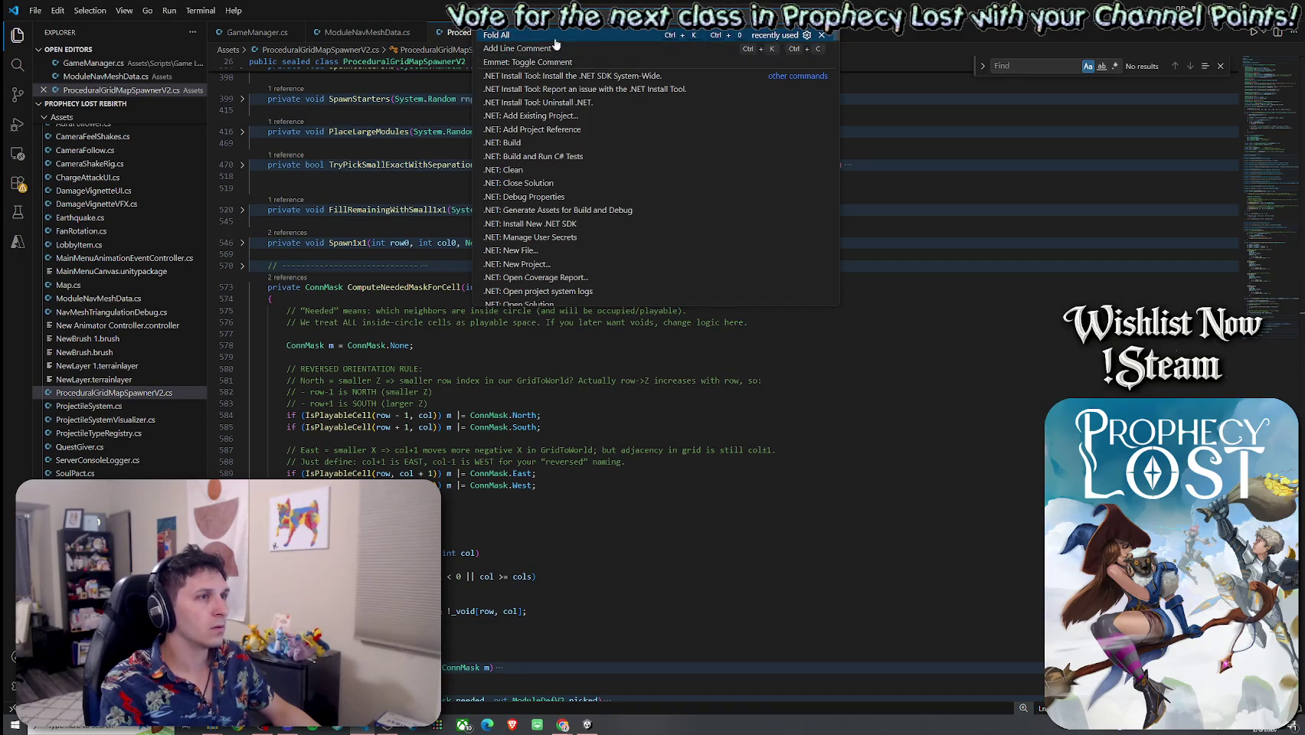
click(806, 35)
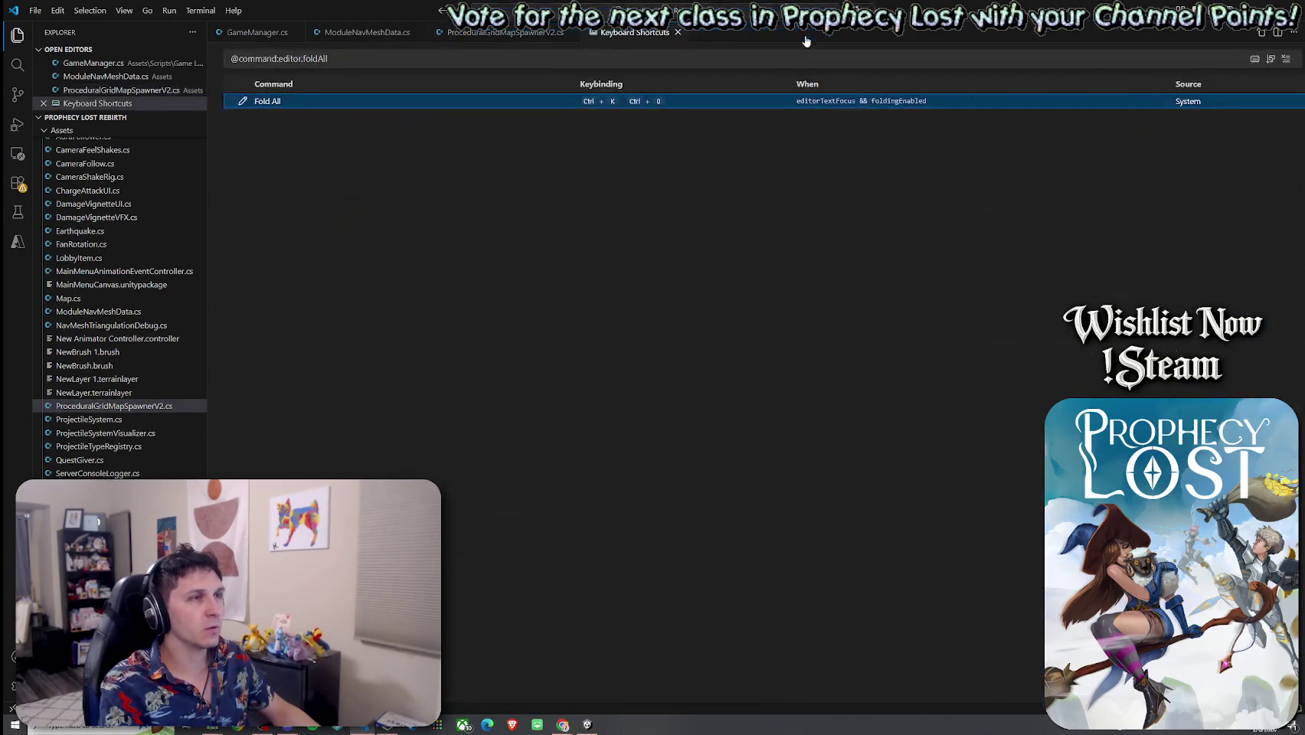
click(679, 32)
click(628, 11)
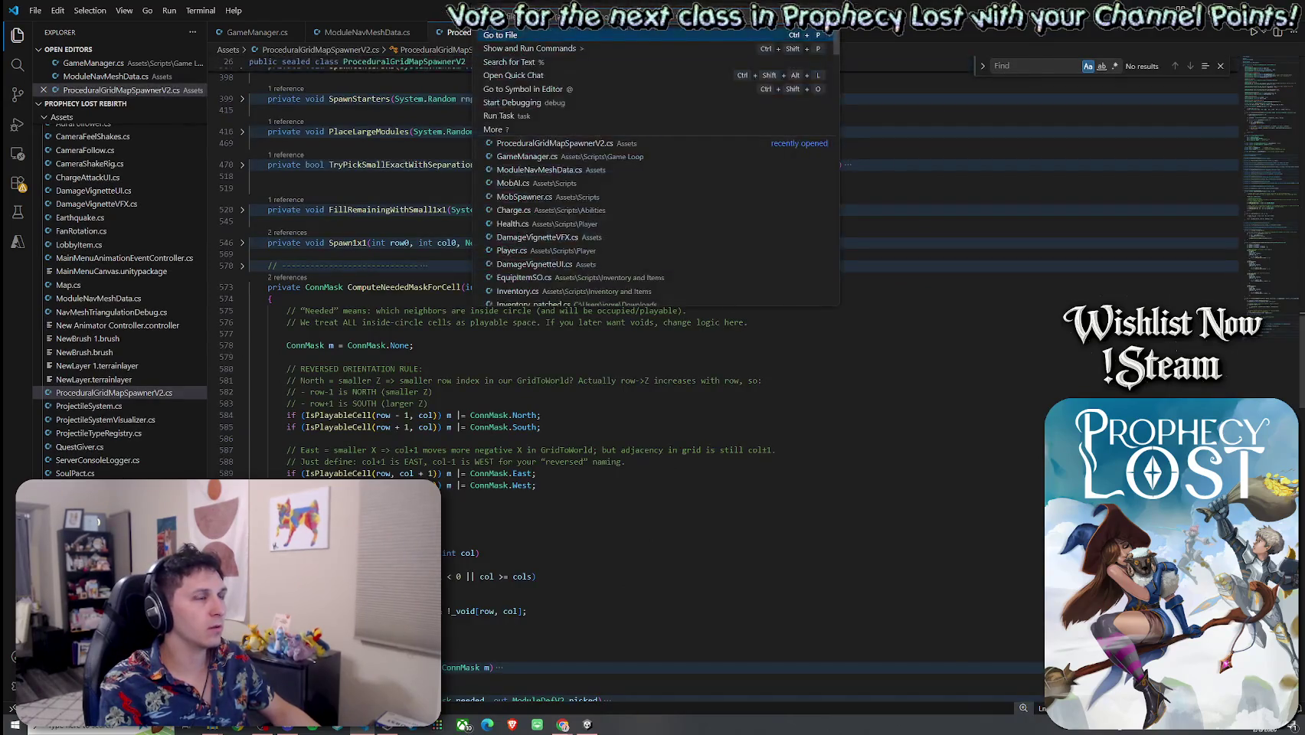
click(623, 49)
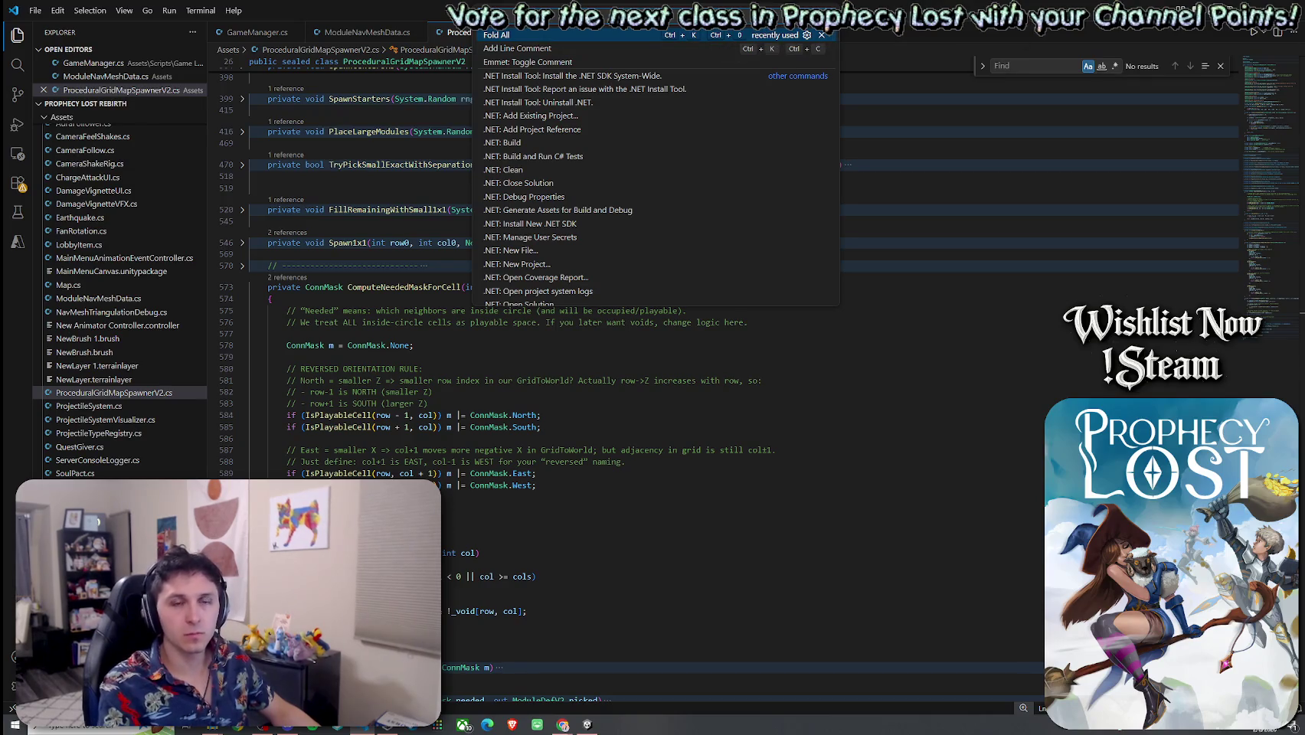
key(Escape)
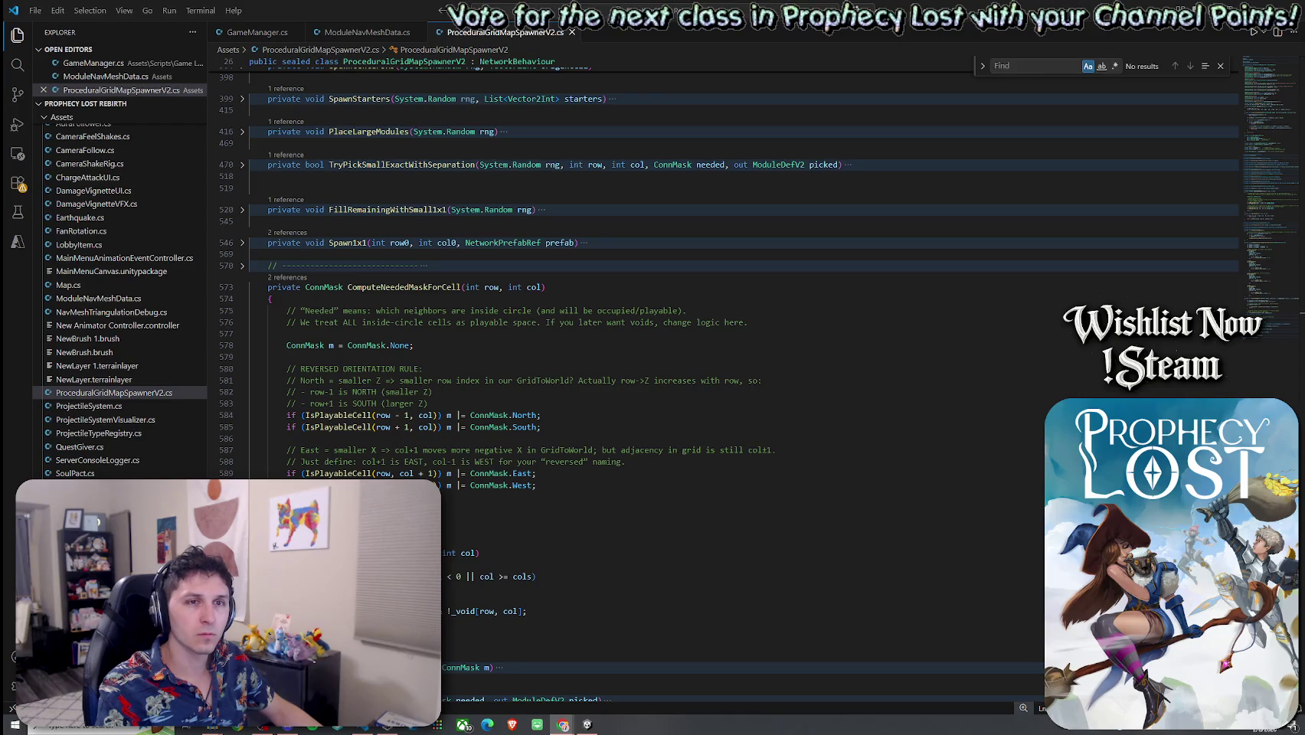
Unfold every method body in the file with Ctrl+K Ctrl+J
click(647, 131)
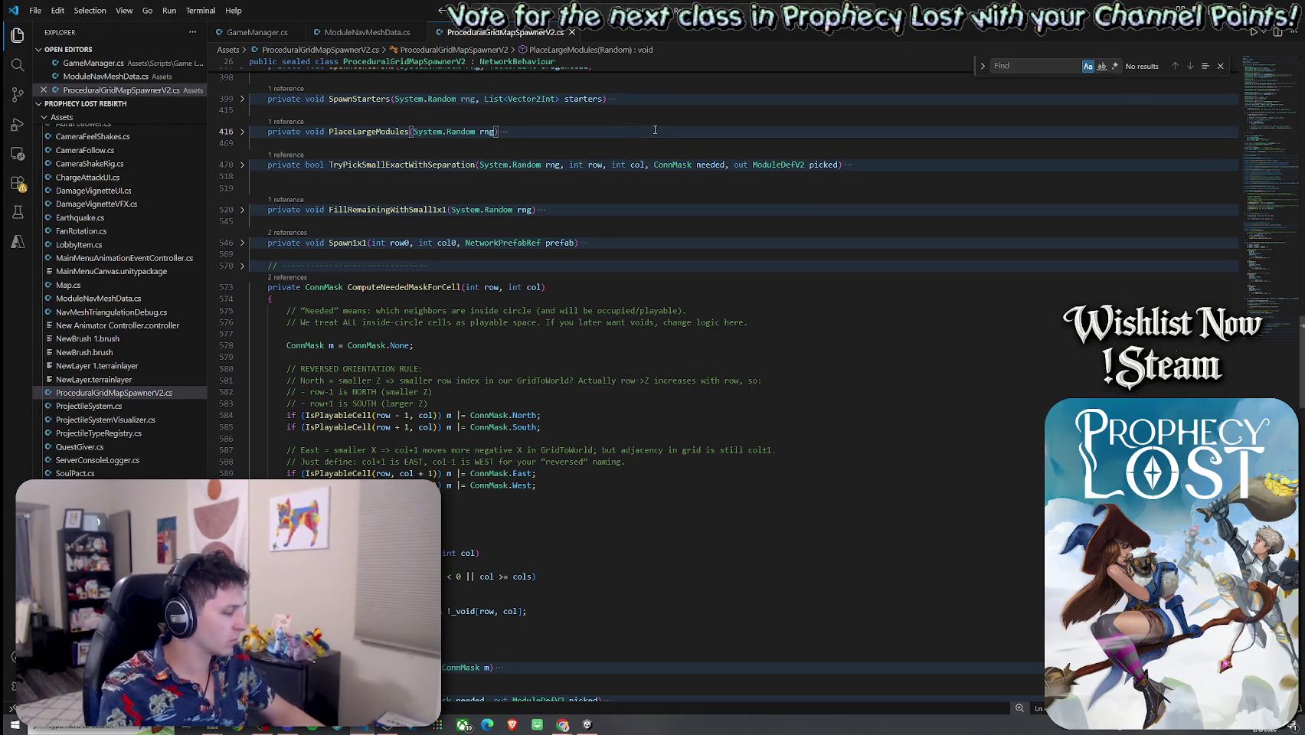
key(ctrl+j)
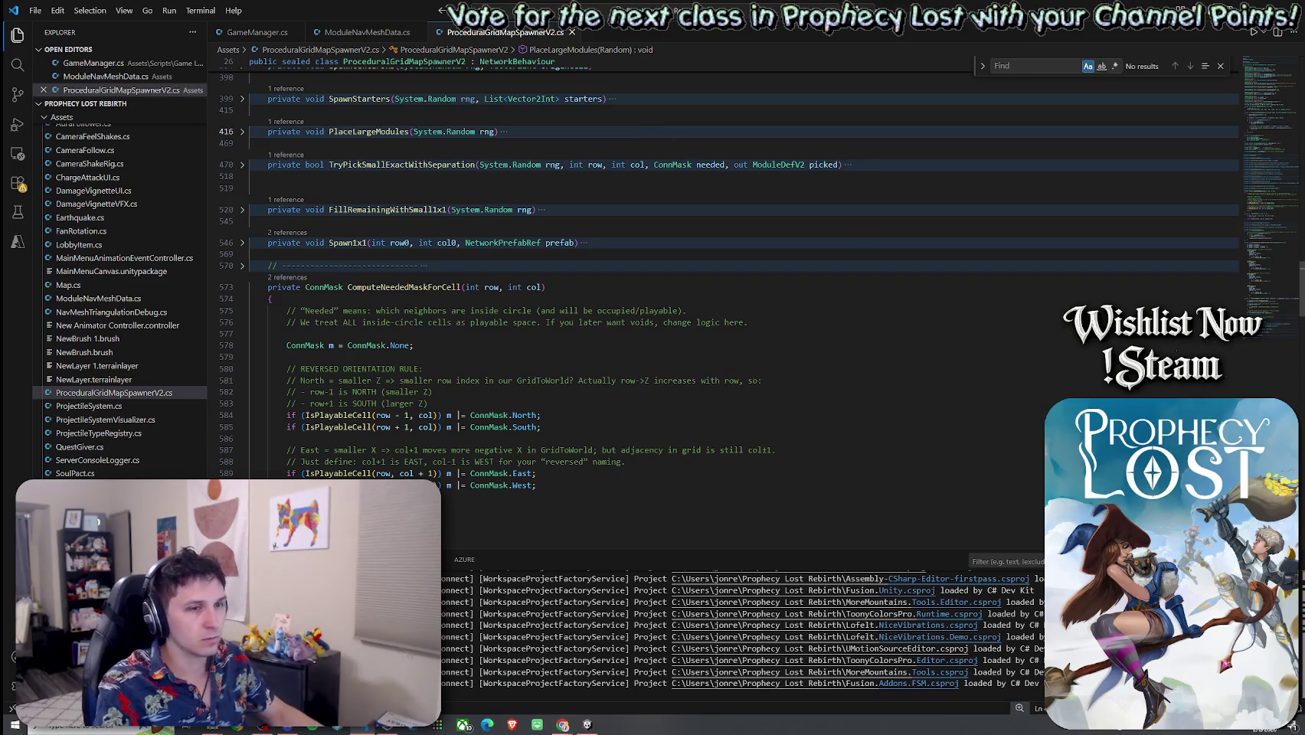
key(ctrl+j)
key(ctrl+k)
key(ctrl+j)
Scroll to the end of the file to review the GridToWorld helper
click(1249, 280)
drag(1293, 303, 1296, 77)
mouse_move(1283, 226)
mouse_down()
mouse_move(1276, 284)
mouse_move(1241, 341)
mouse_move(1165, 397)
mouse_up()
scroll(988, 396, up, 5)
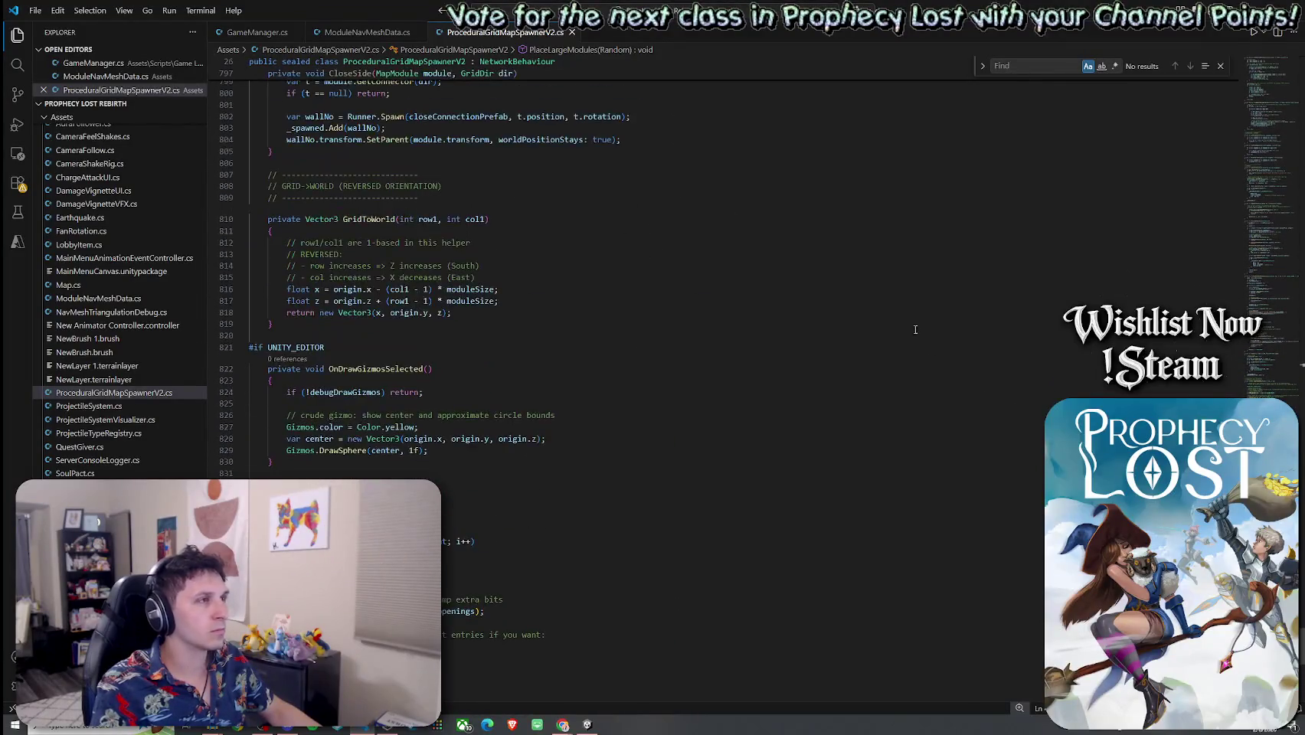
Reveal ProceduralGridMapSpawnerV2.cs in the Explorer view and in File Explorer
click(36, 10)
click(85, 223)
right_click(482, 32)
click(536, 230)
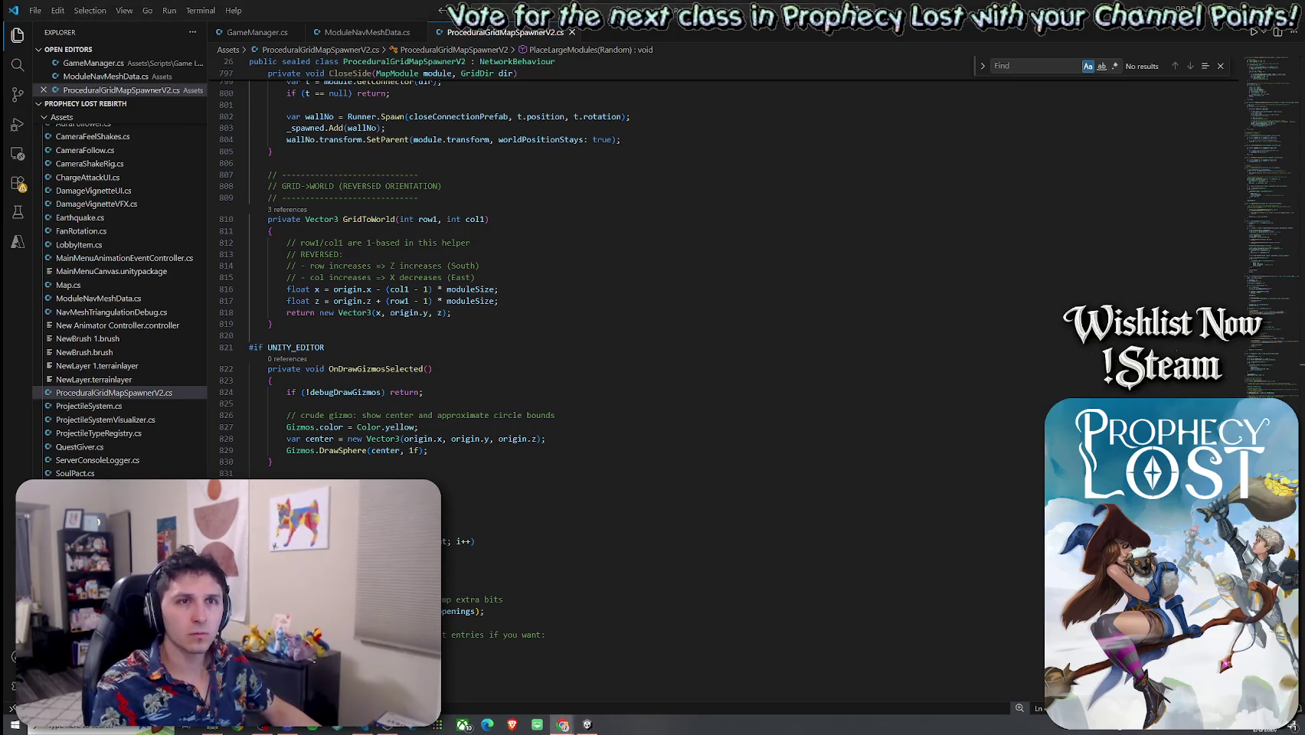
right_click(488, 31)
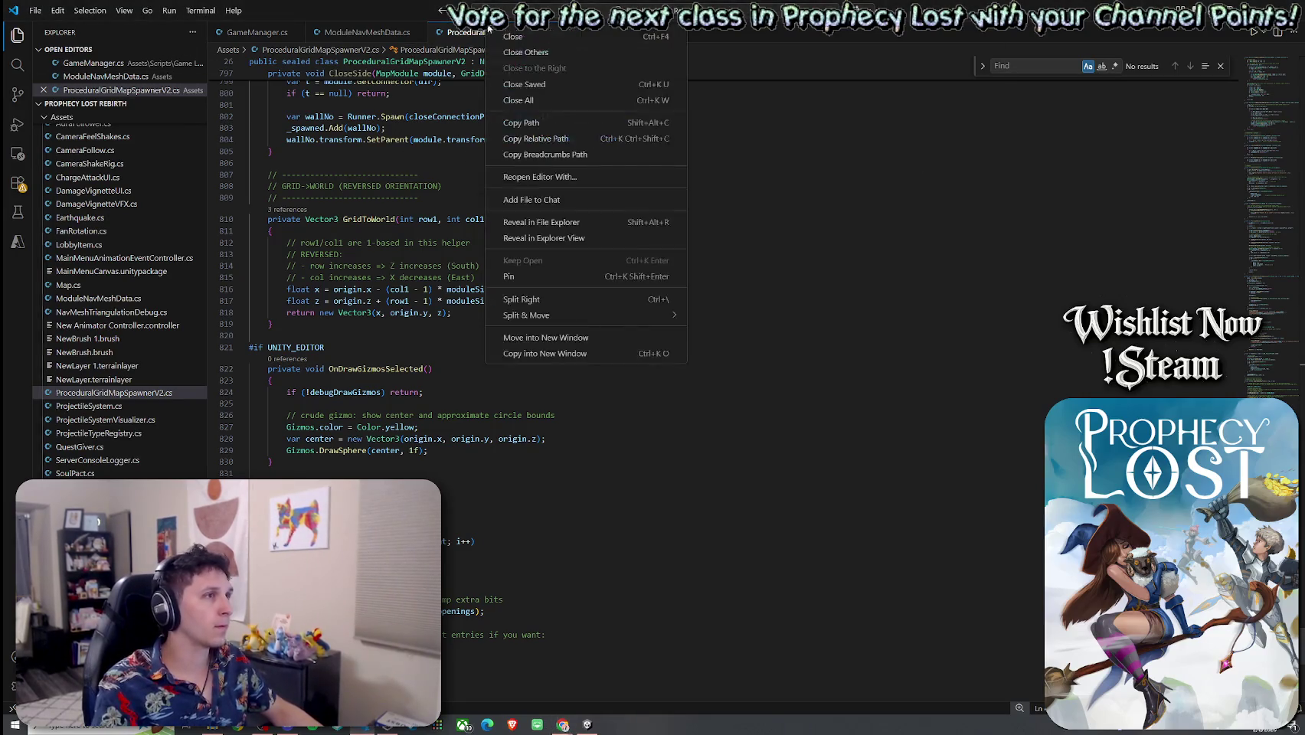
click(572, 225)
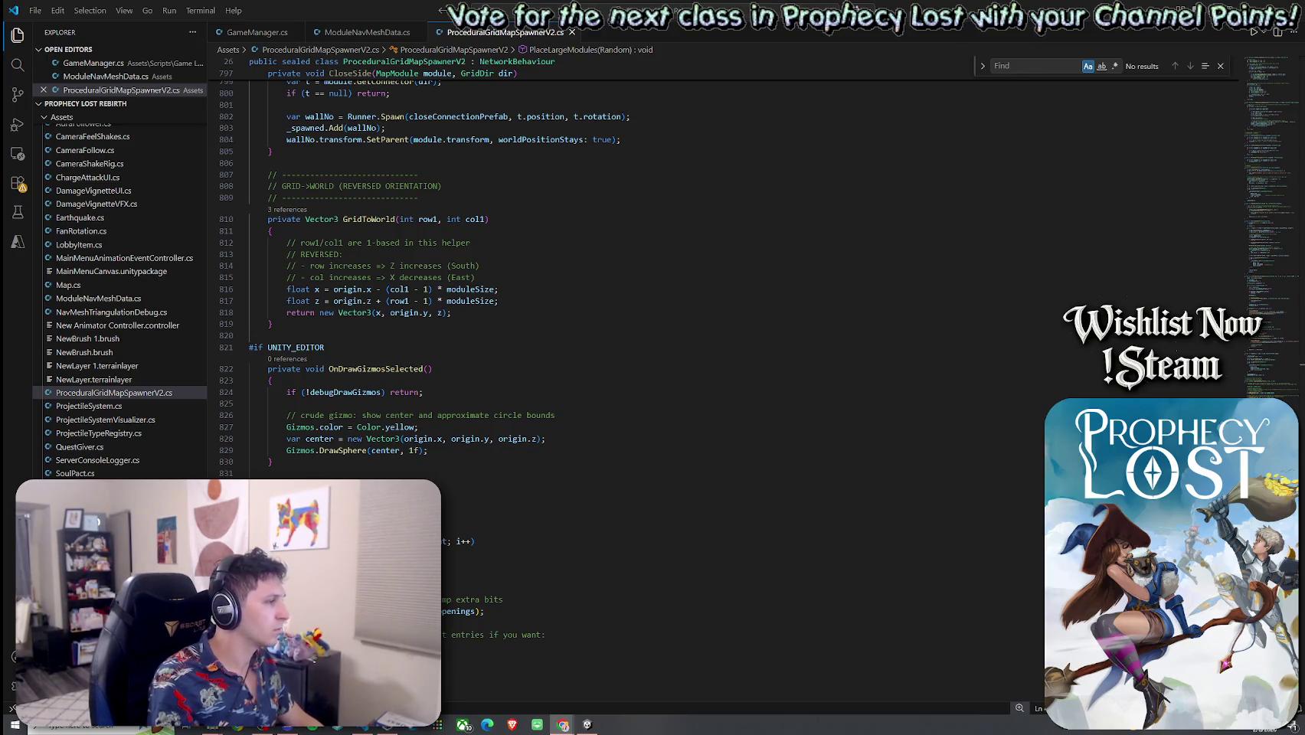
Back in Unity, save the scene and enter Play Mode on the forest scene
key(alt+Tab)
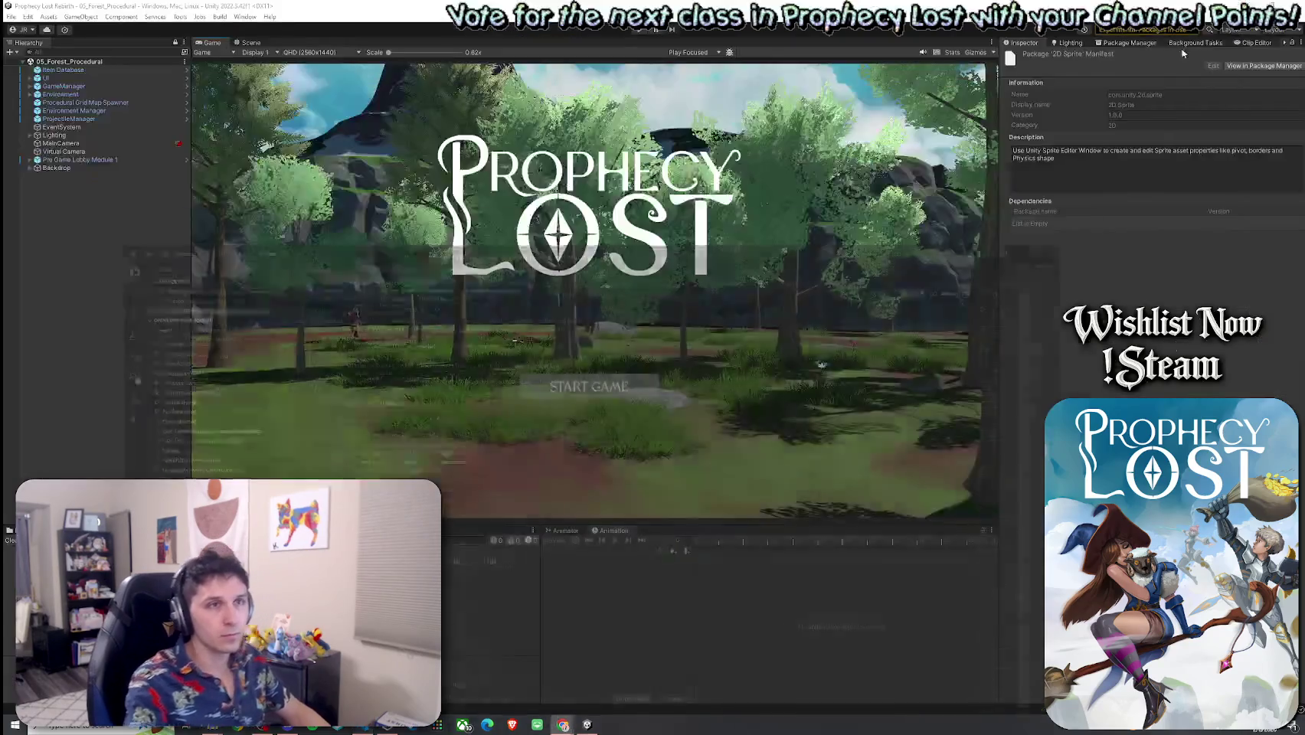
click(11, 16)
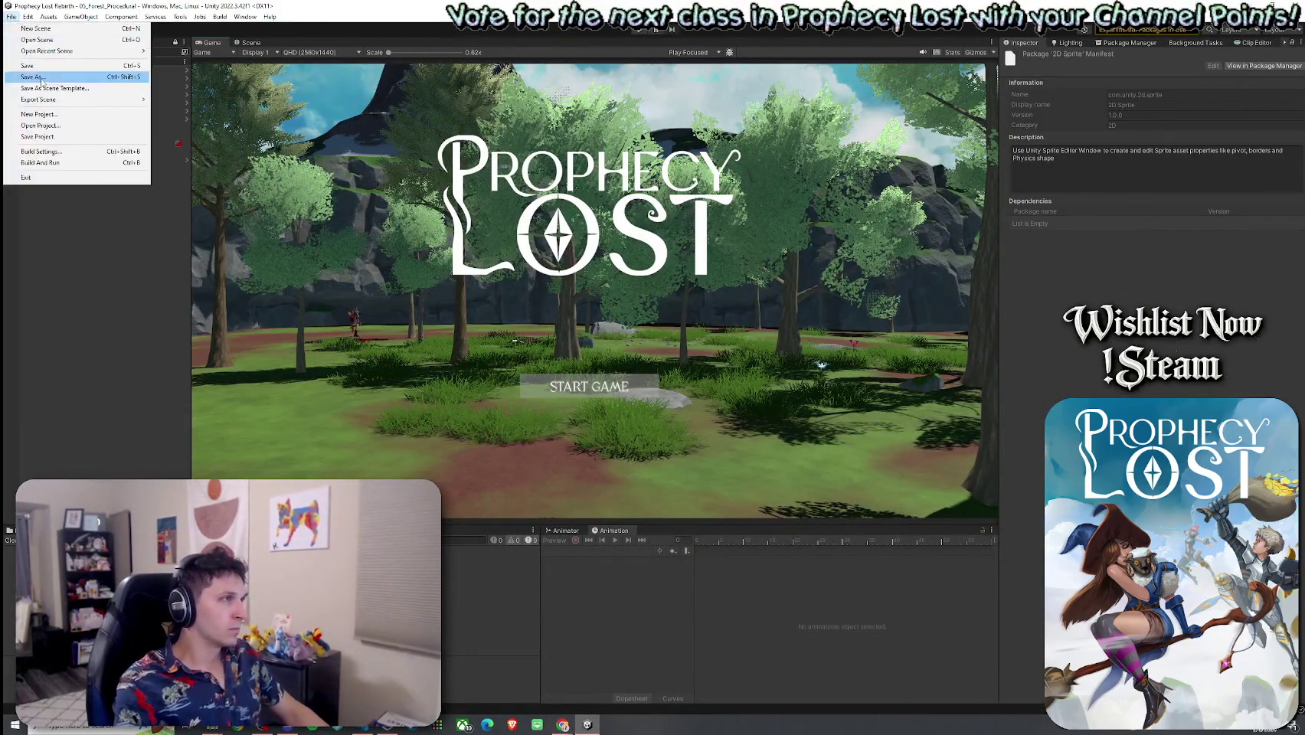
click(30, 69)
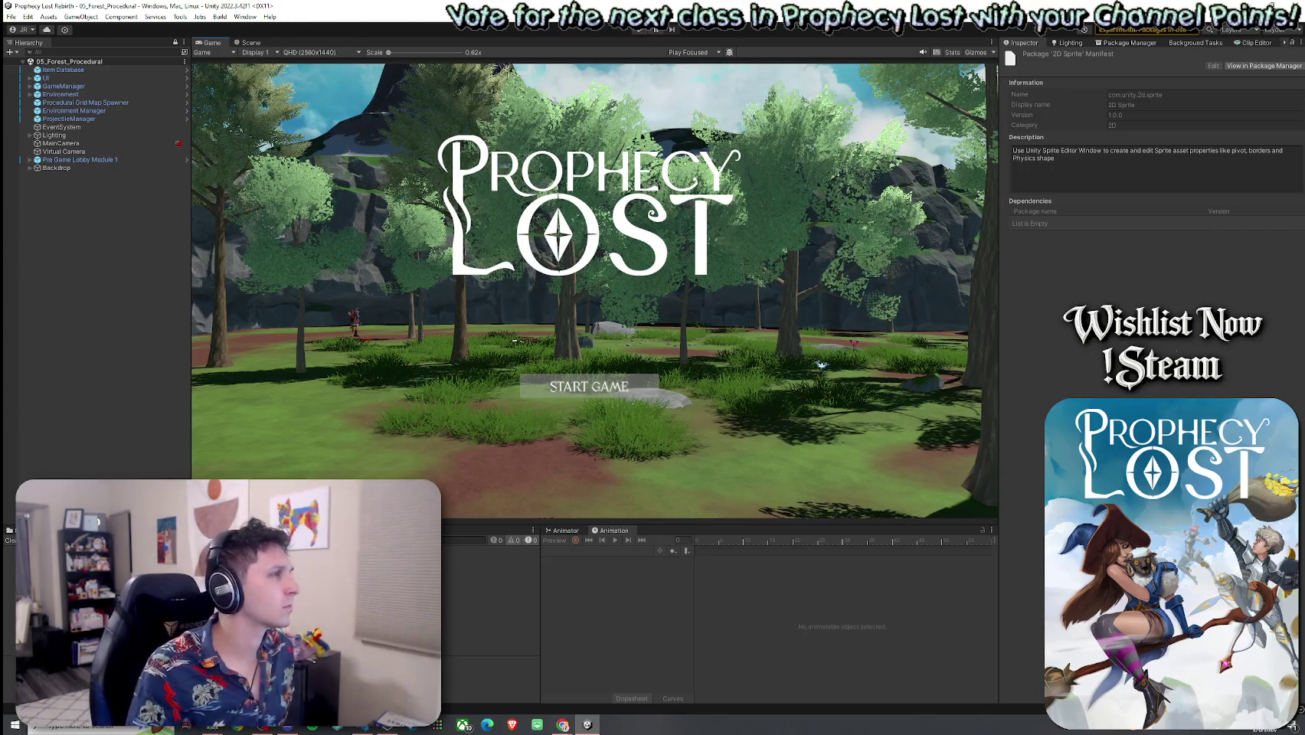
click(11, 16)
key(Escape)
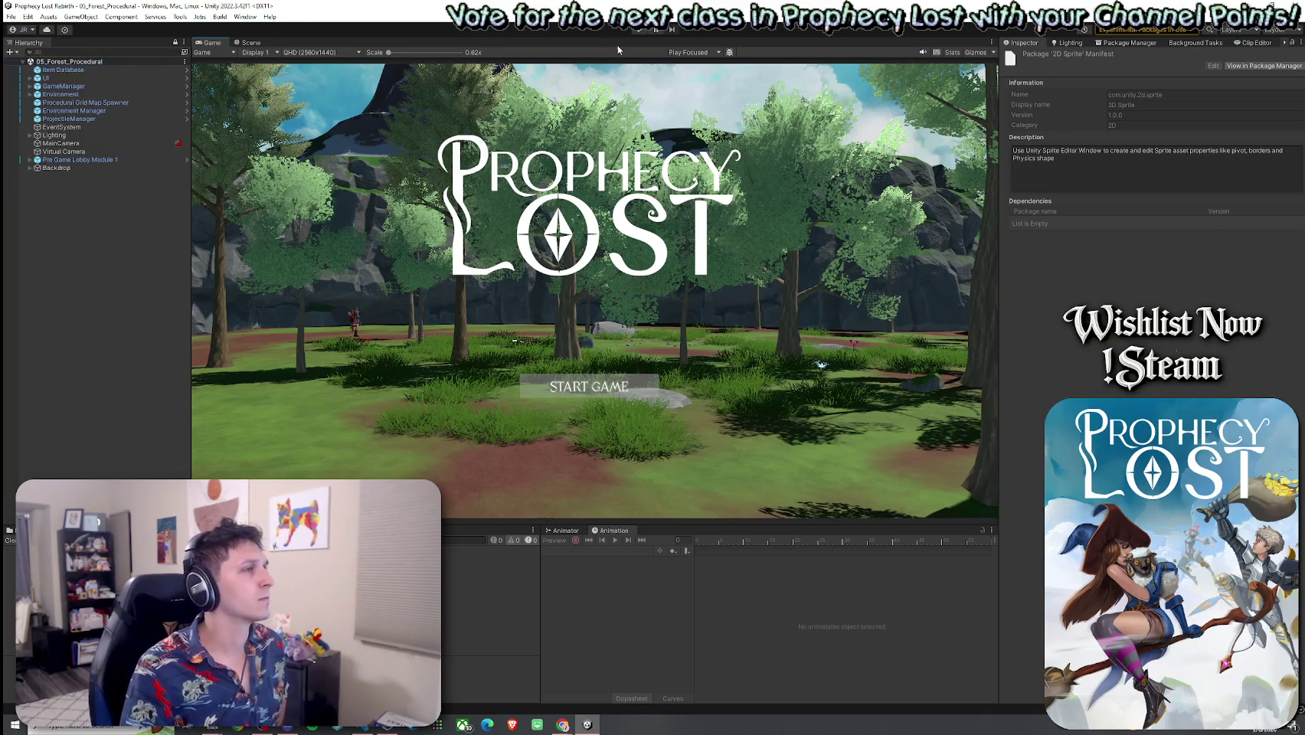
click(651, 29)
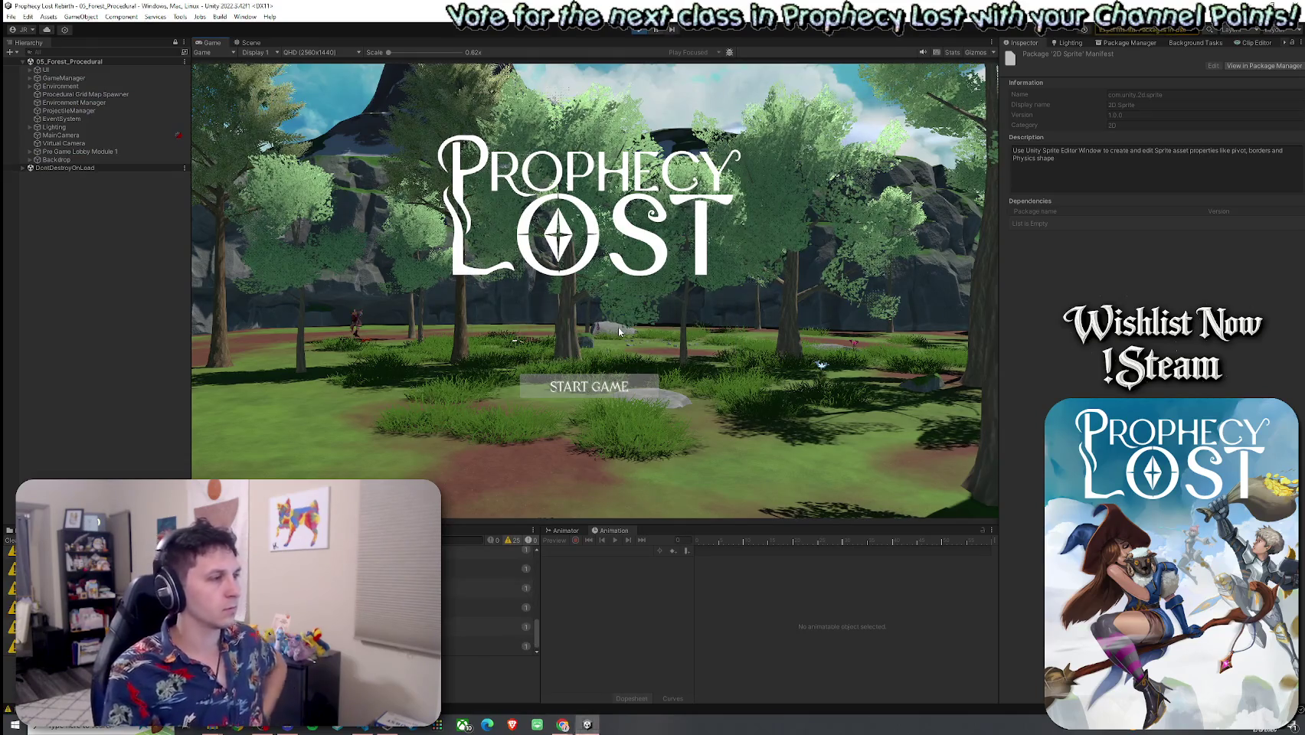
Start a new game and run the hero past the tree and big rock into open grass
click(607, 391)
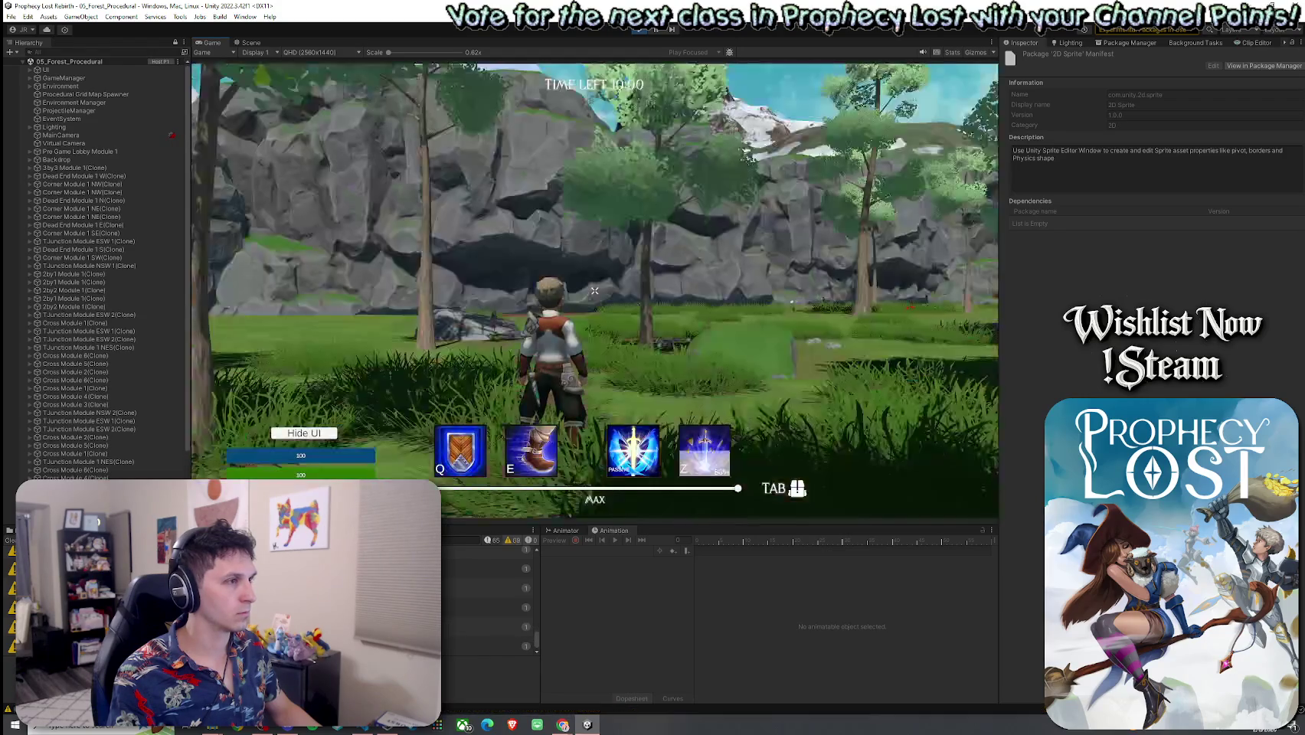
key(w)
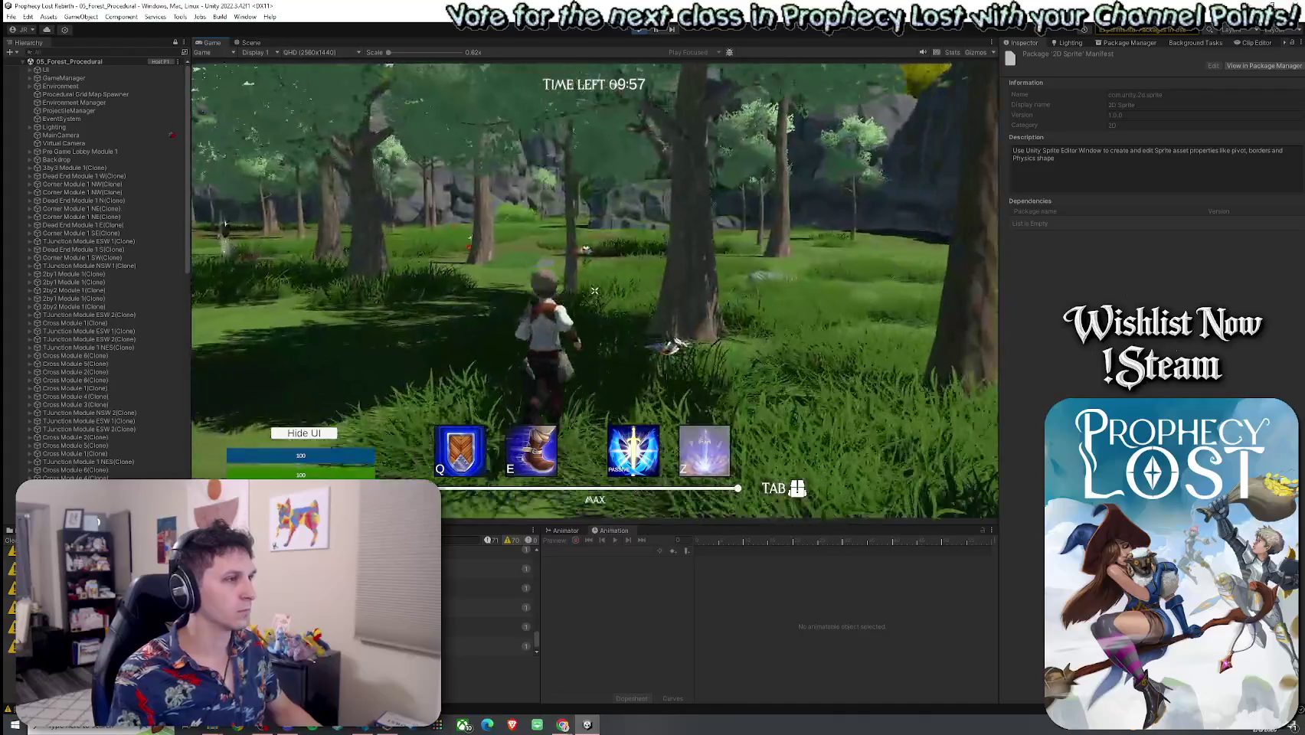
key(w)
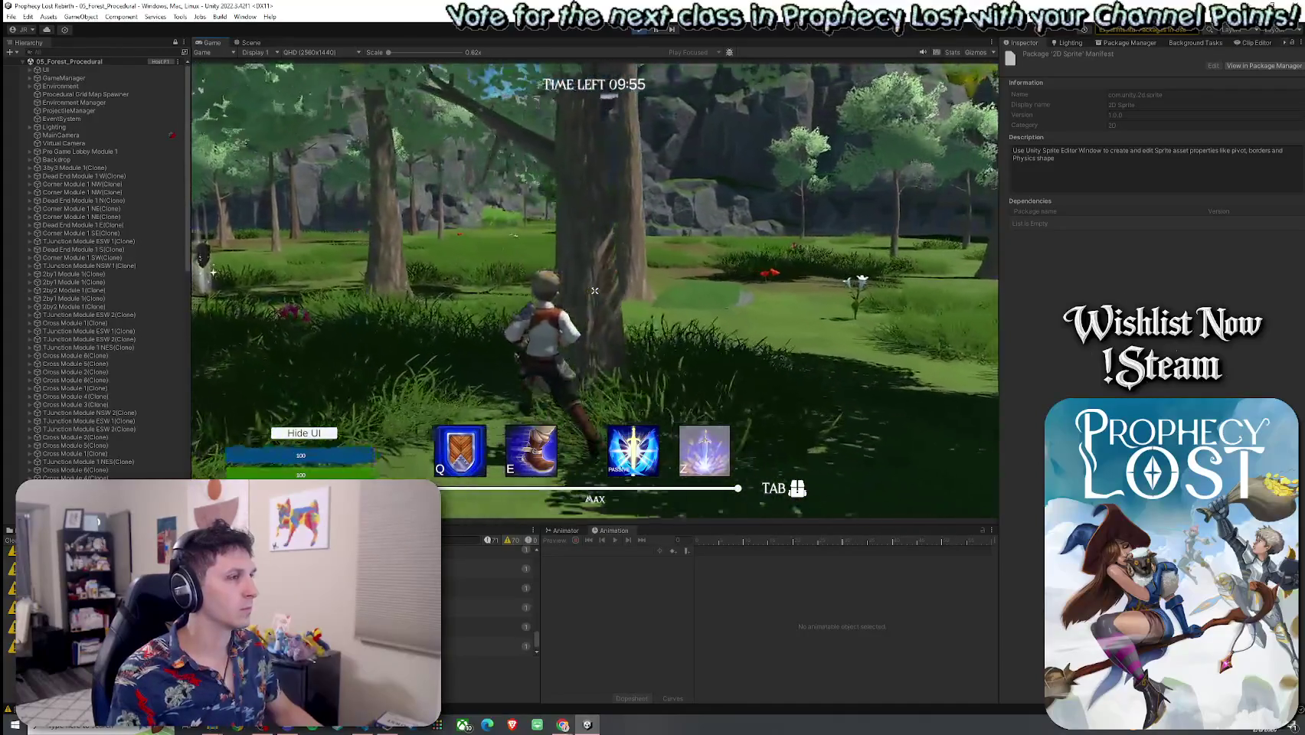
key(w)
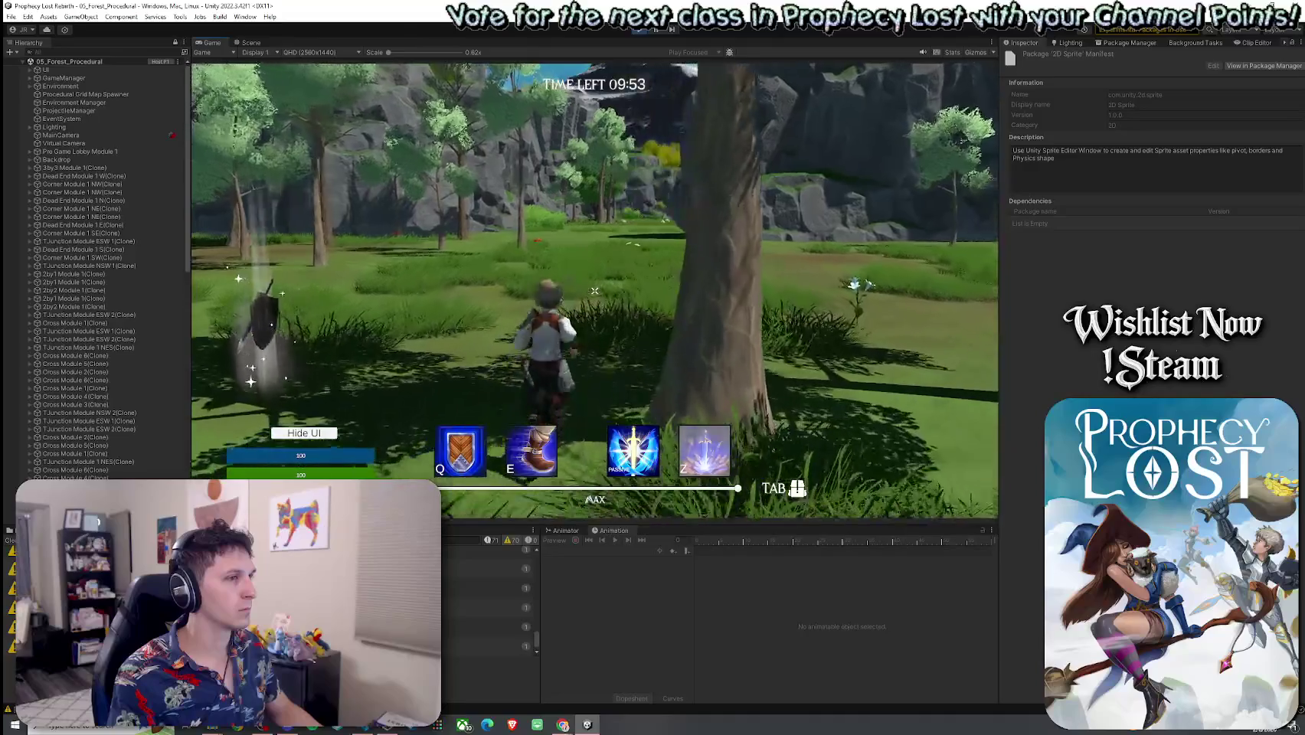
key(w)
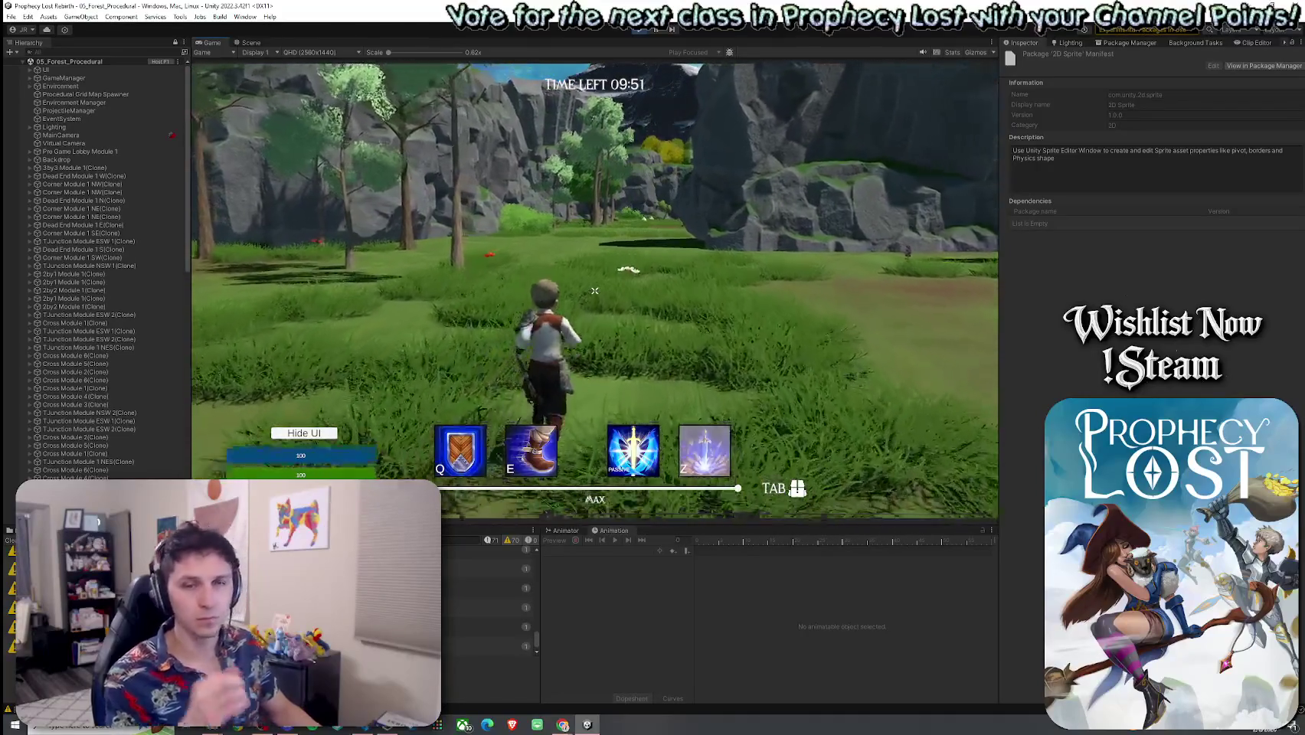
key(w)
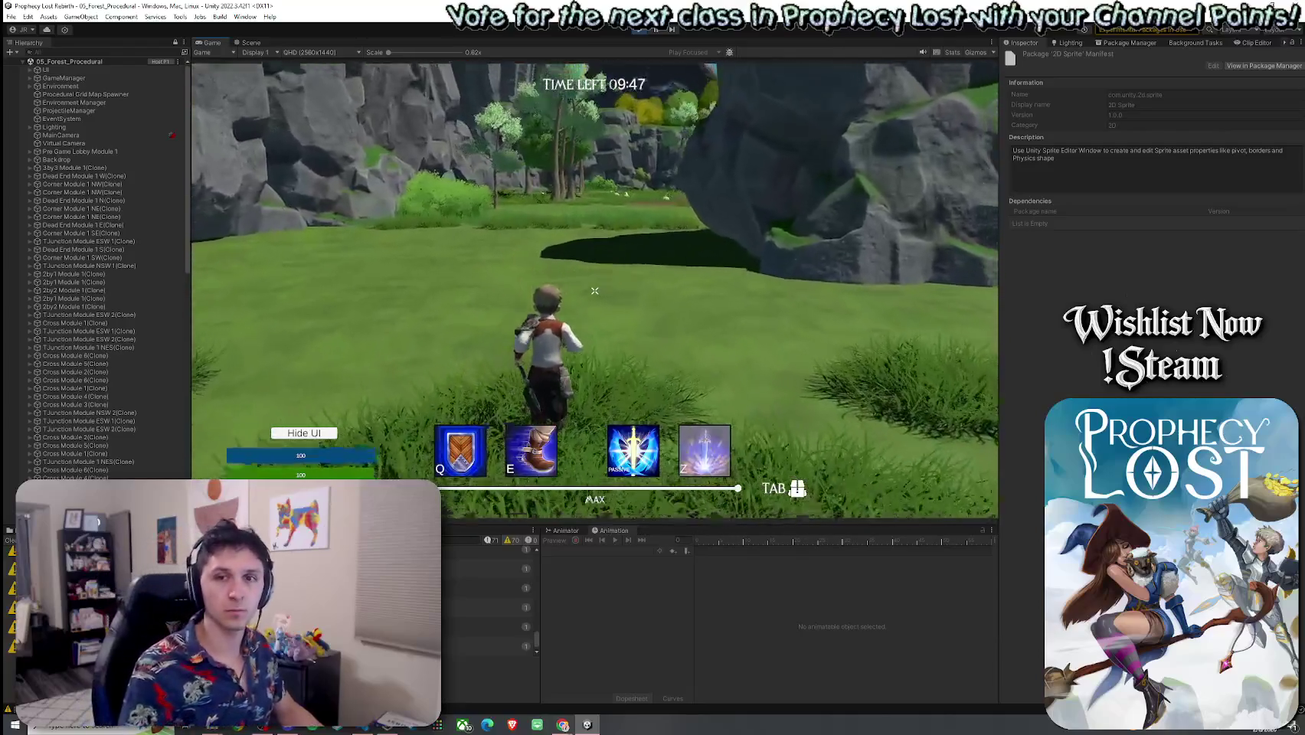
key(w)
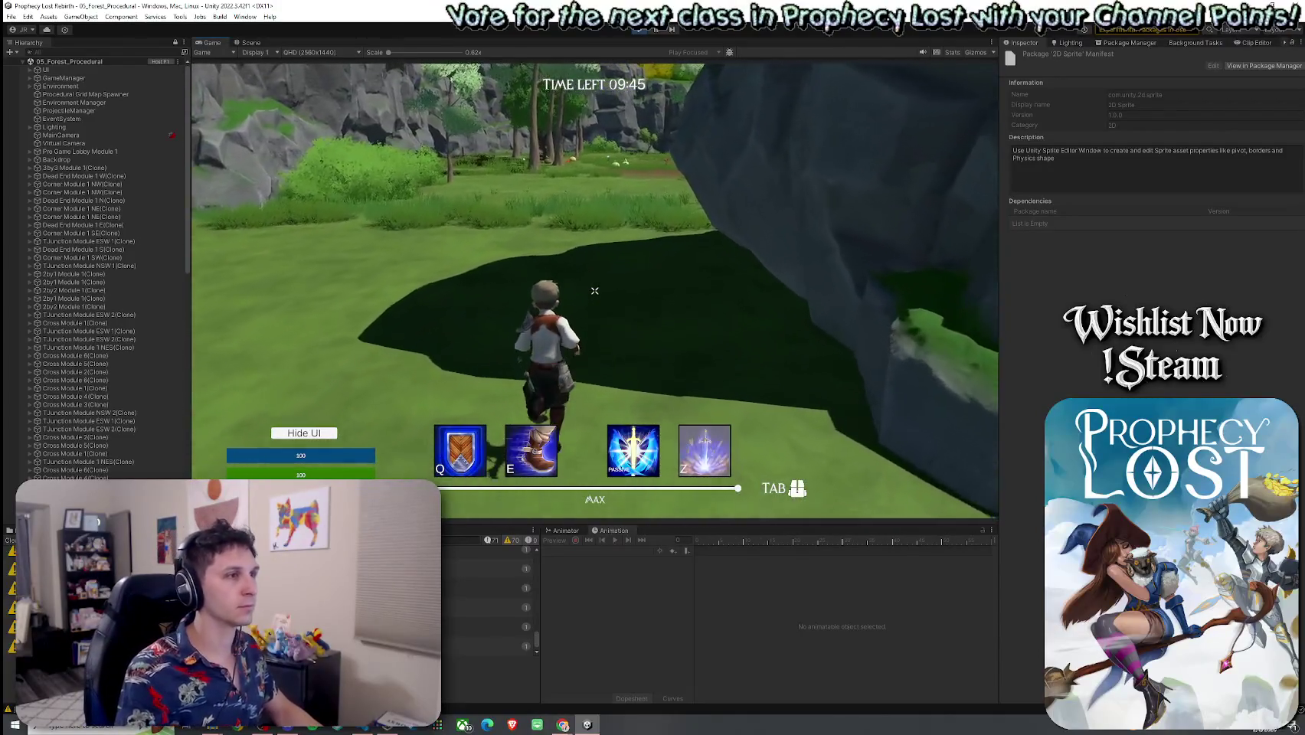
key(w)
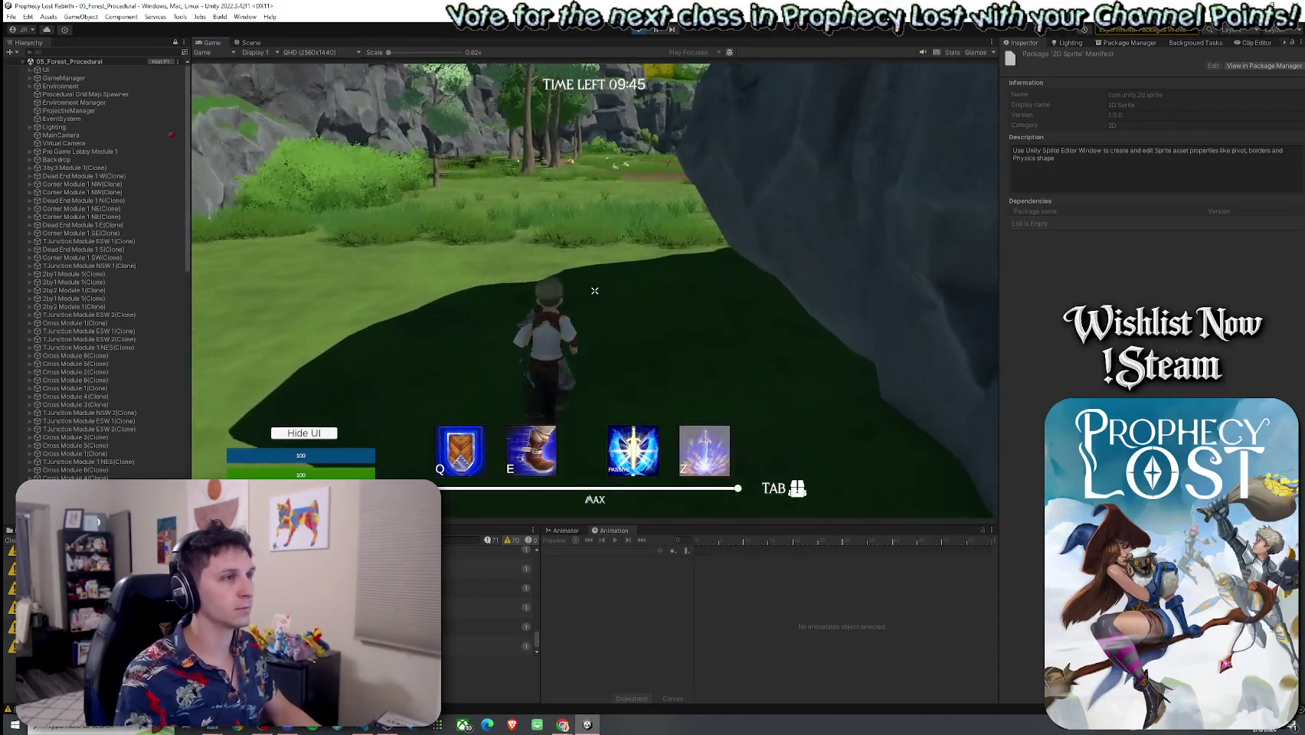
key(w)
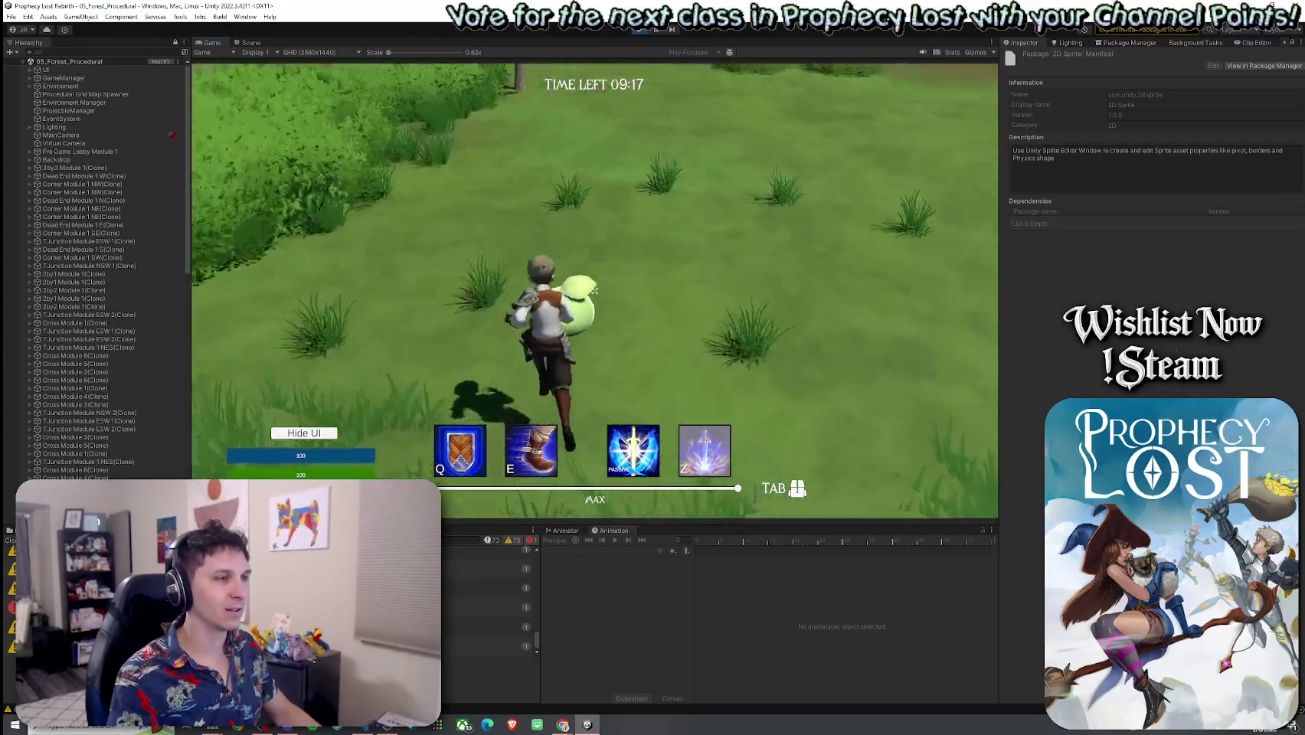
Attack the slime, then run on toward the bushes, trees and stump
click(595, 291)
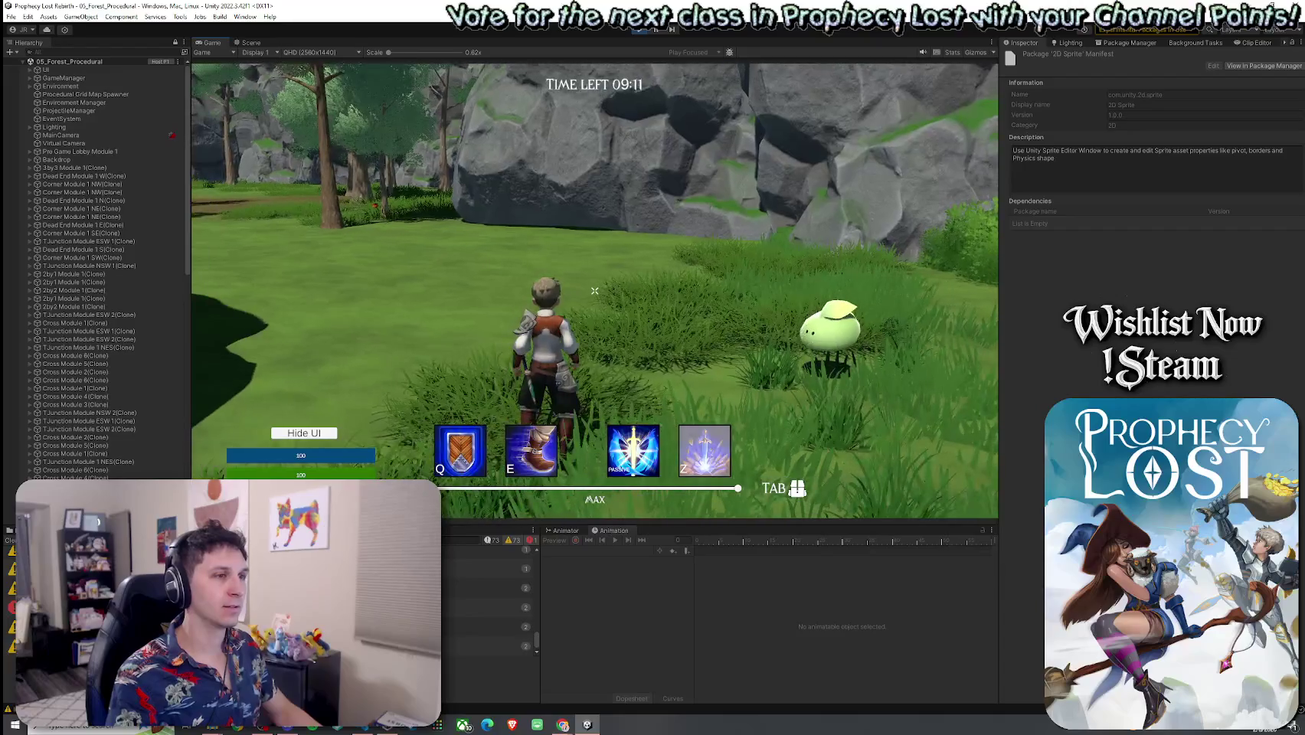
key(w)
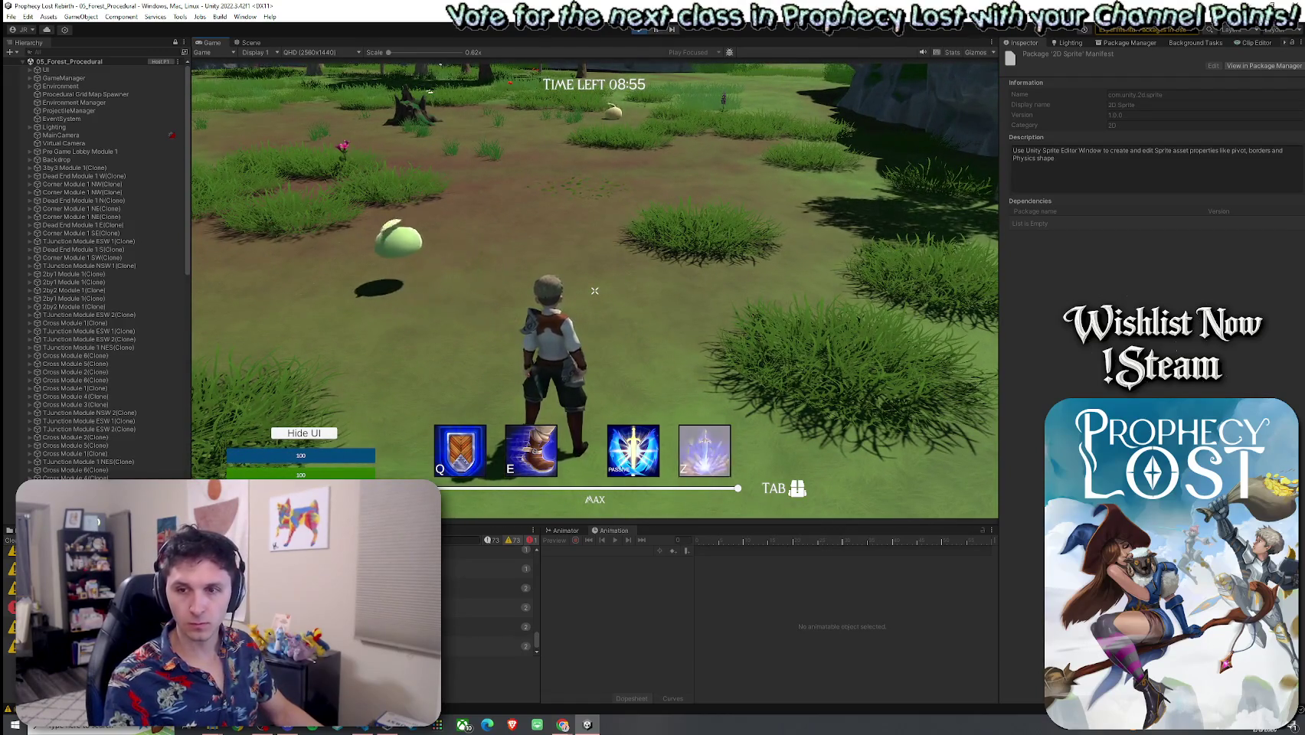
key(super)
key(super)
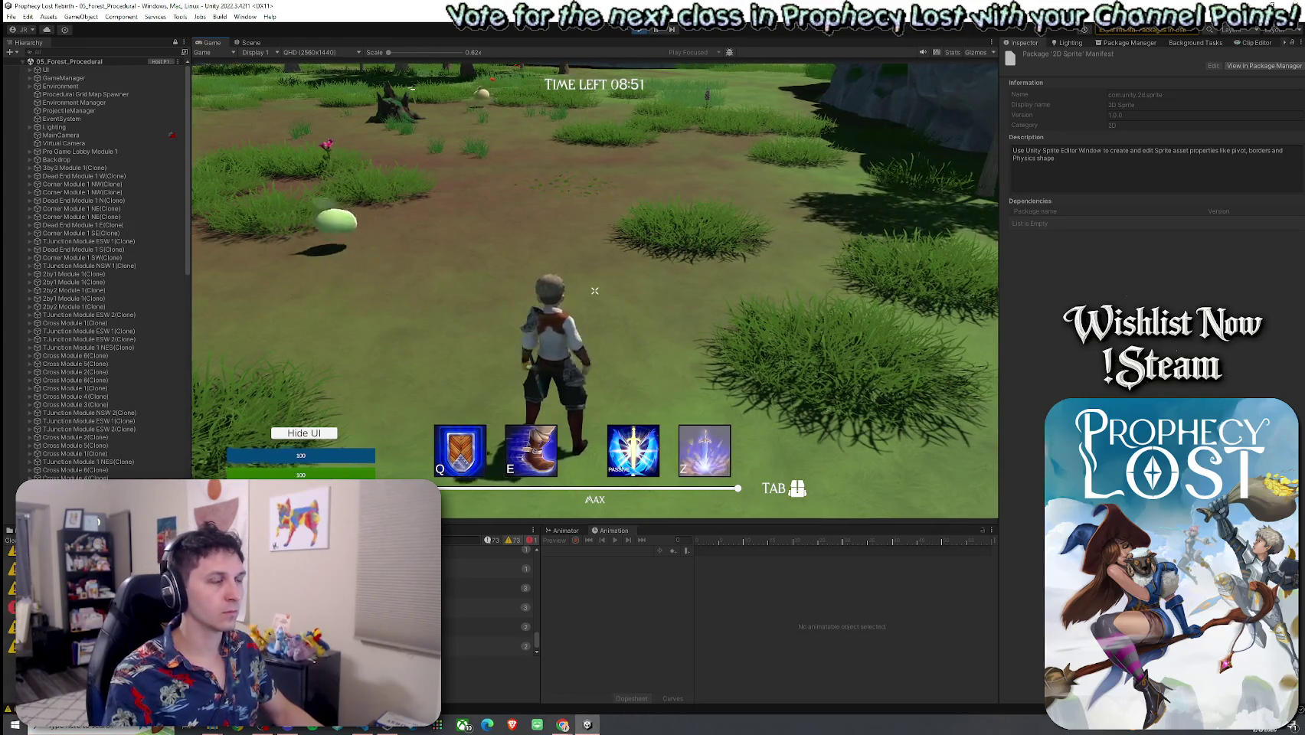
key(w)
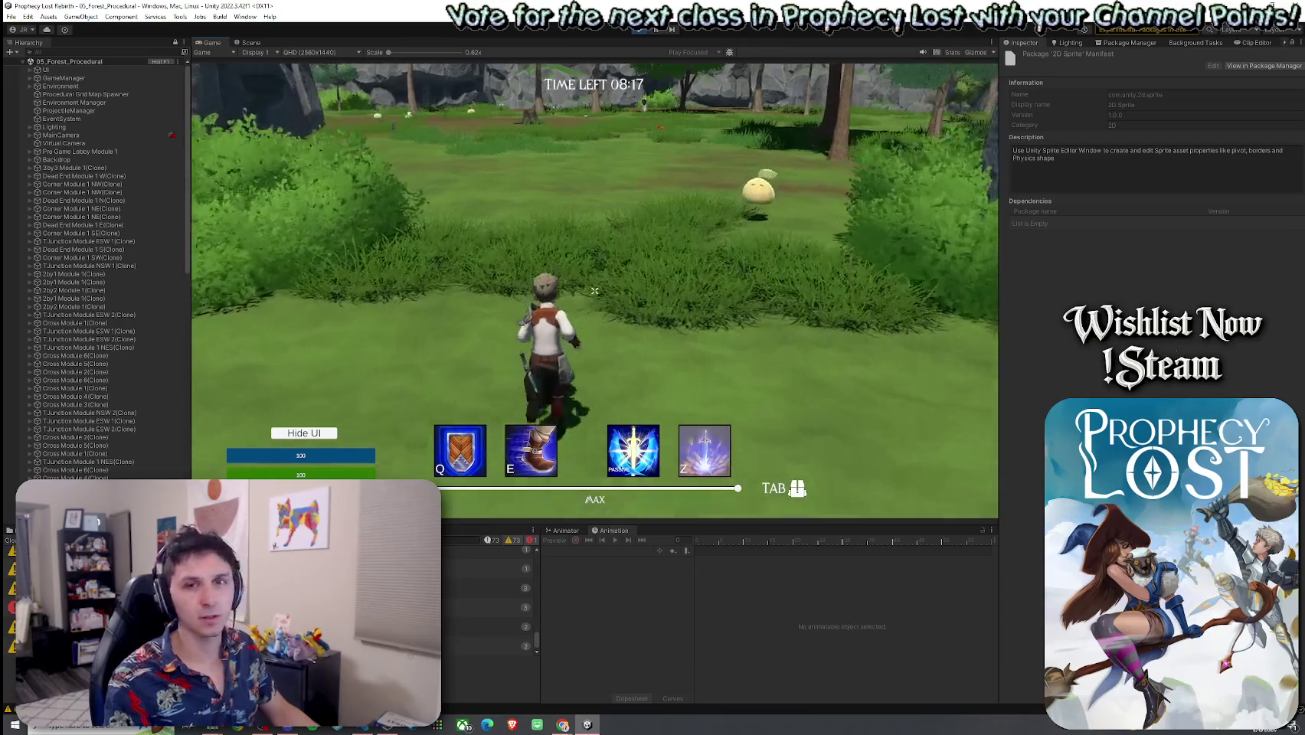
Move around the slime through the rocky meadow with WASD, then bring up Player.cs
key(s)
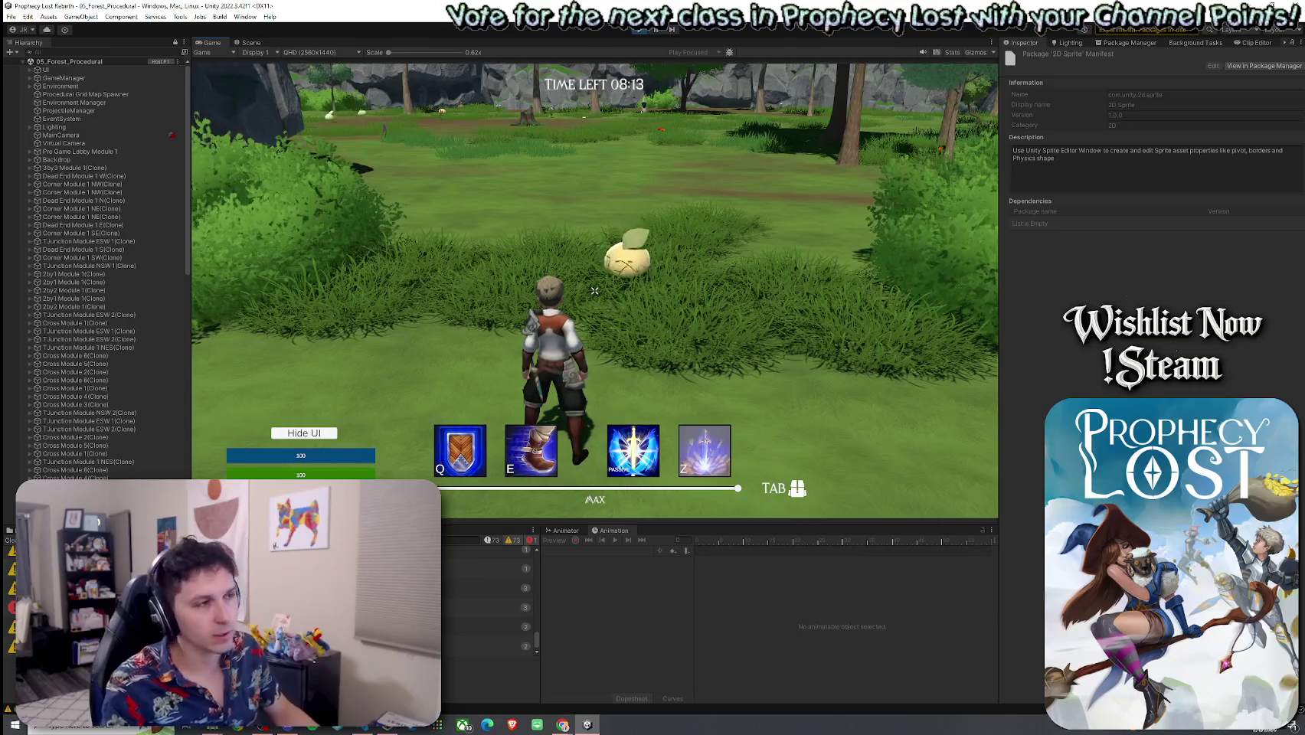
key(a)
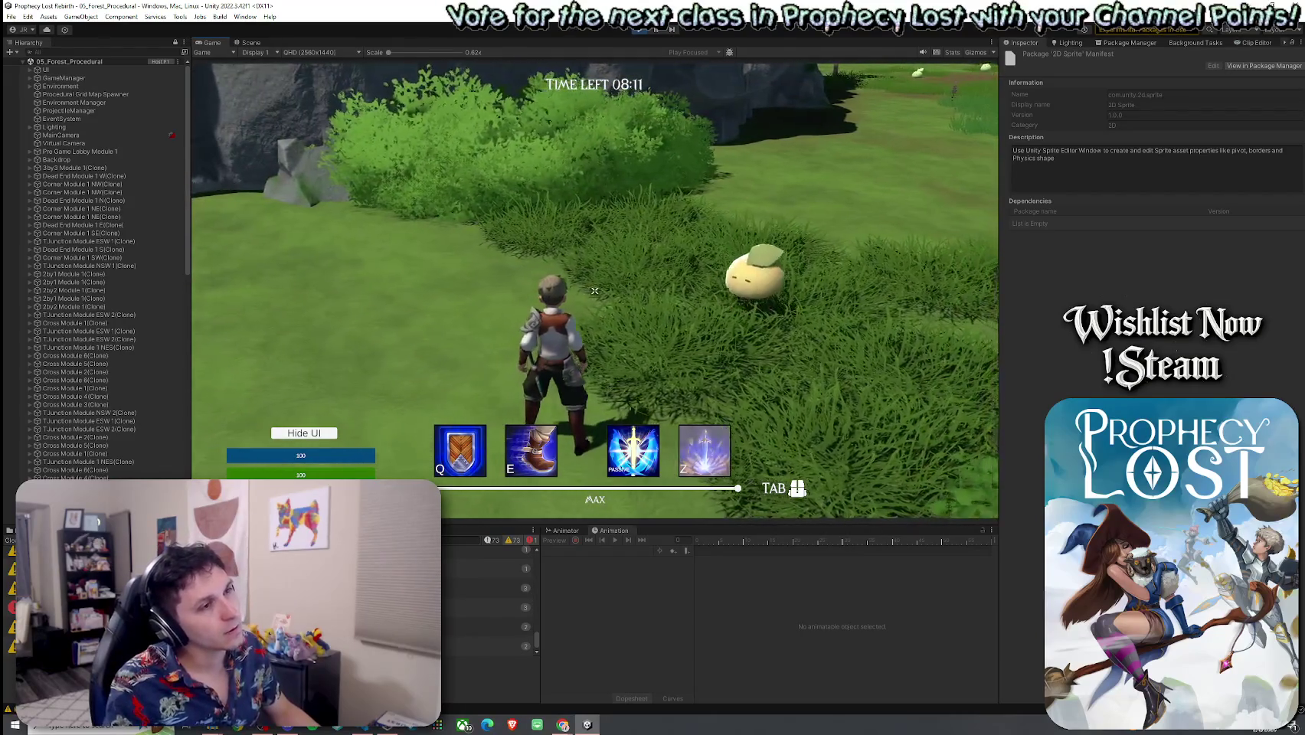
key(a)
key(d)
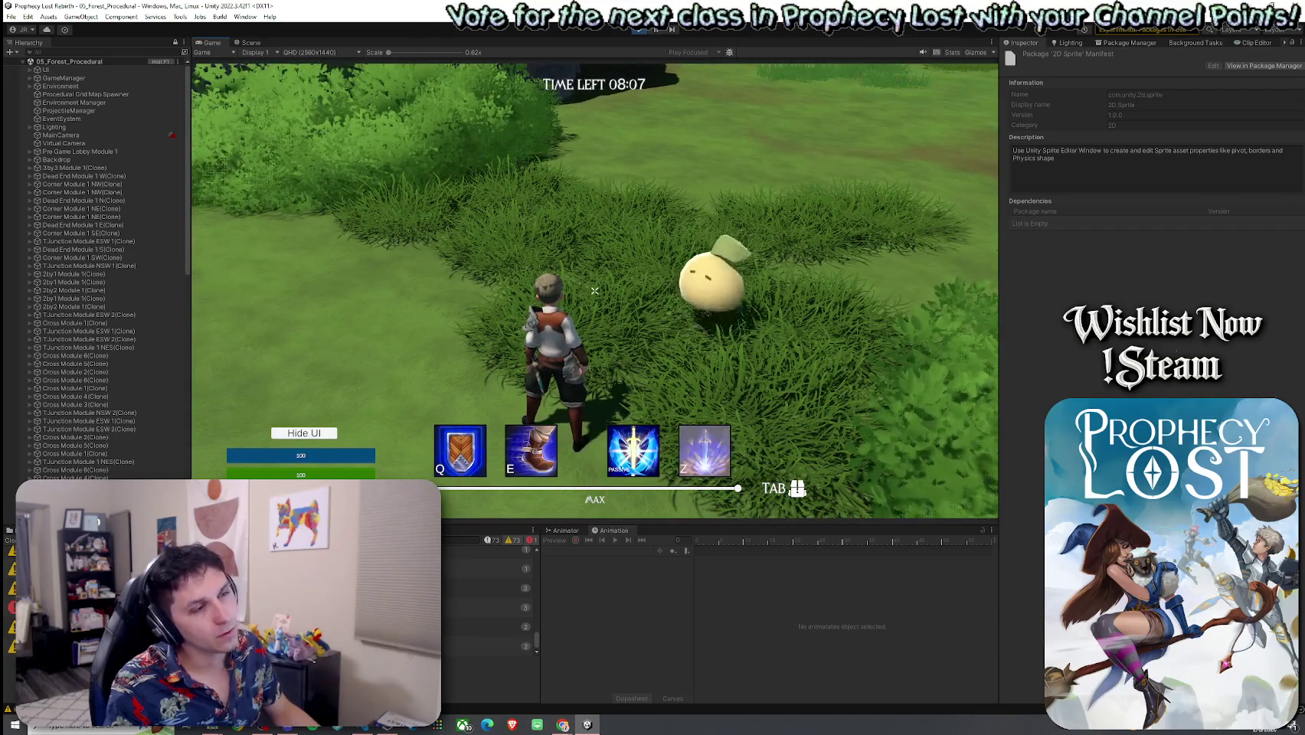
key(a)
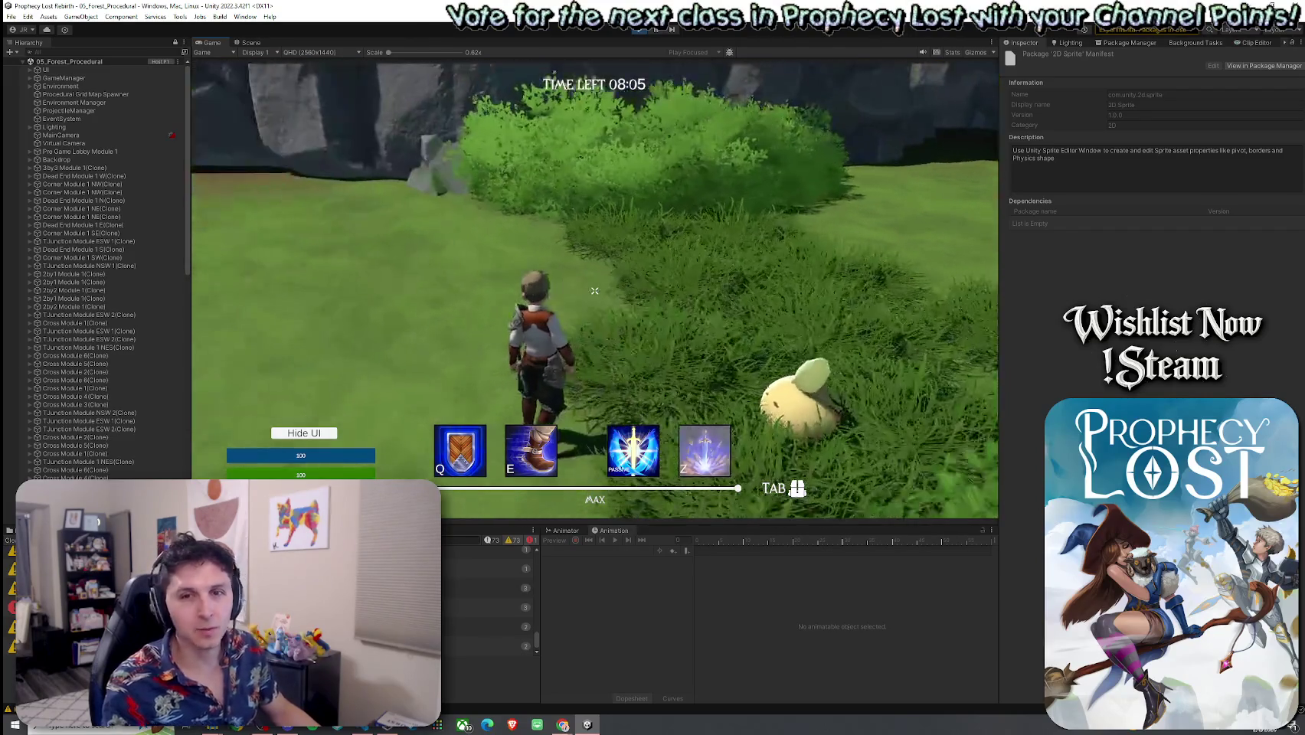
key(d)
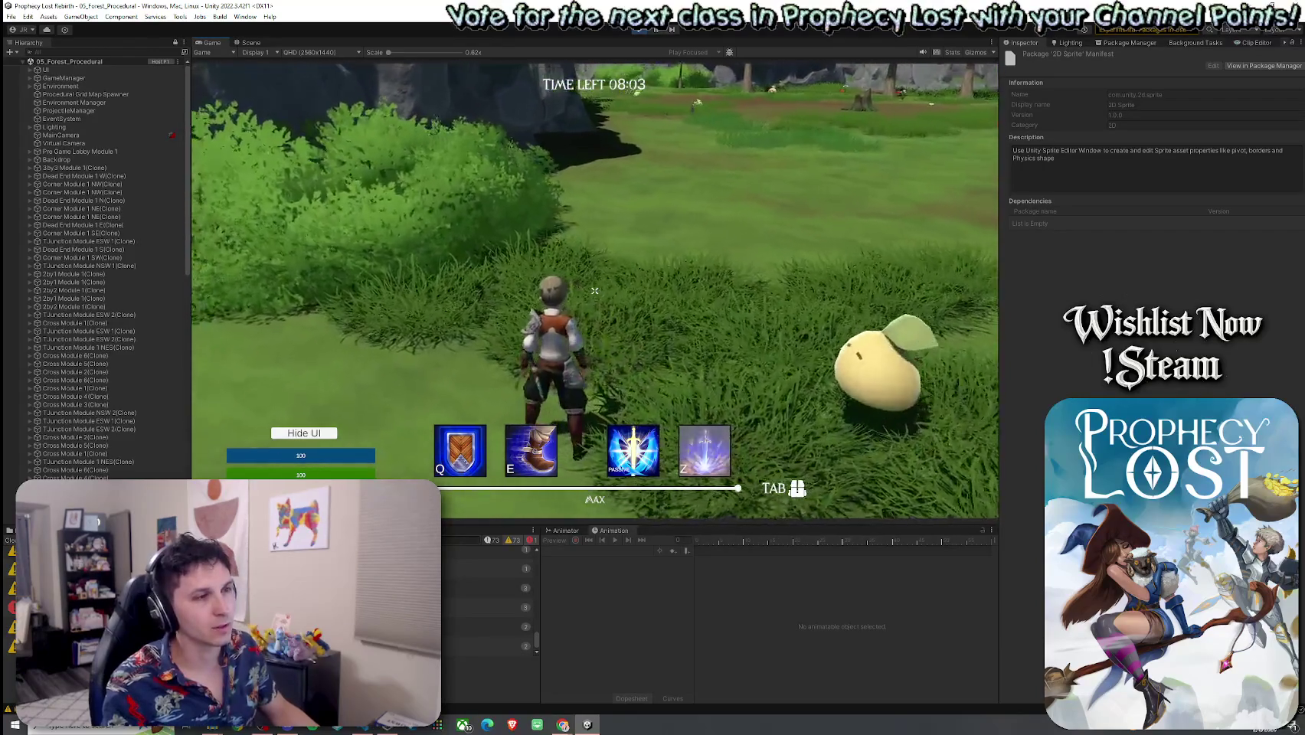
key(a)
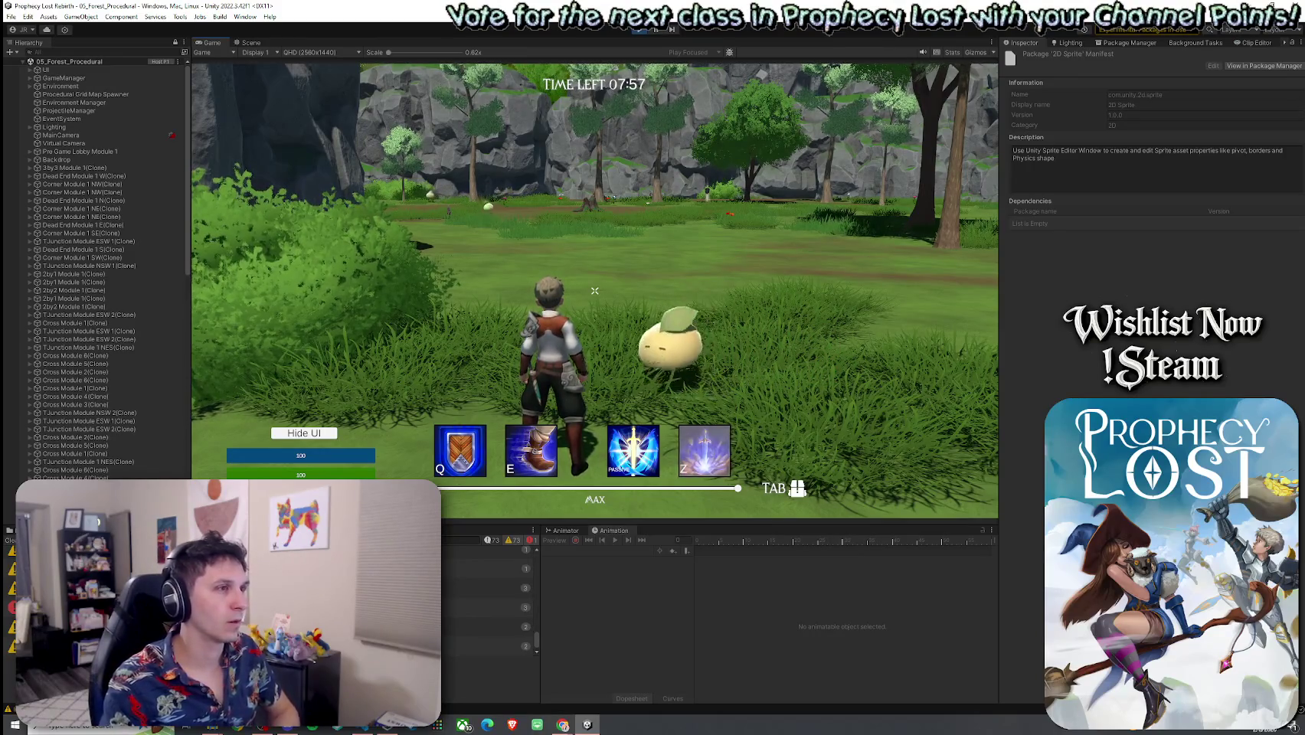
key(d)
key(w)
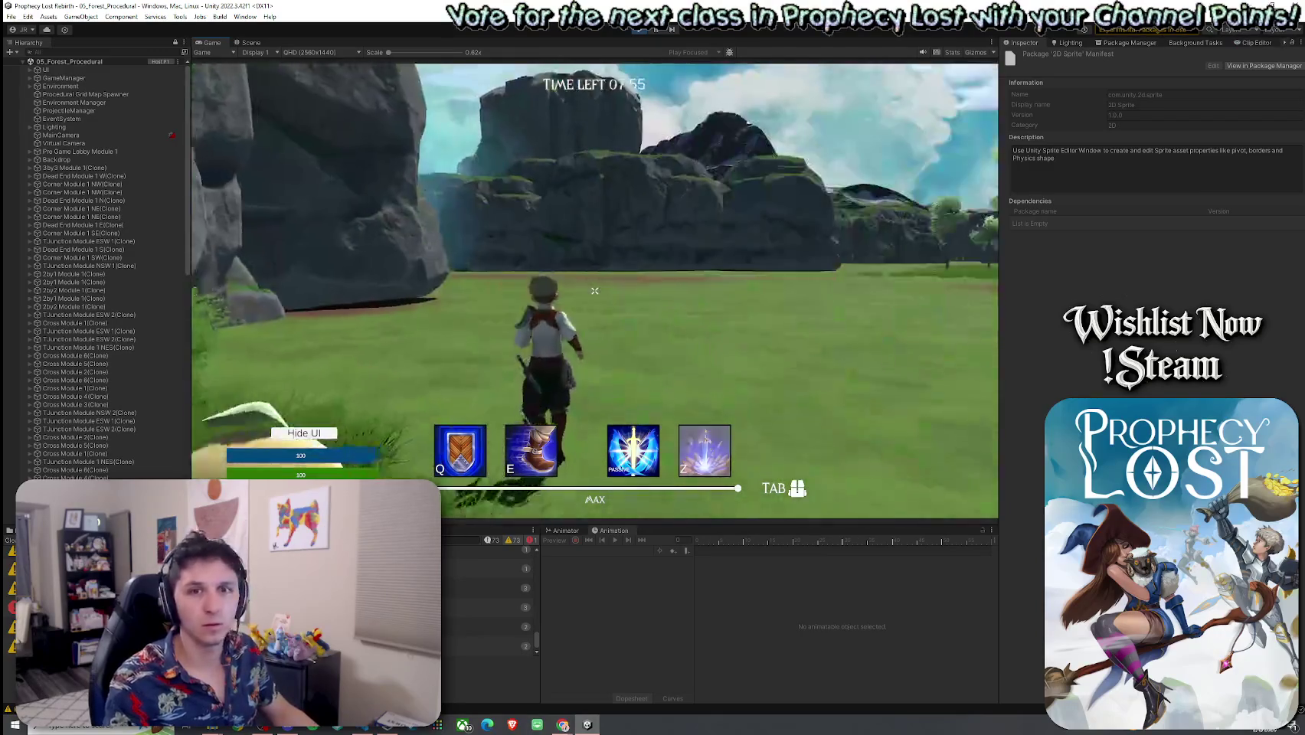
key(a)
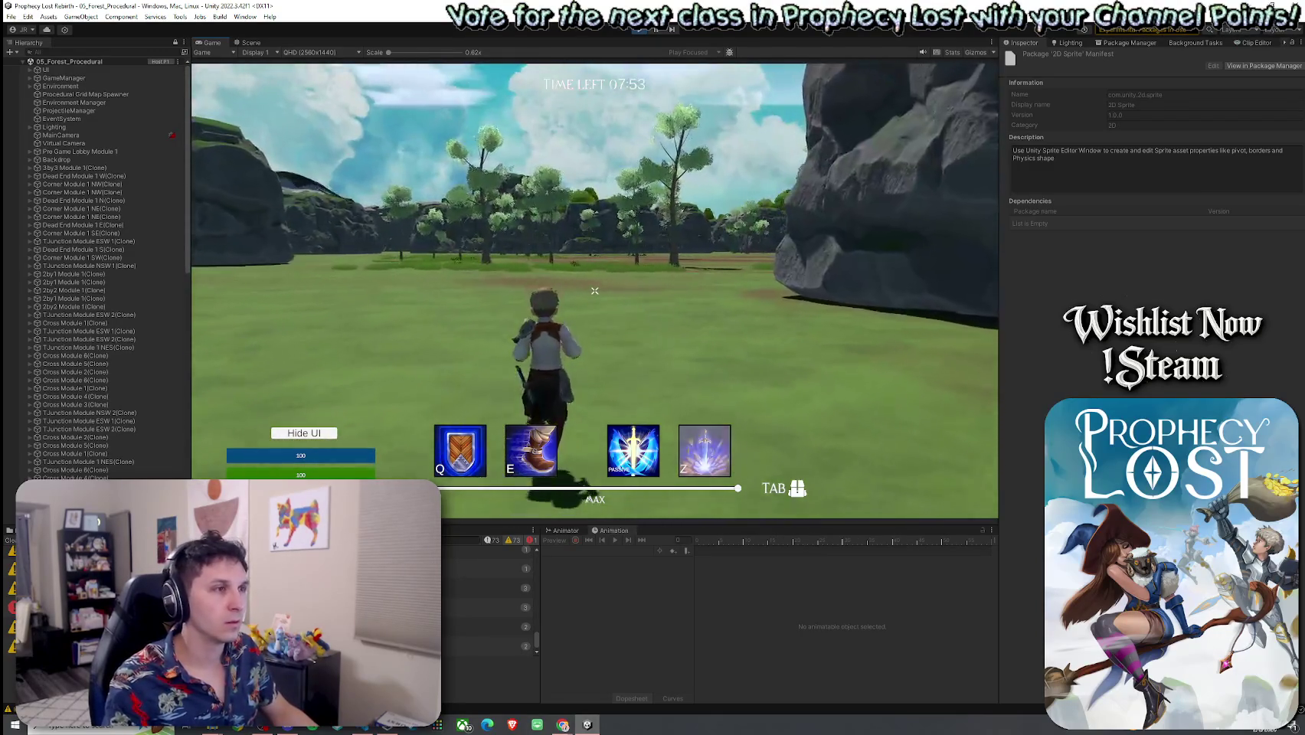
key(d)
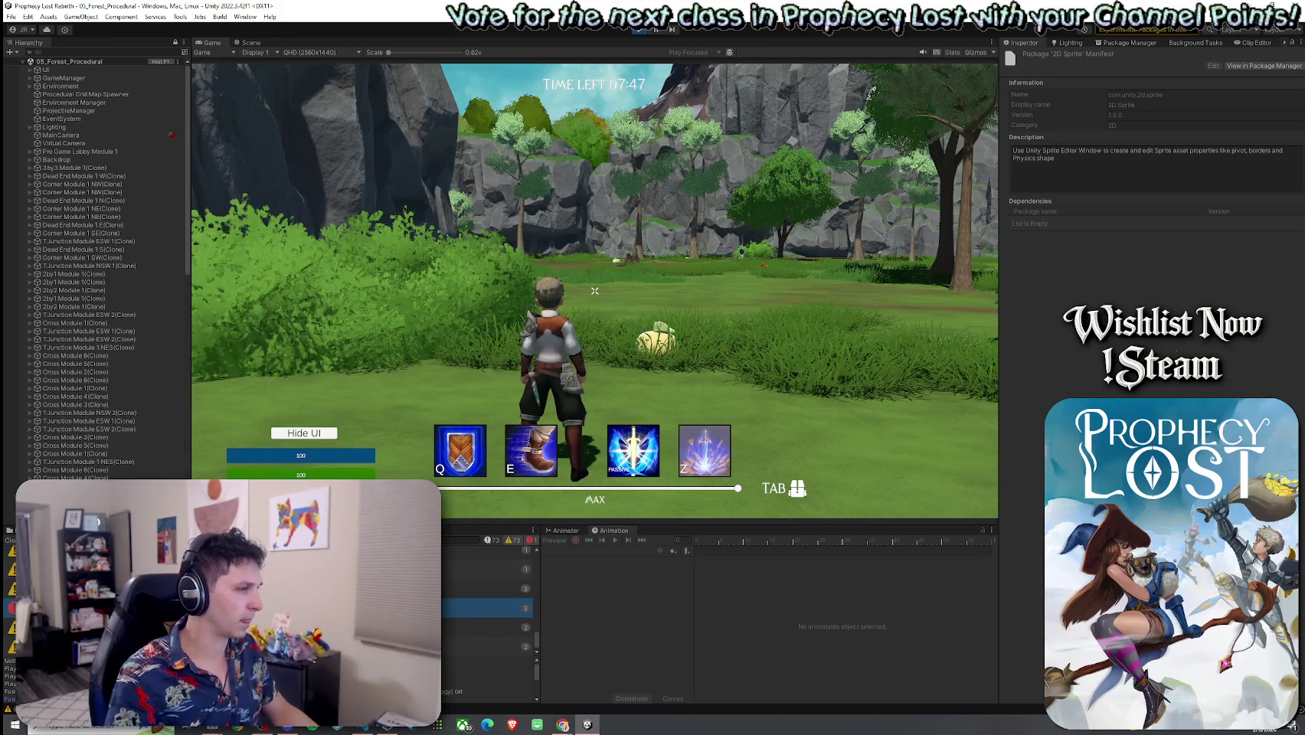
key(alt+Tab)
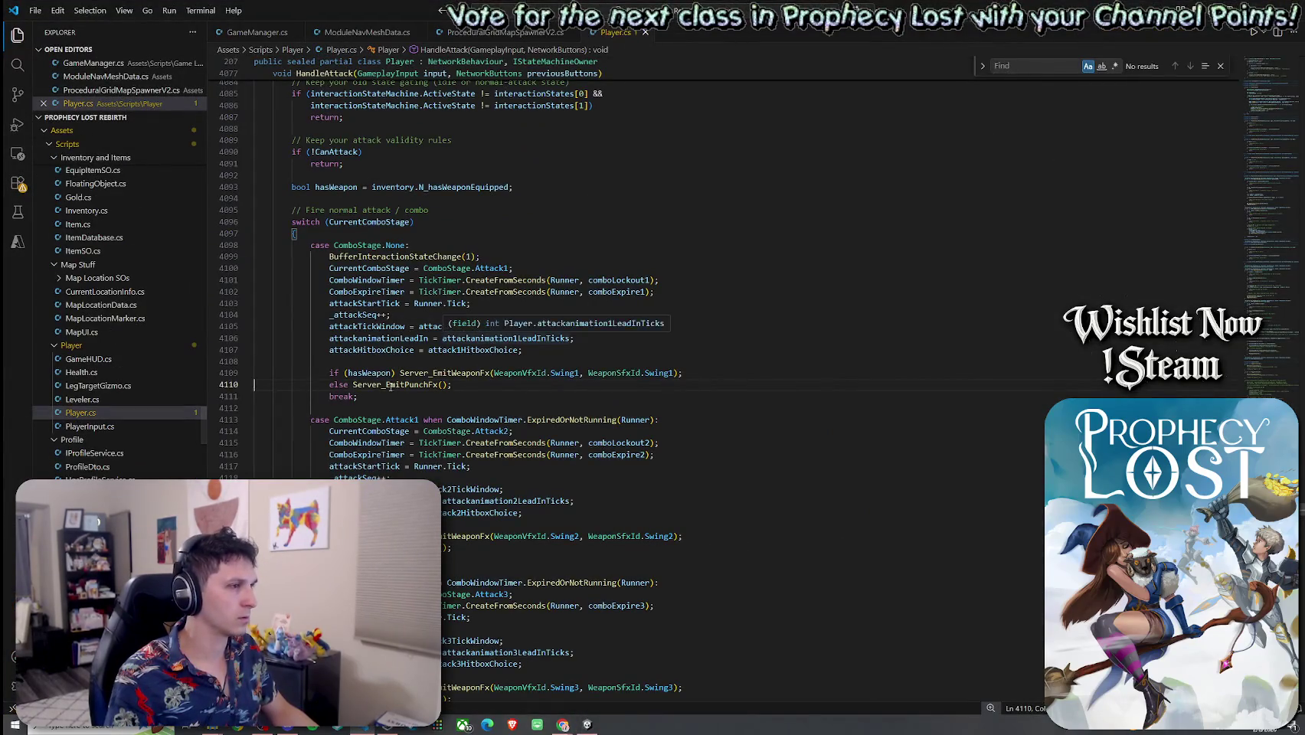
Inspect the Server_EmitPunchFx call on line 4110, then return control to the game
click(421, 384)
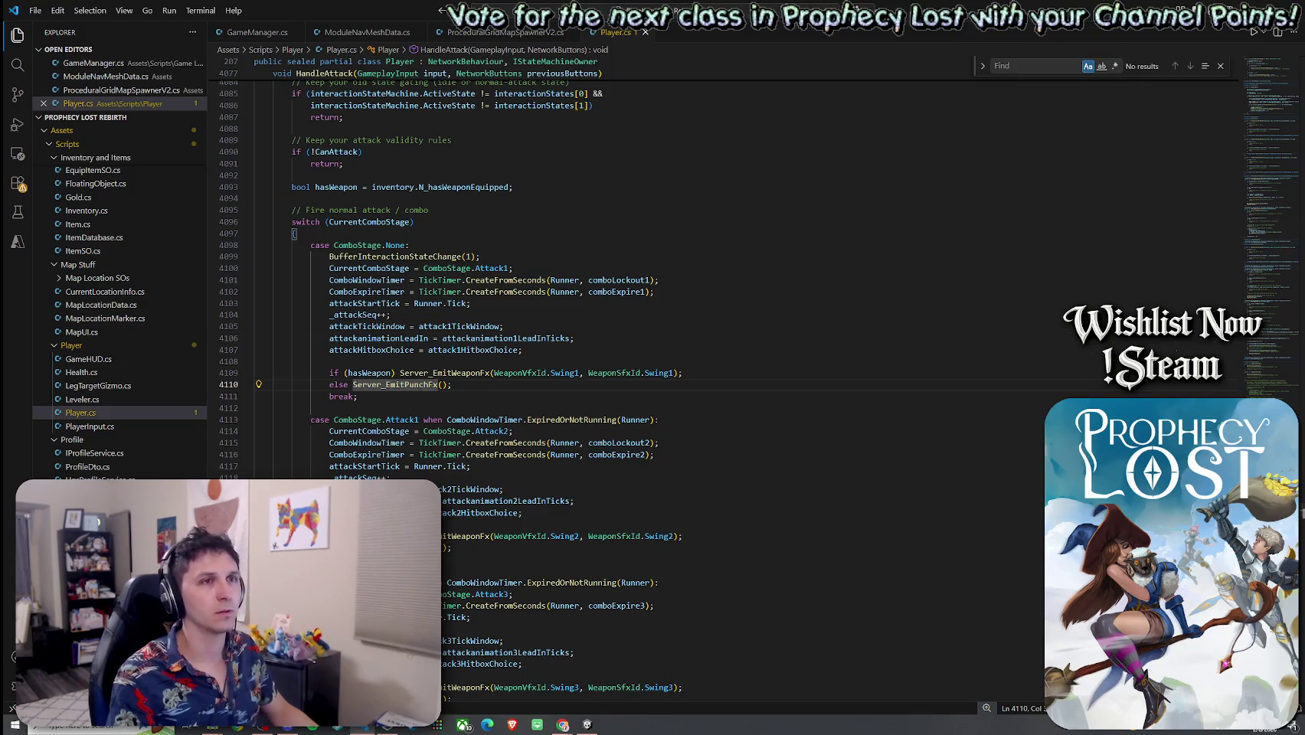
key(alt+Tab)
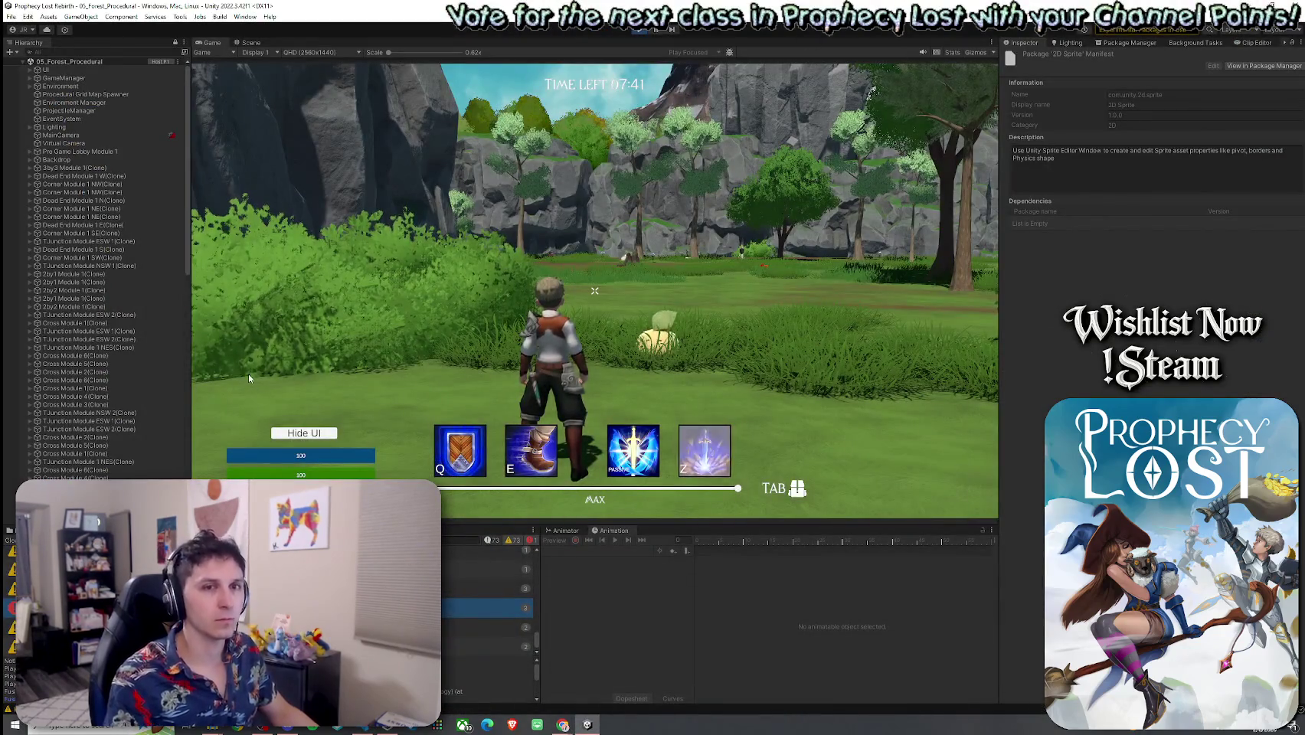
click(249, 377)
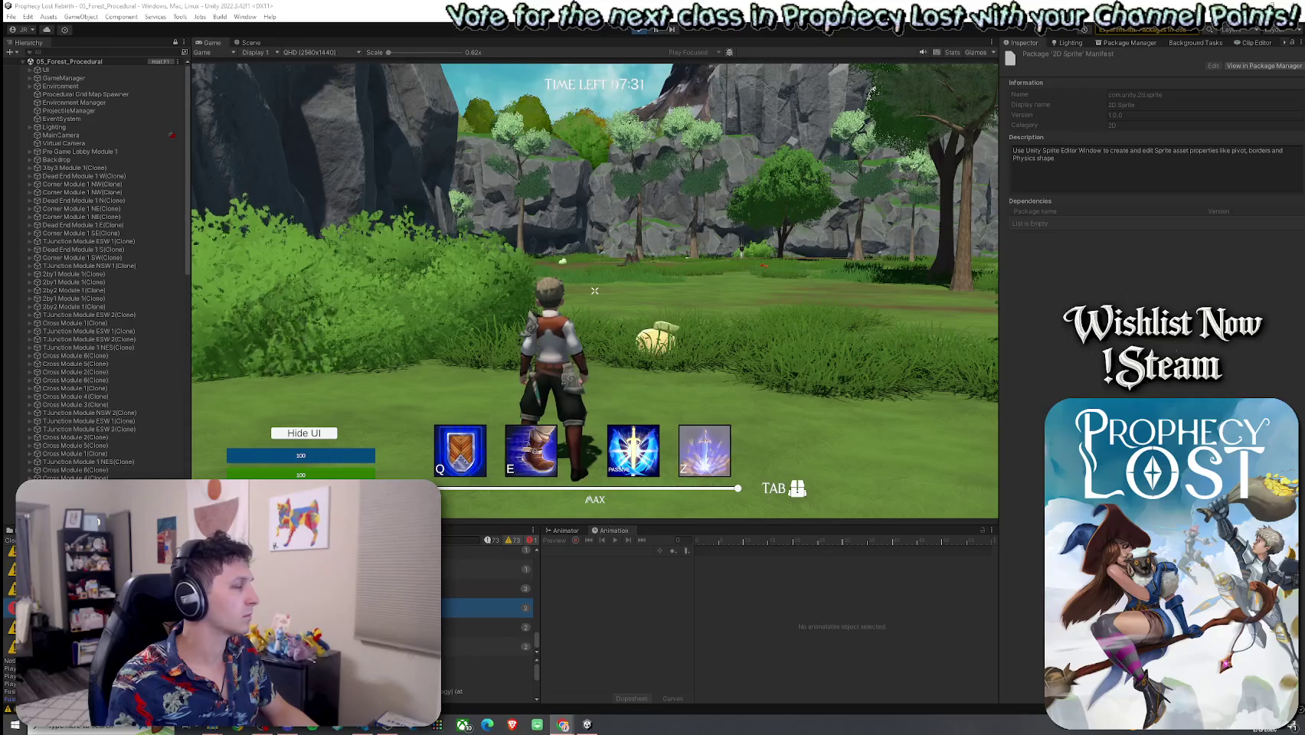
Run the hero across the meadow past the rock wall to face the two slimes
mouse_move(595, 292)
key(w)
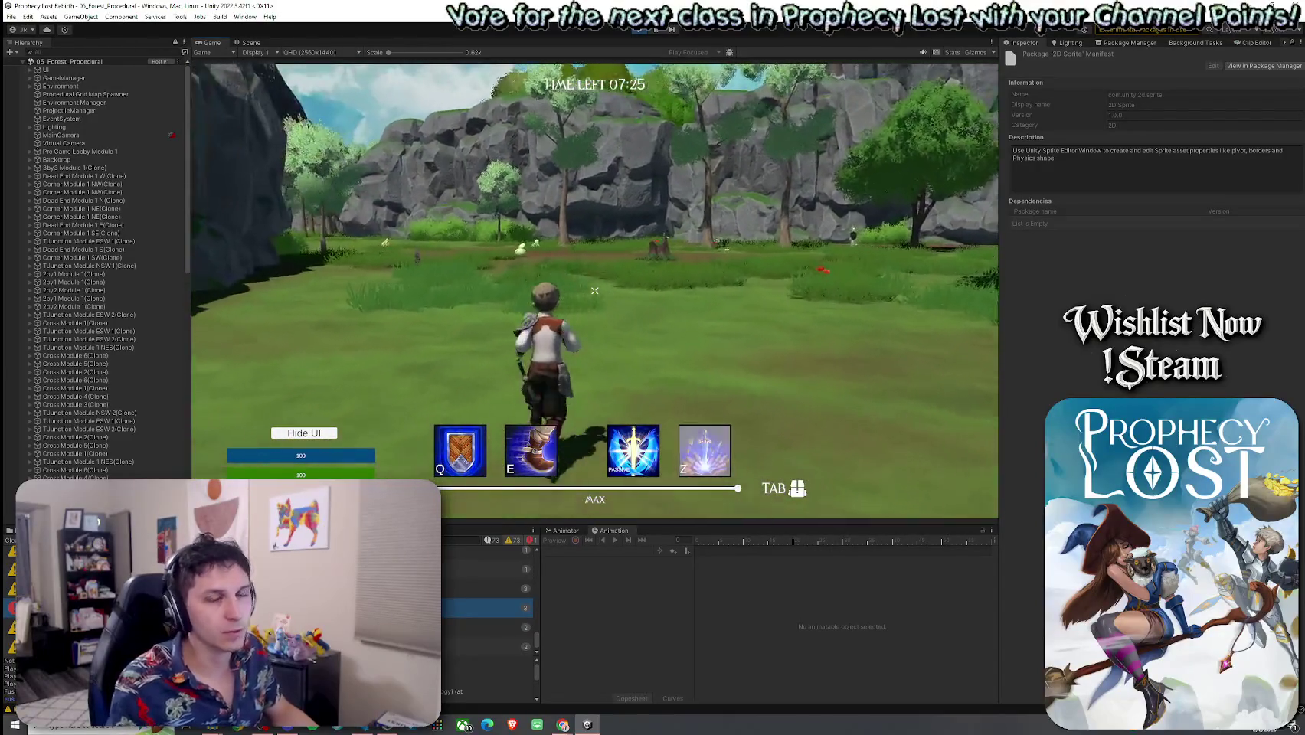
key(w)
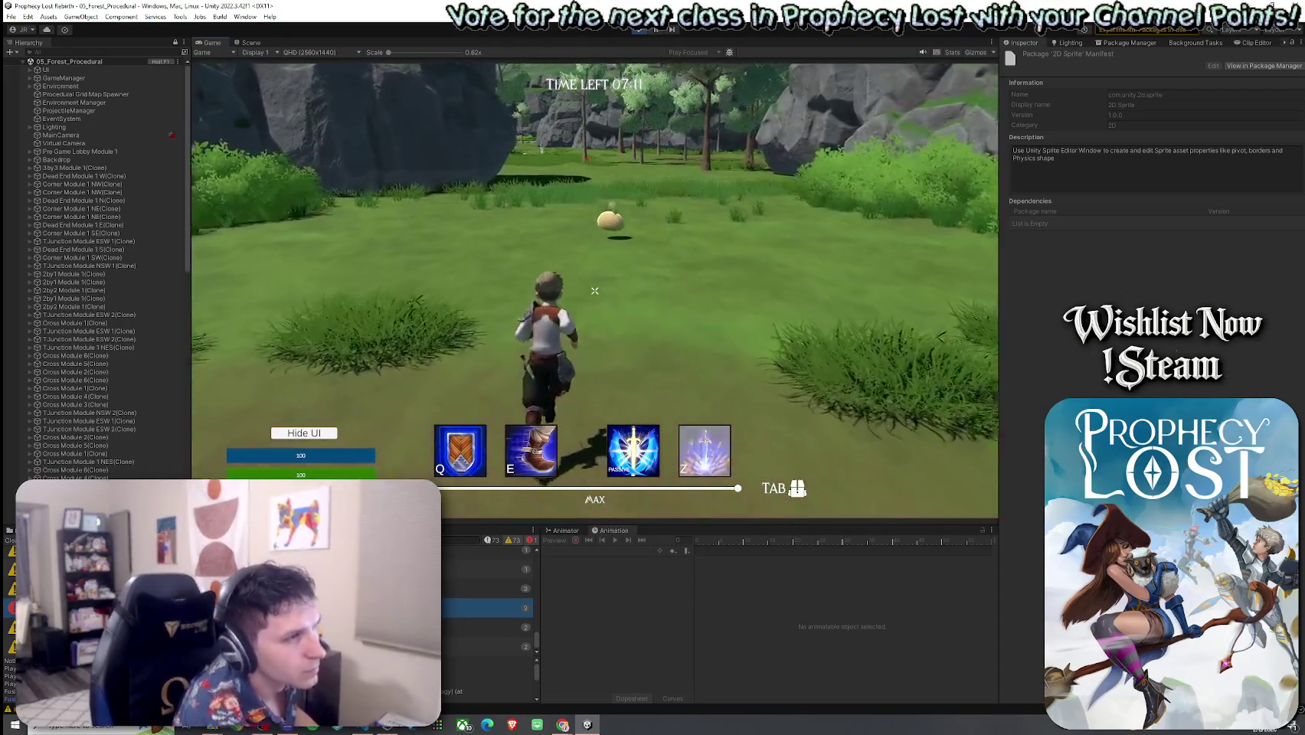
key(w)
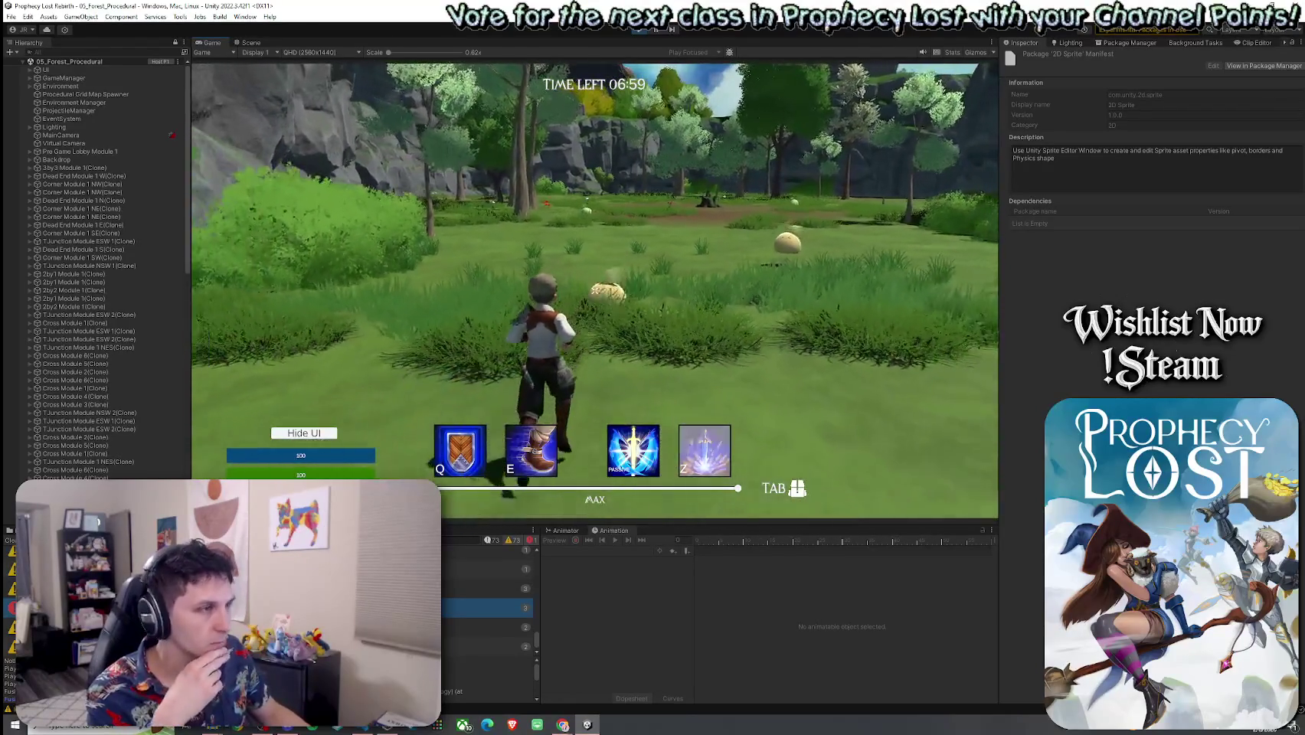
key(w)
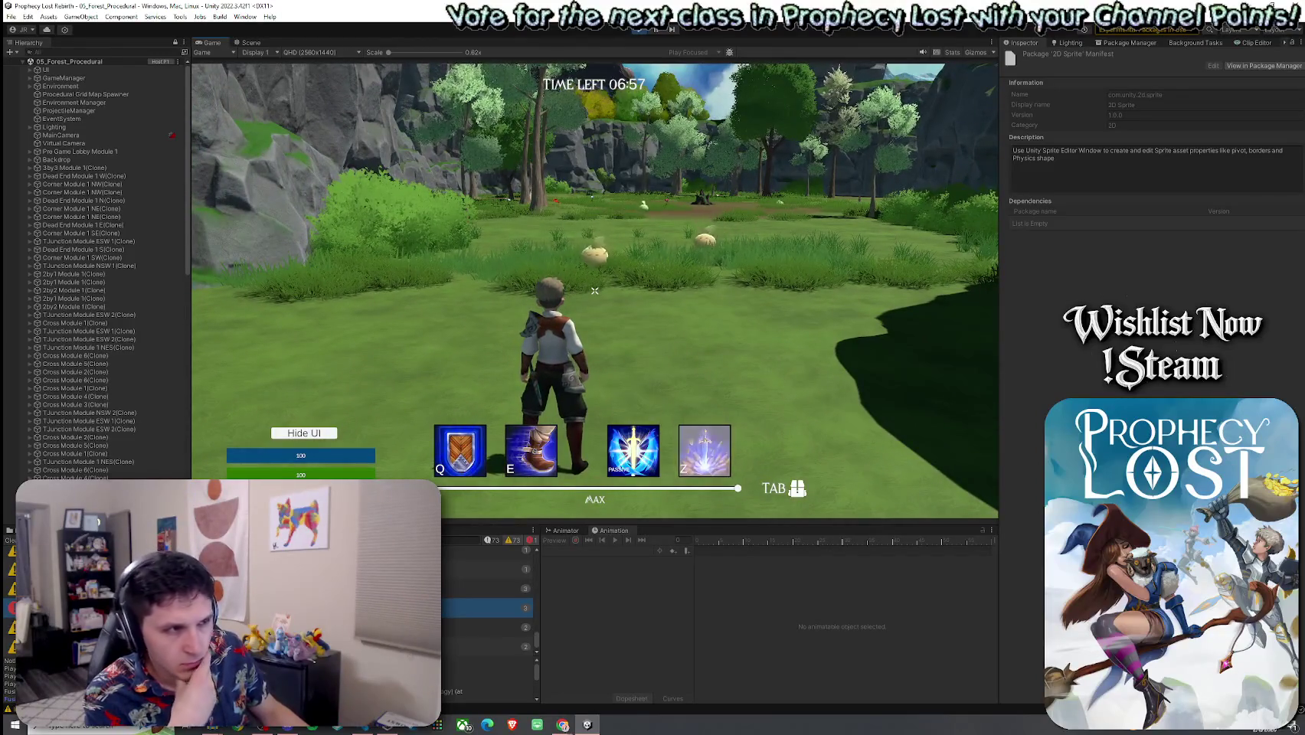
key(w)
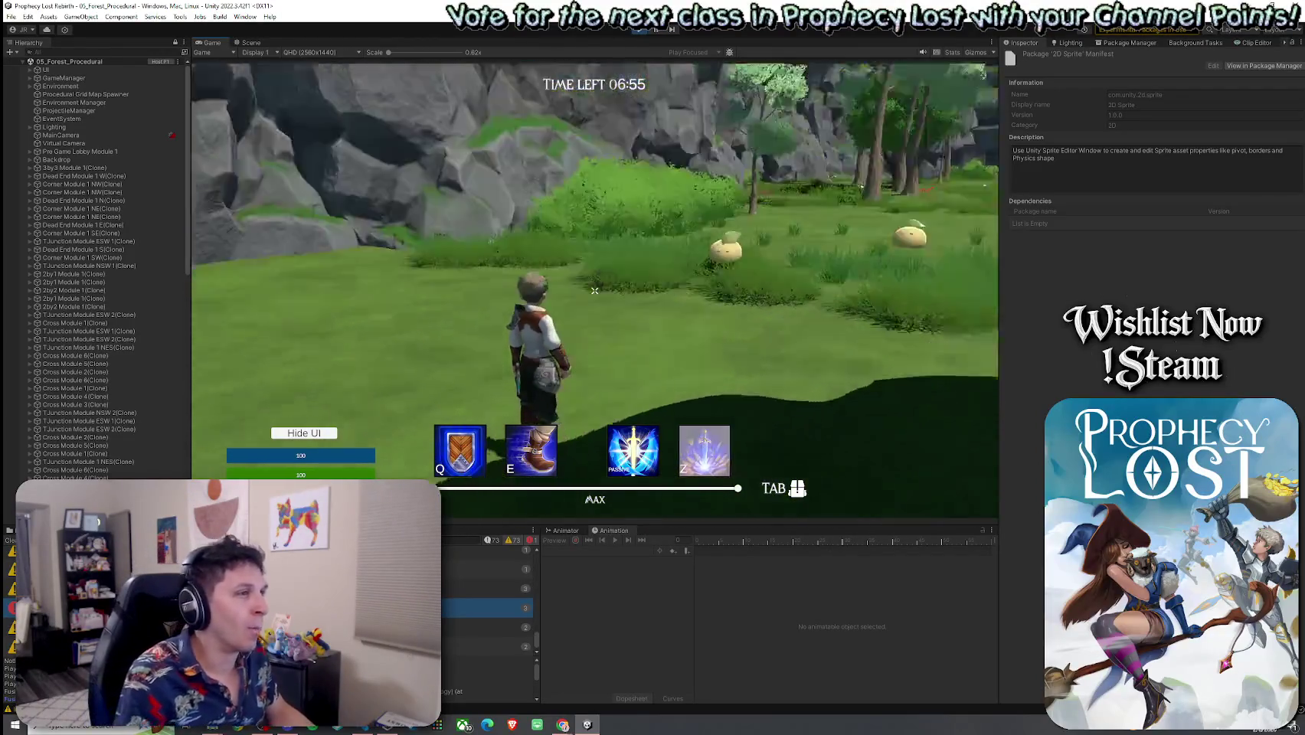
key(w)
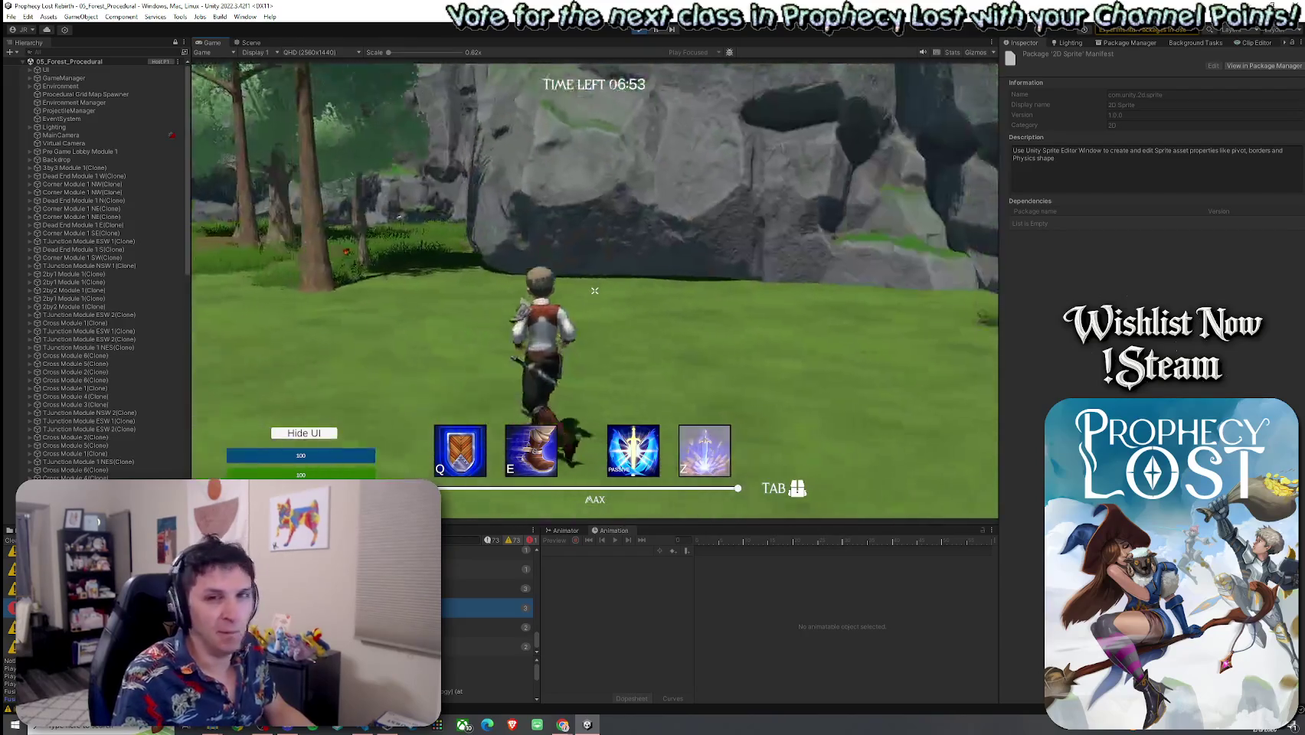
key(w)
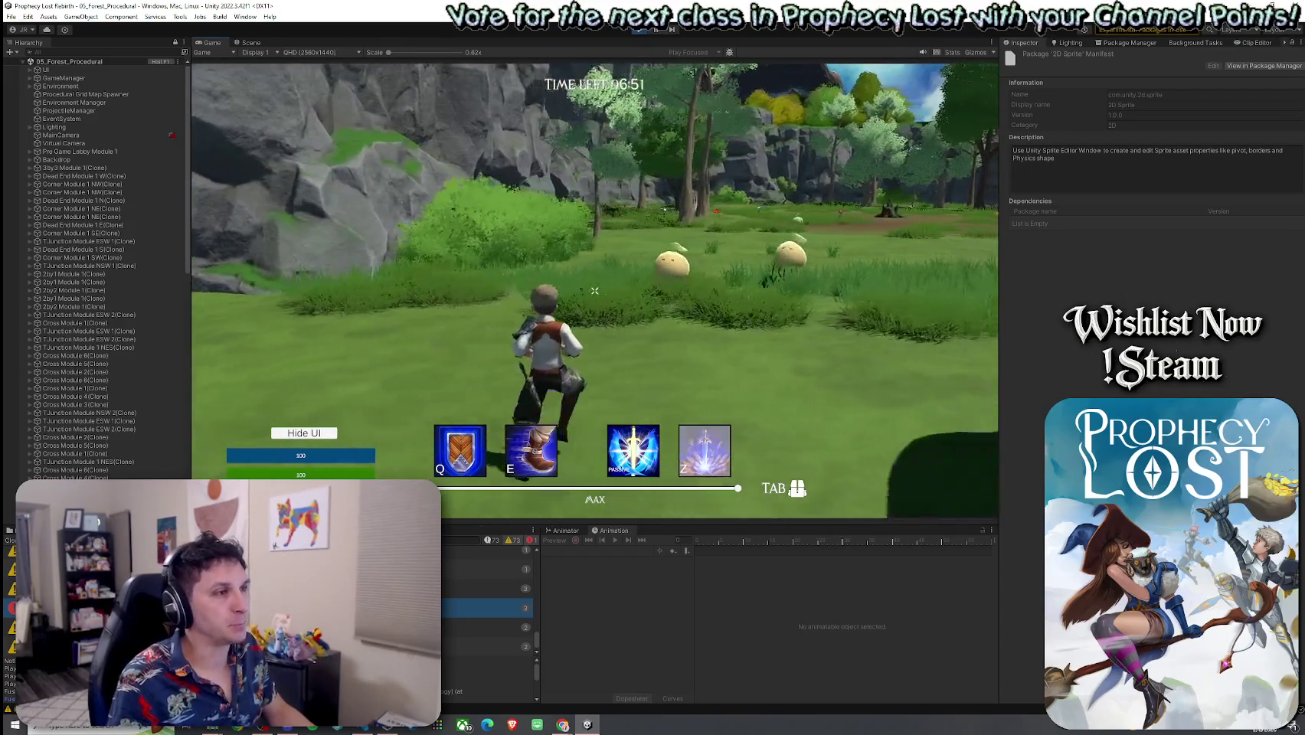
Attack the slimes until the hero dies, then return to the main menu
click(595, 291)
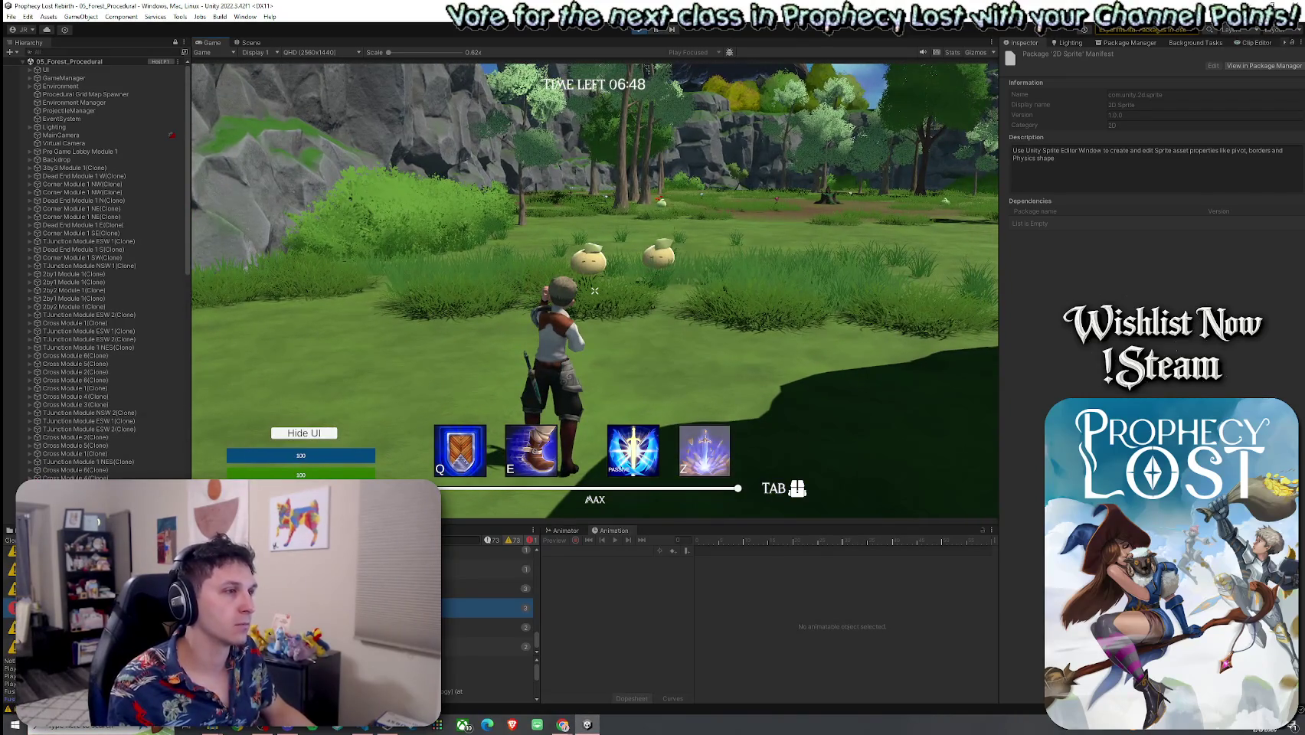
click(595, 291)
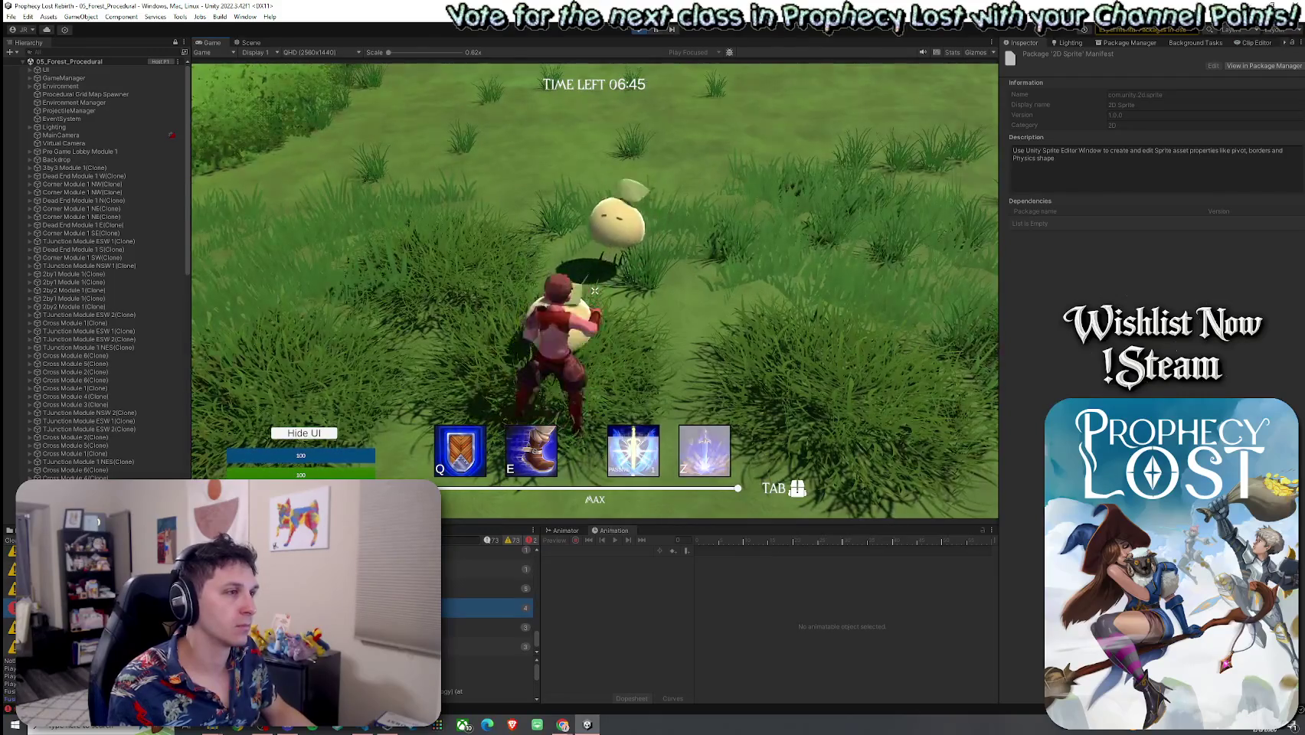
click(594, 291)
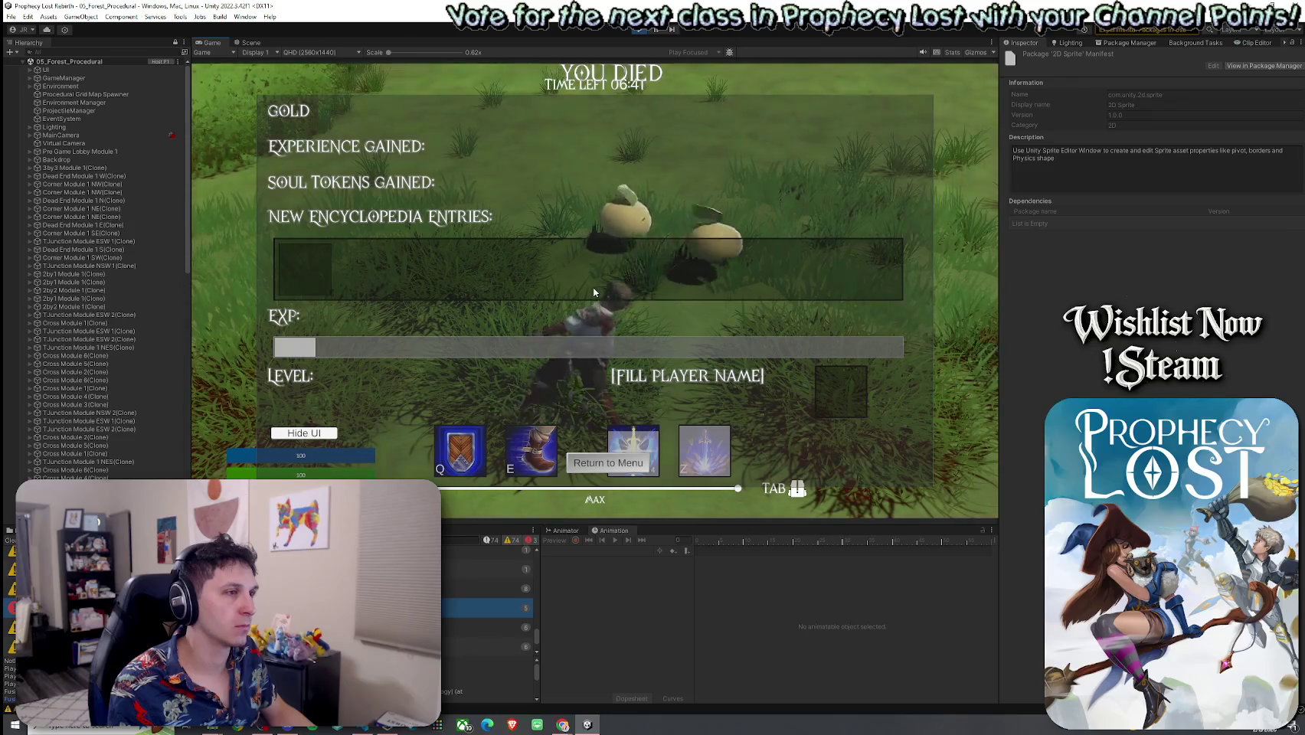
click(609, 463)
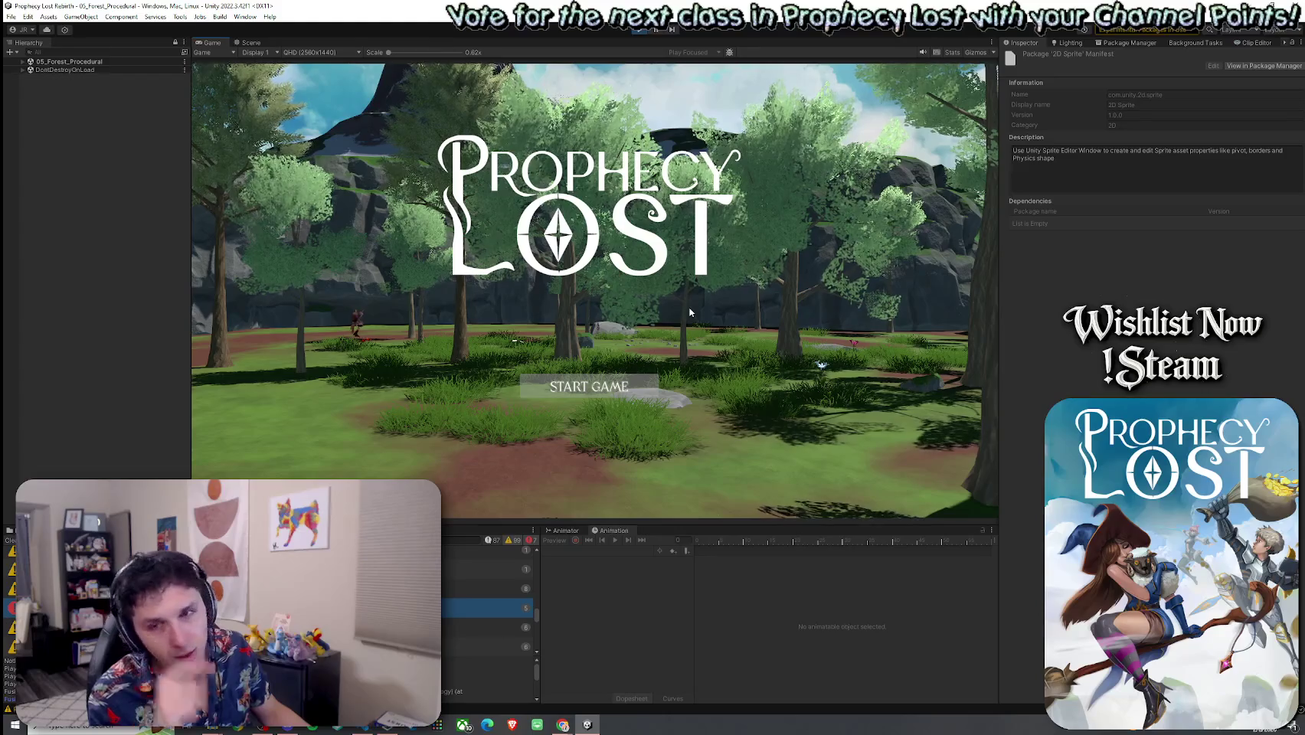
Stop the playtest, clear the Console, save the scene and view pending version-control changes
click(640, 29)
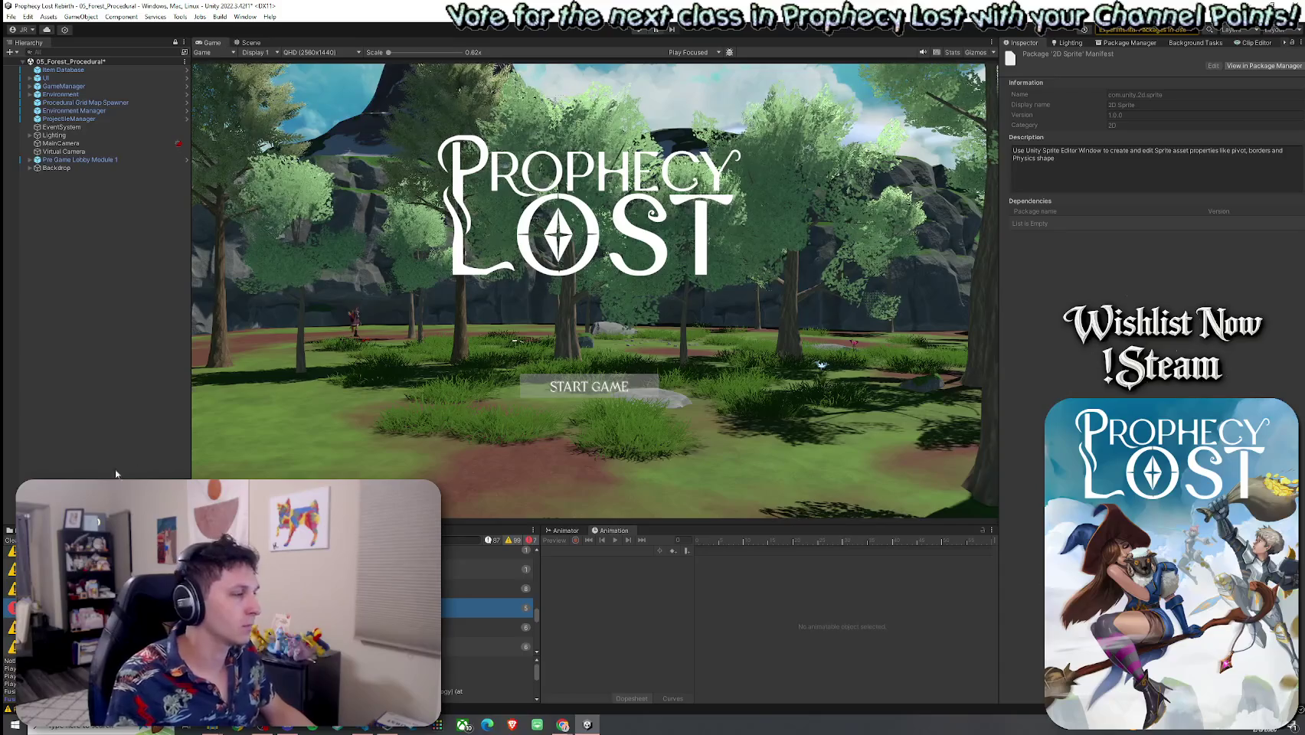
click(9, 540)
click(11, 16)
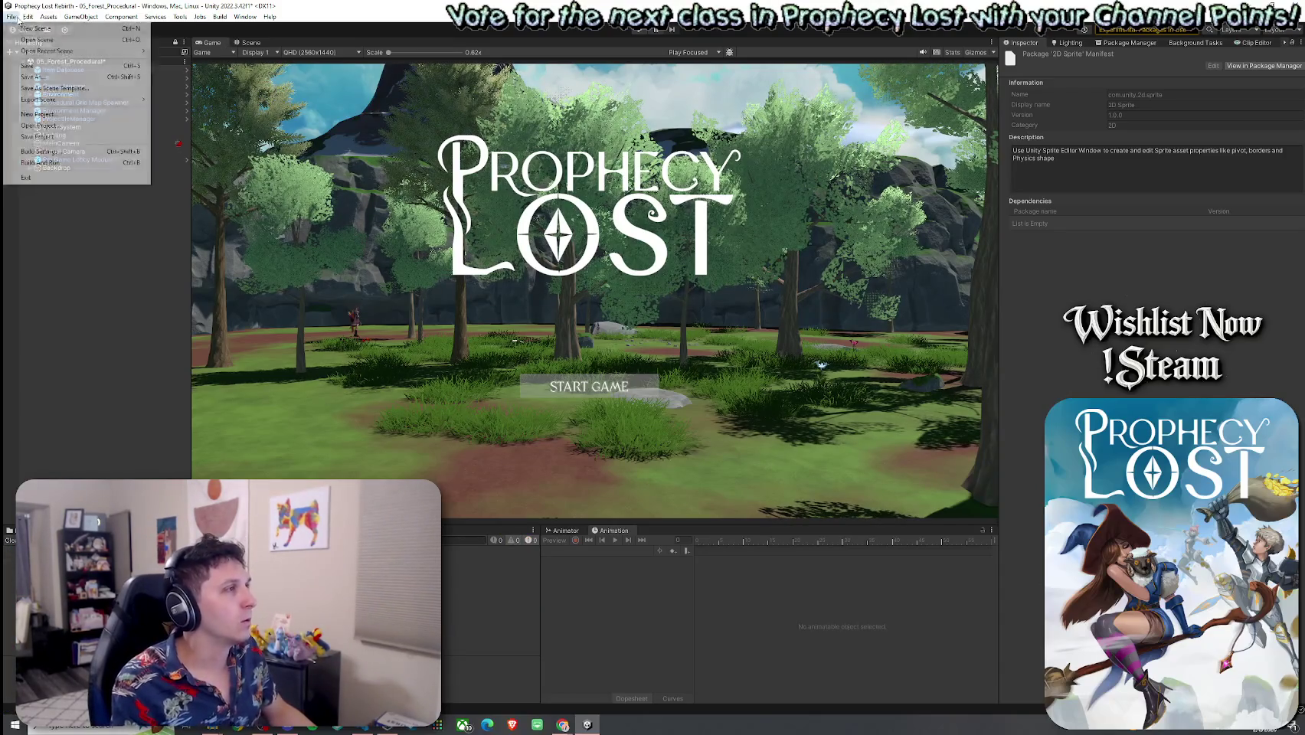
click(30, 67)
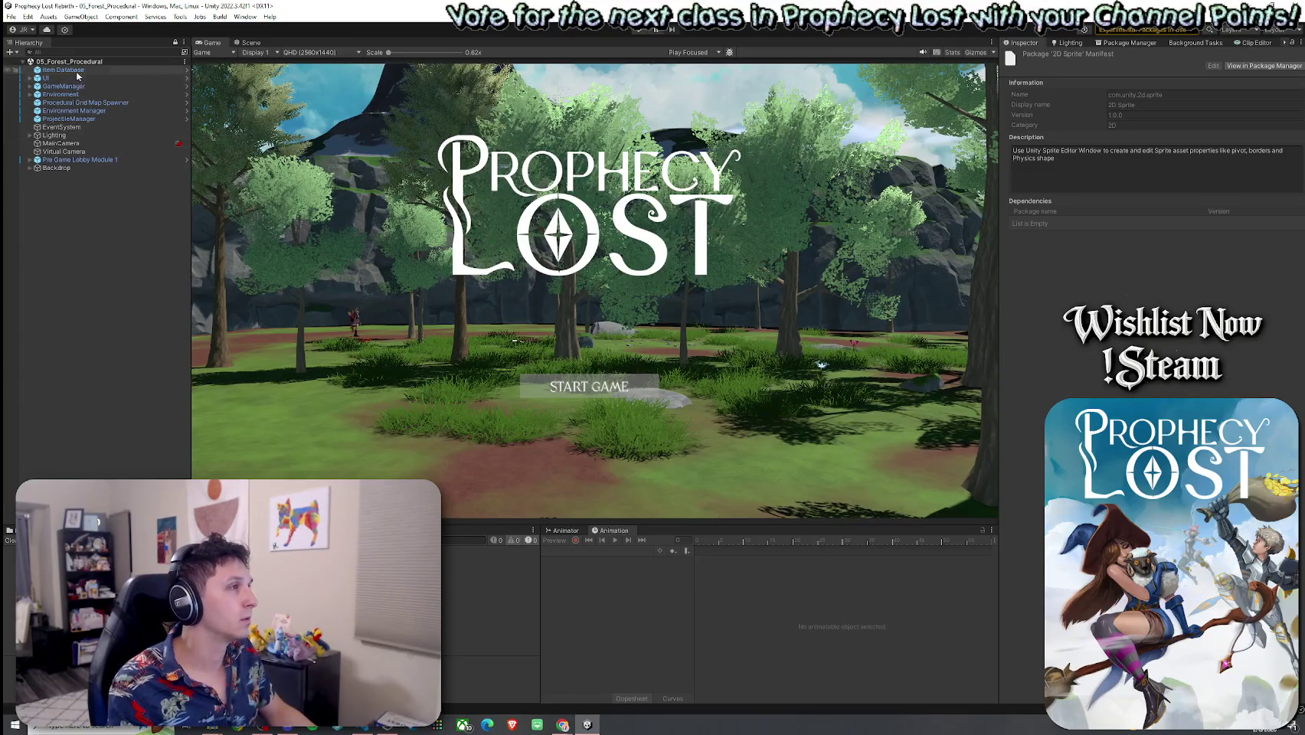
click(99, 530)
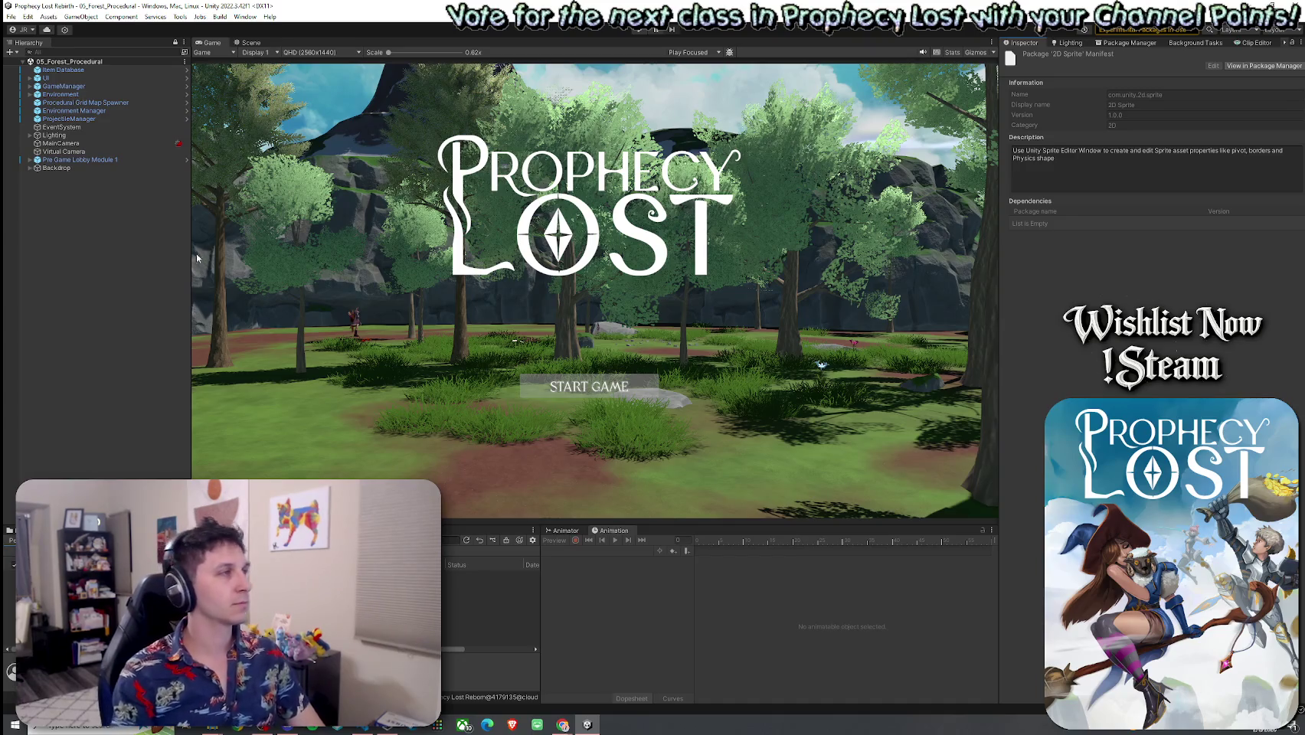
Inspect Pre Game Lobby Module 1 and its Terrain child, then switch to VS Code
click(83, 159)
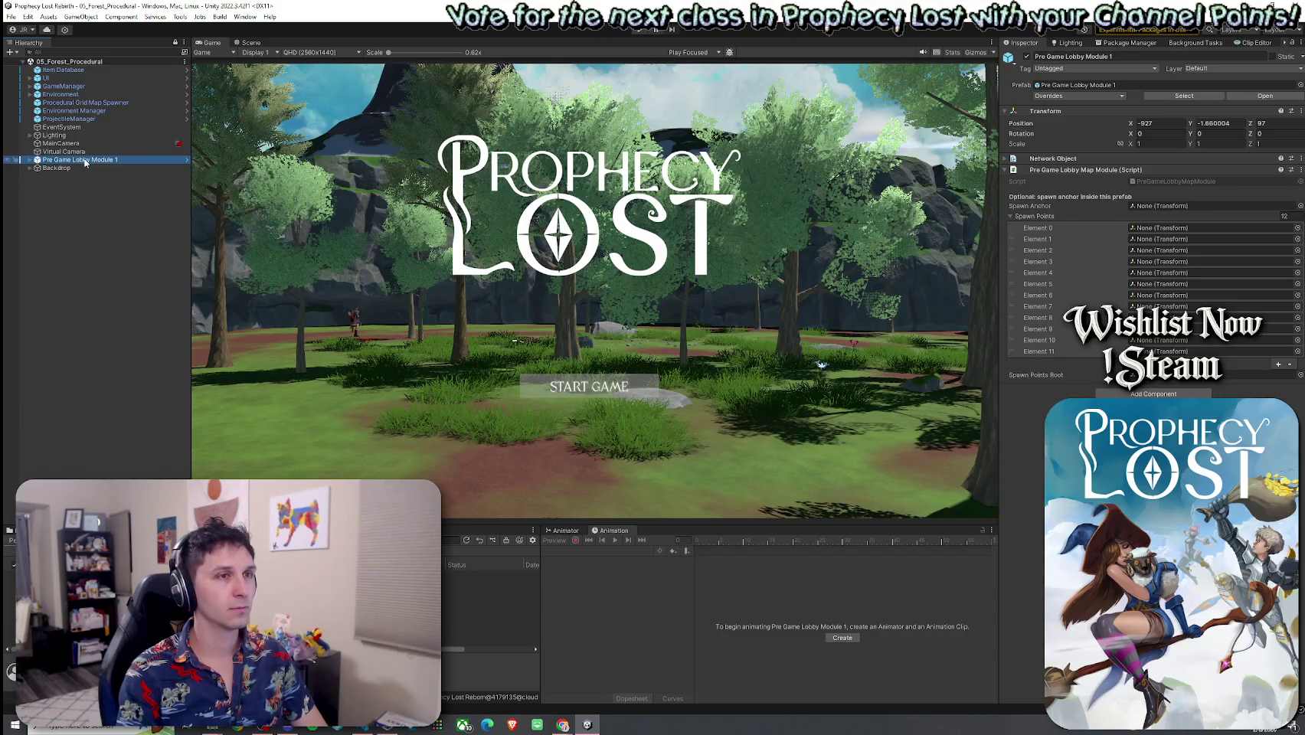
key(Right)
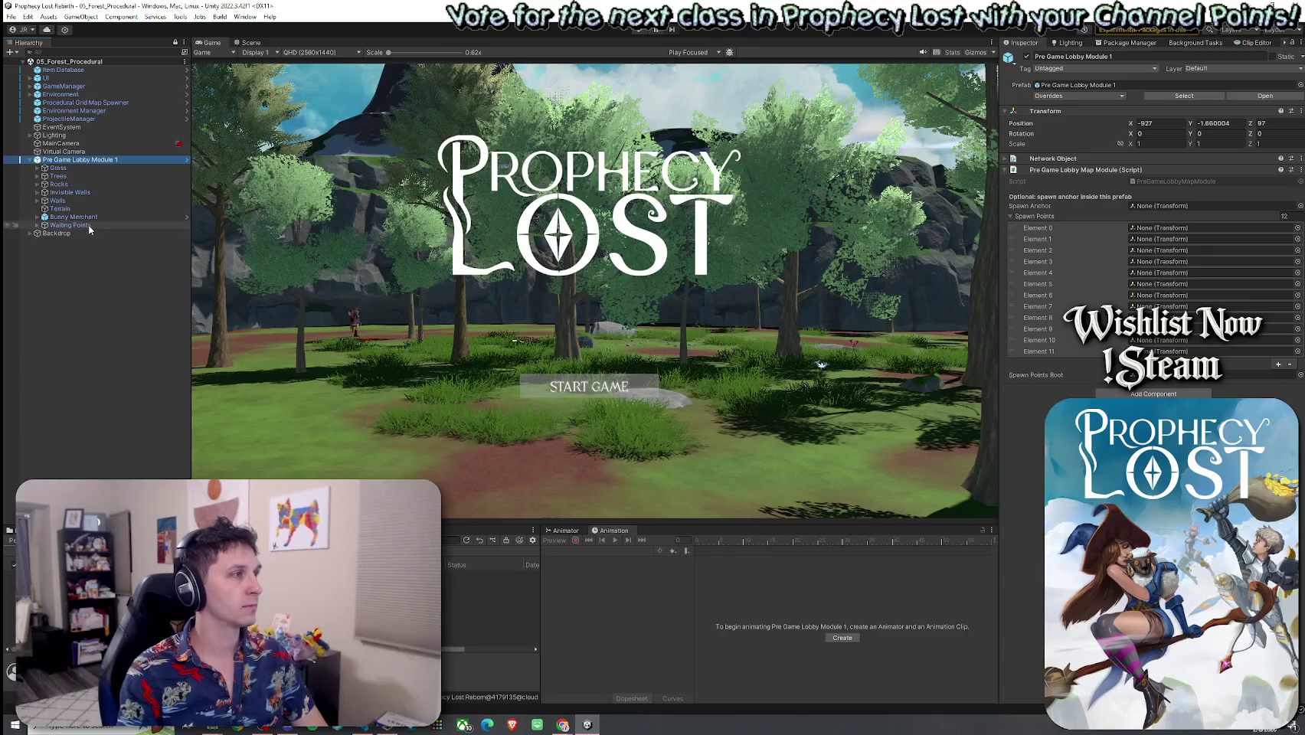
click(81, 210)
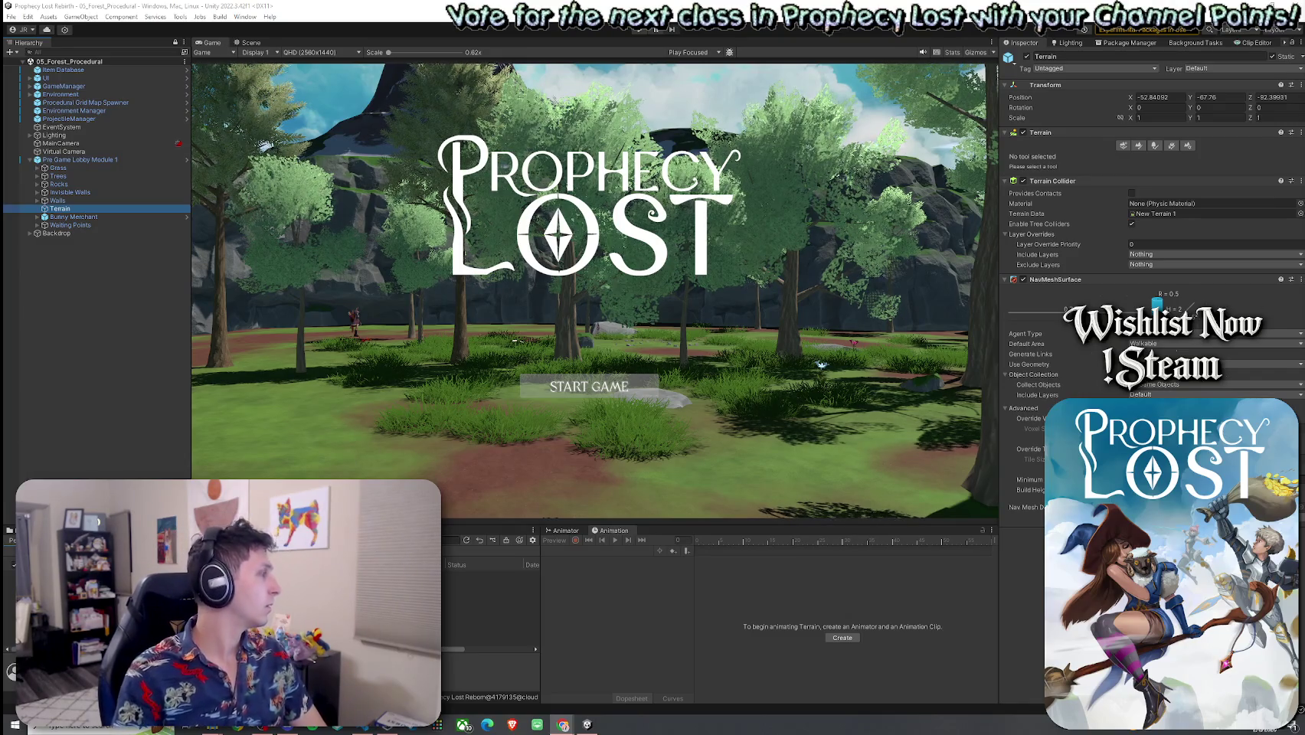
click(369, 727)
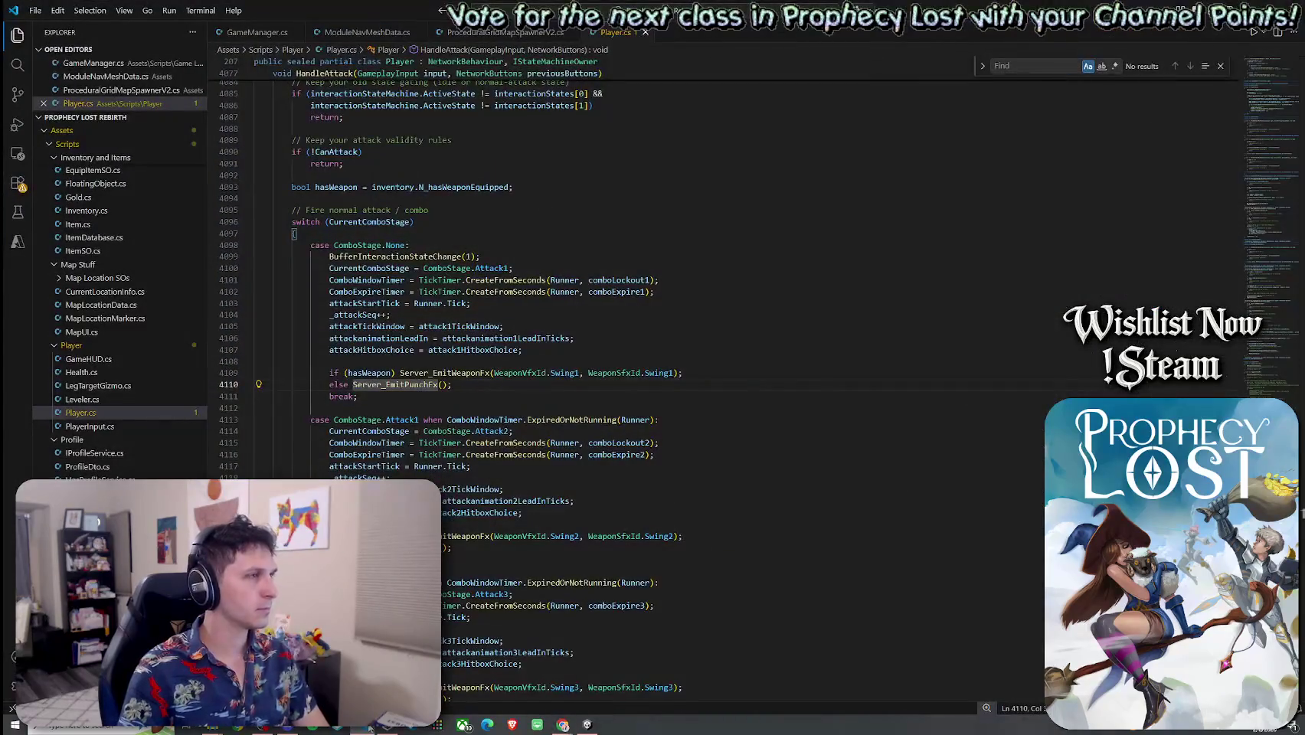
Dock VS Code to the left half and open ProceduralGridMapSpawnerV2.cs at the top
double_click(362, 12)
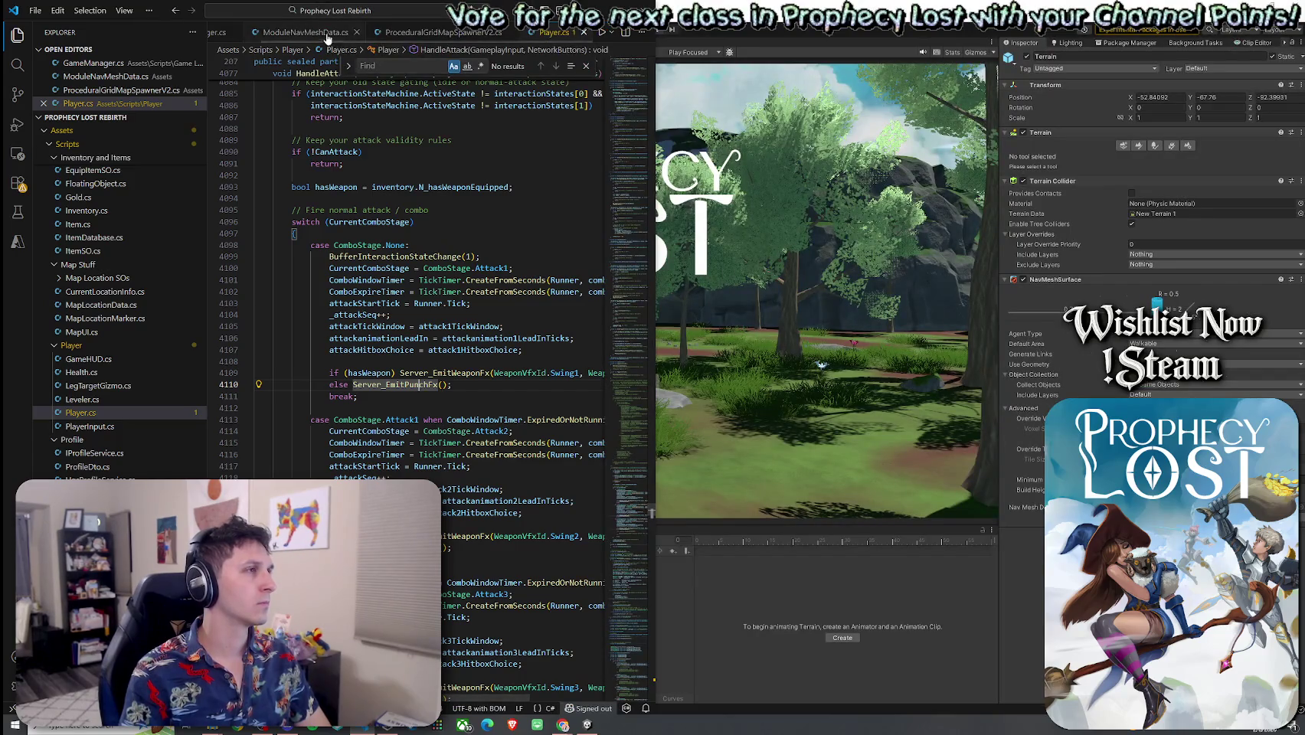
click(439, 33)
scroll(642, 99, up, 5)
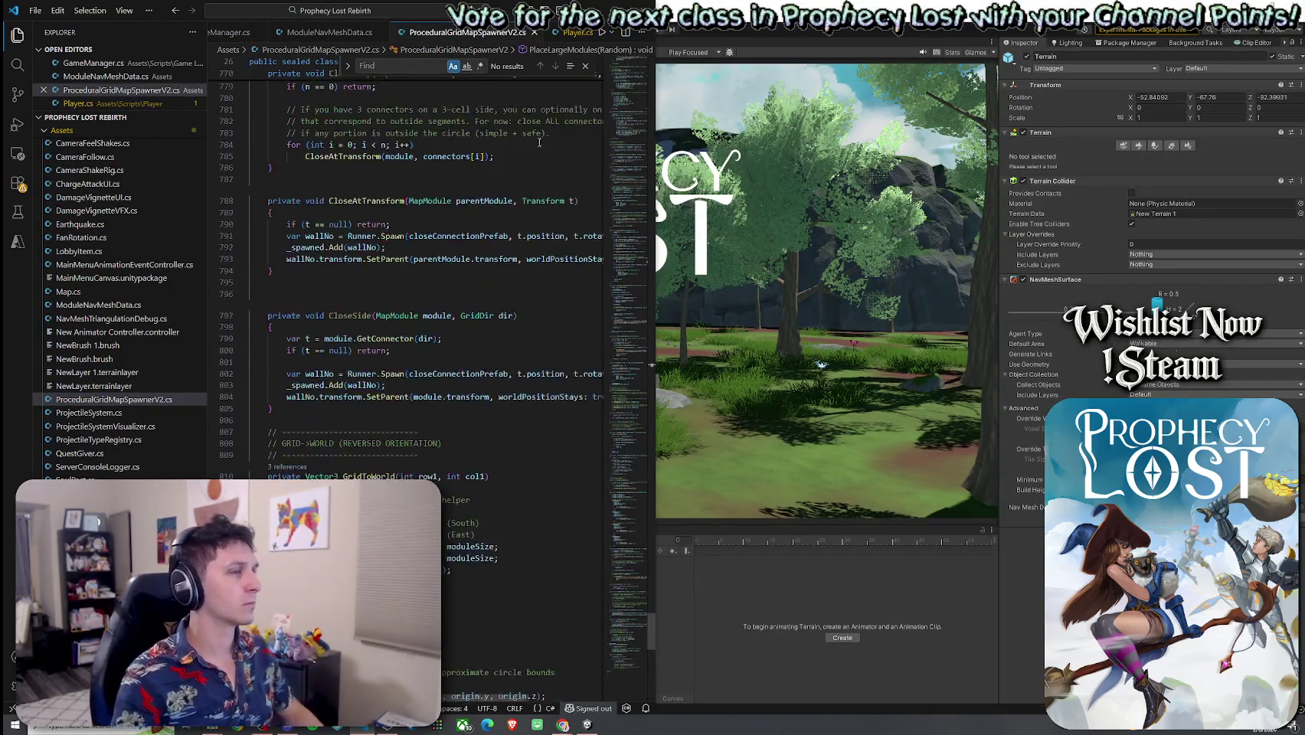
scroll(642, 100, up, 20)
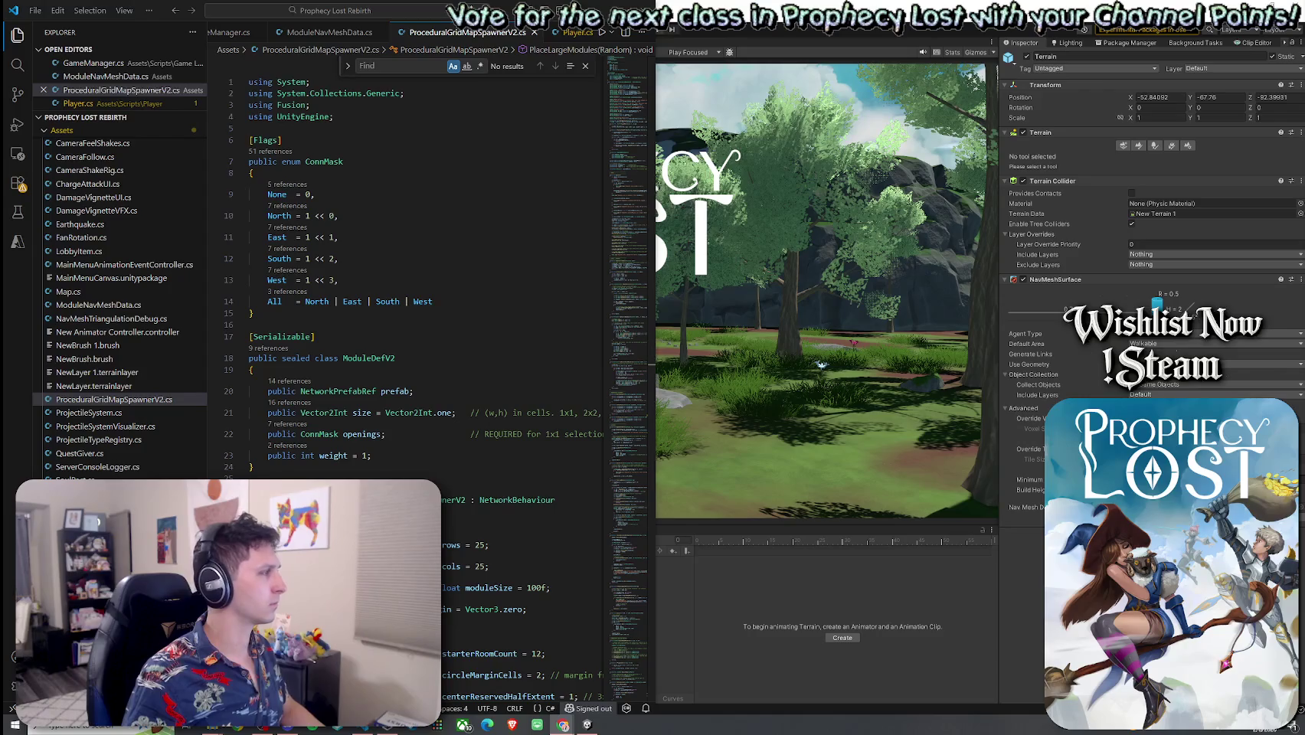
Paste the AI navigation using lines below the imports, removing the NavMeshLink comment and extra blank line
click(359, 118)
text(using UnityEngine.AI; using Unity.AI.Navigation; // NavMeshLink (AI Navigation package))
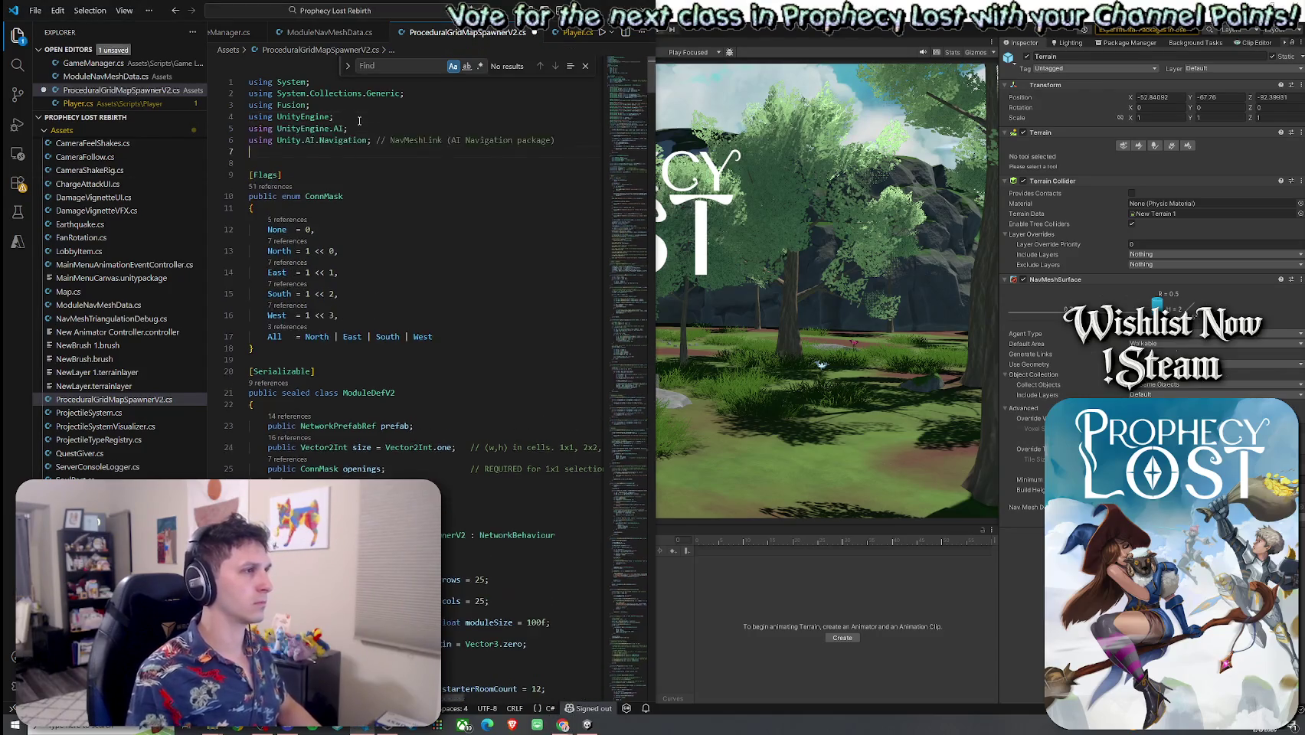
click(380, 164)
drag(549, 143, 376, 141)
key(BackSpace)
click(349, 160)
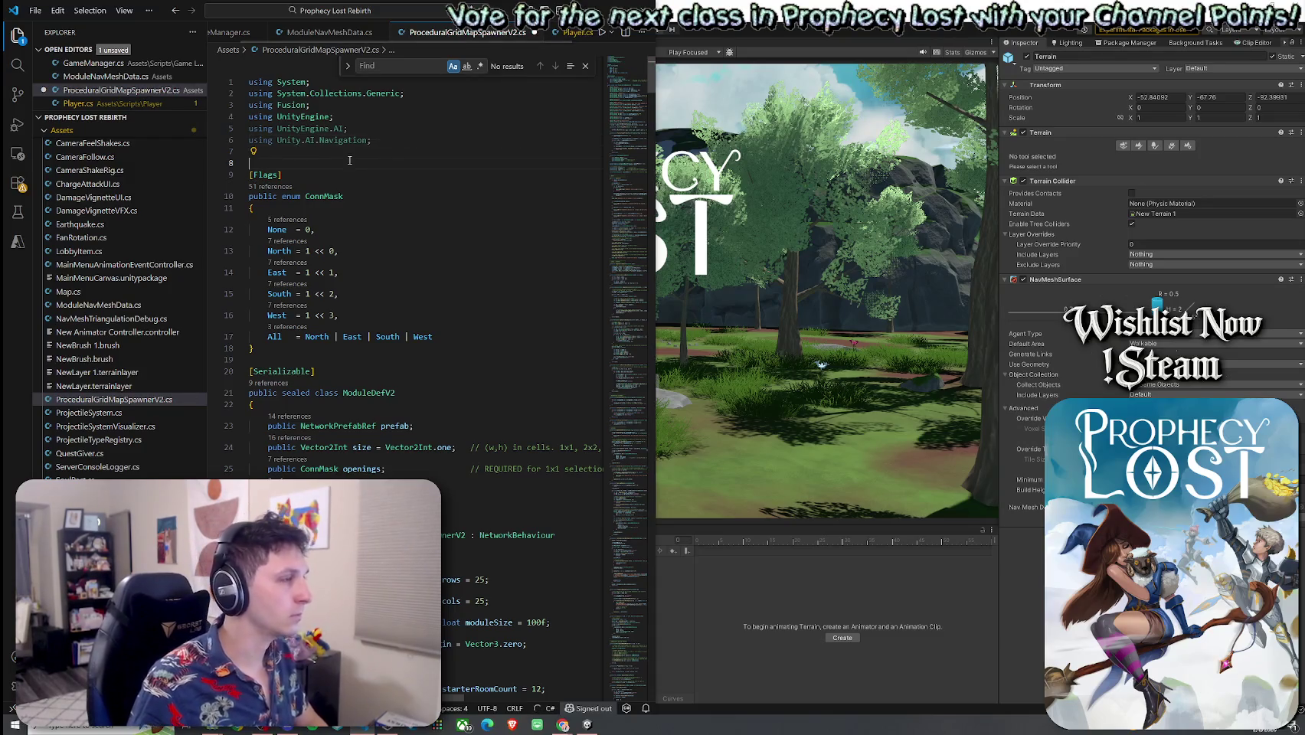
key(BackSpace)
key(Down)
key(Down)
key(Down)
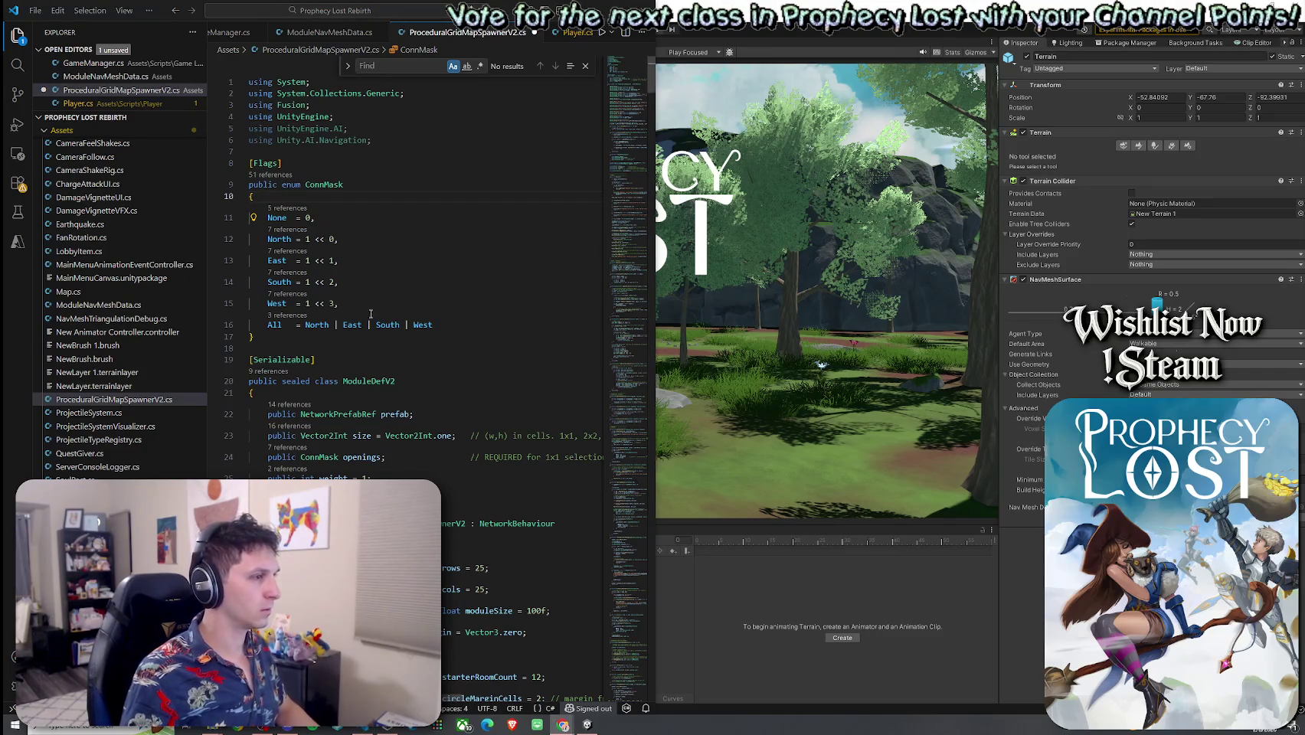
Paste the NavMesh Links settings block on a new line after the separation setting
scroll(376, 311, down, 3)
mouse_move(376, 311)
scroll(376, 333, down, 4)
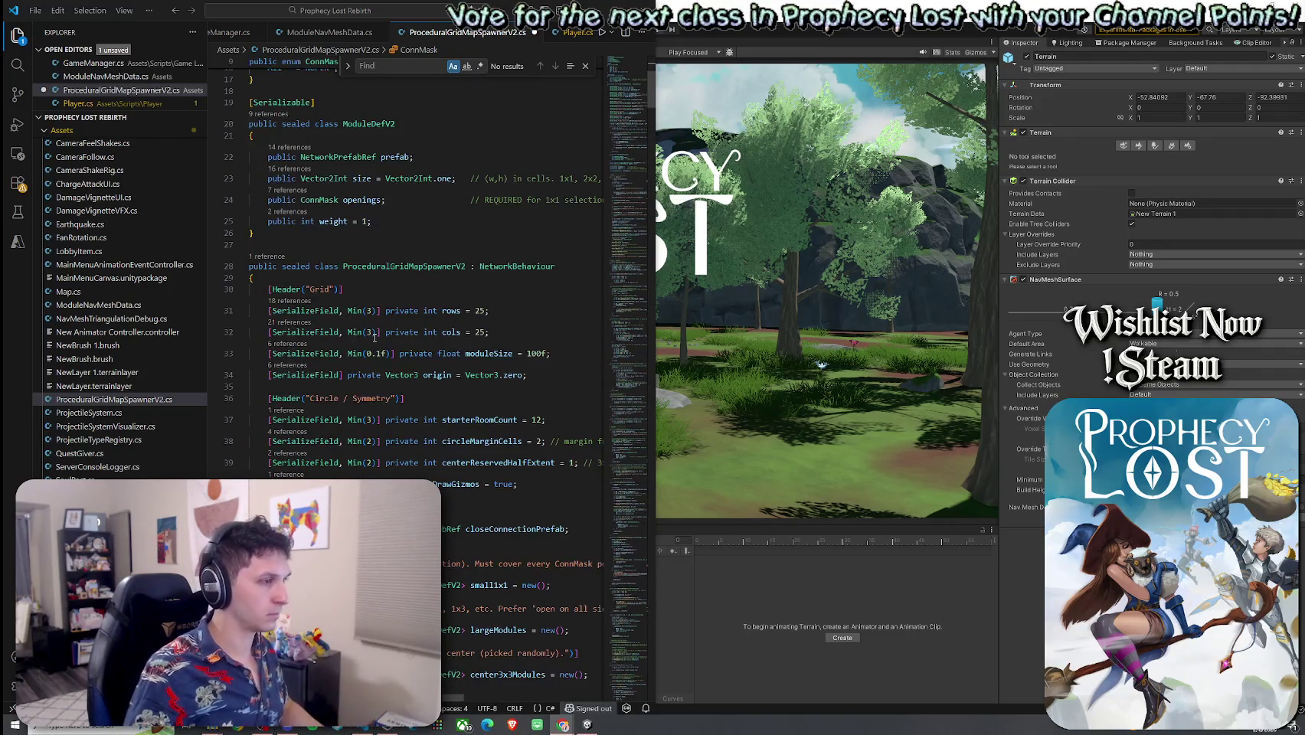
scroll(420, 386, down, 1)
mouse_move(433, 393)
scroll(434, 394, down, 3)
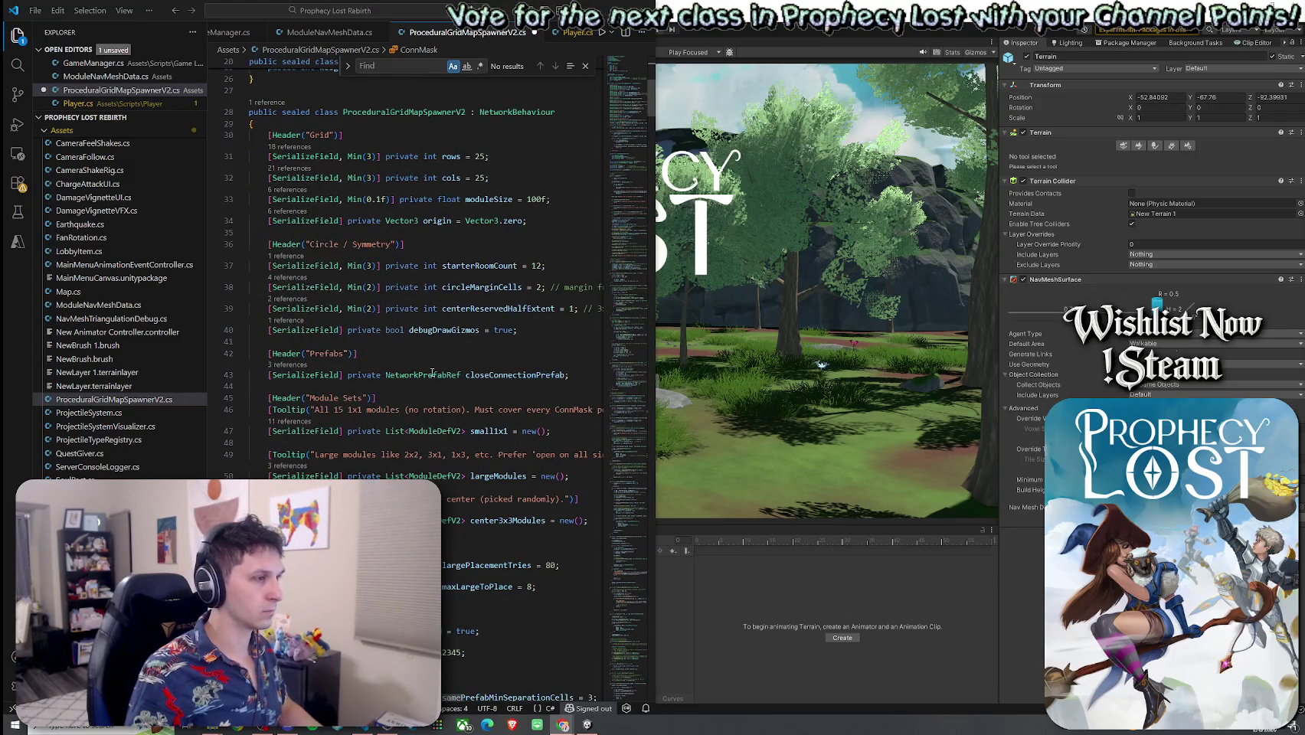
scroll(429, 368, down, 4)
scroll(426, 343, down, 2)
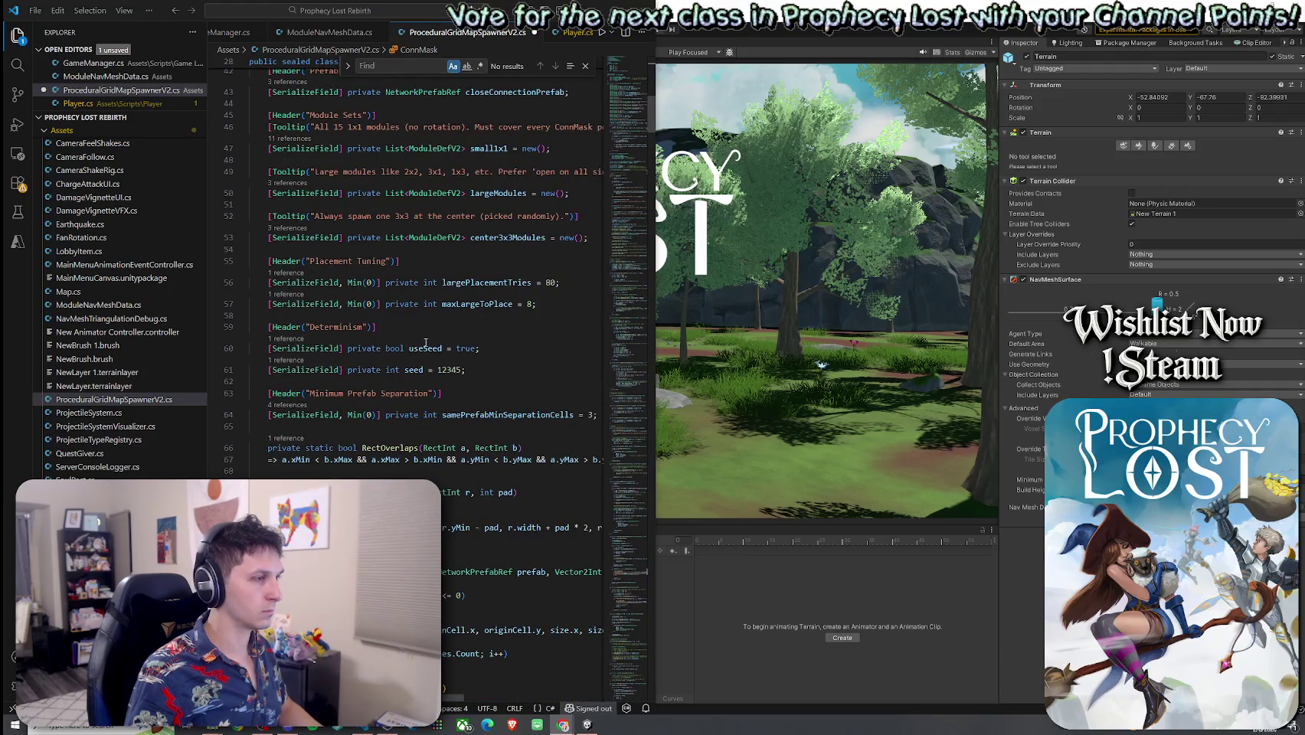
click(353, 429)
scroll(329, 418, down, 1)
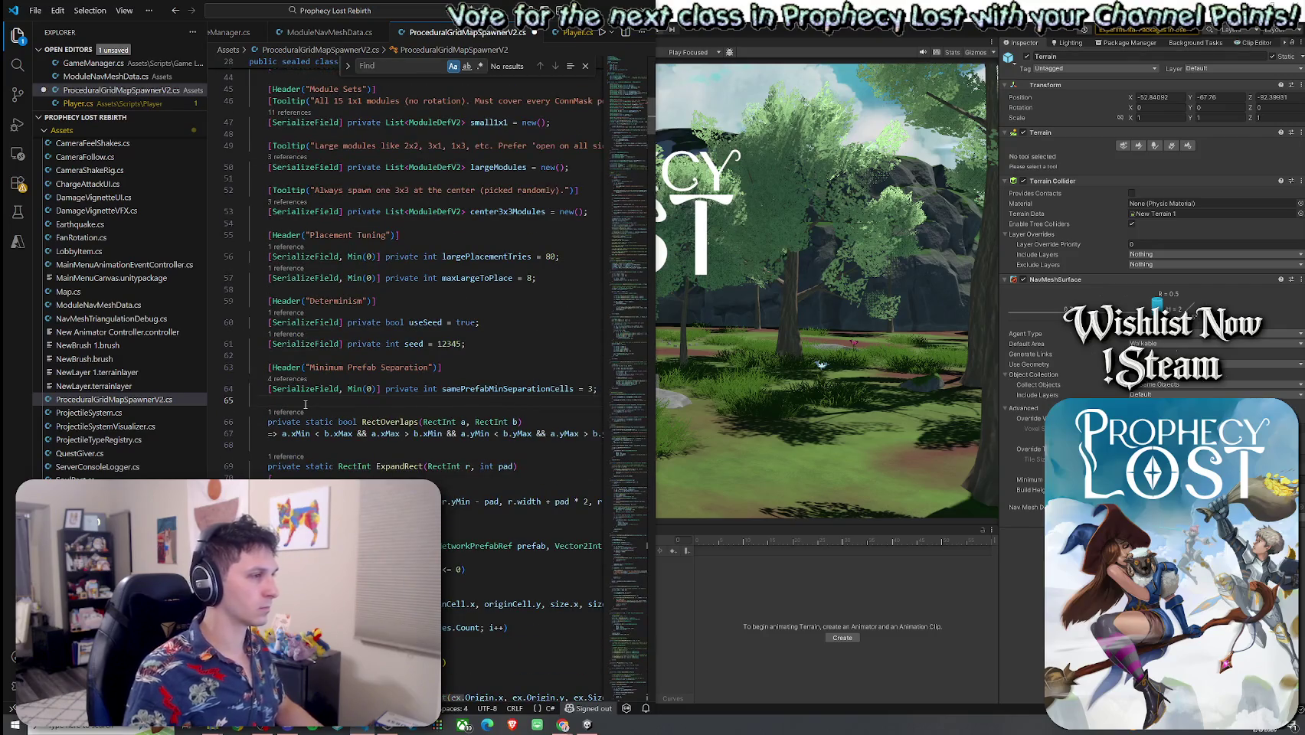
key(Return)
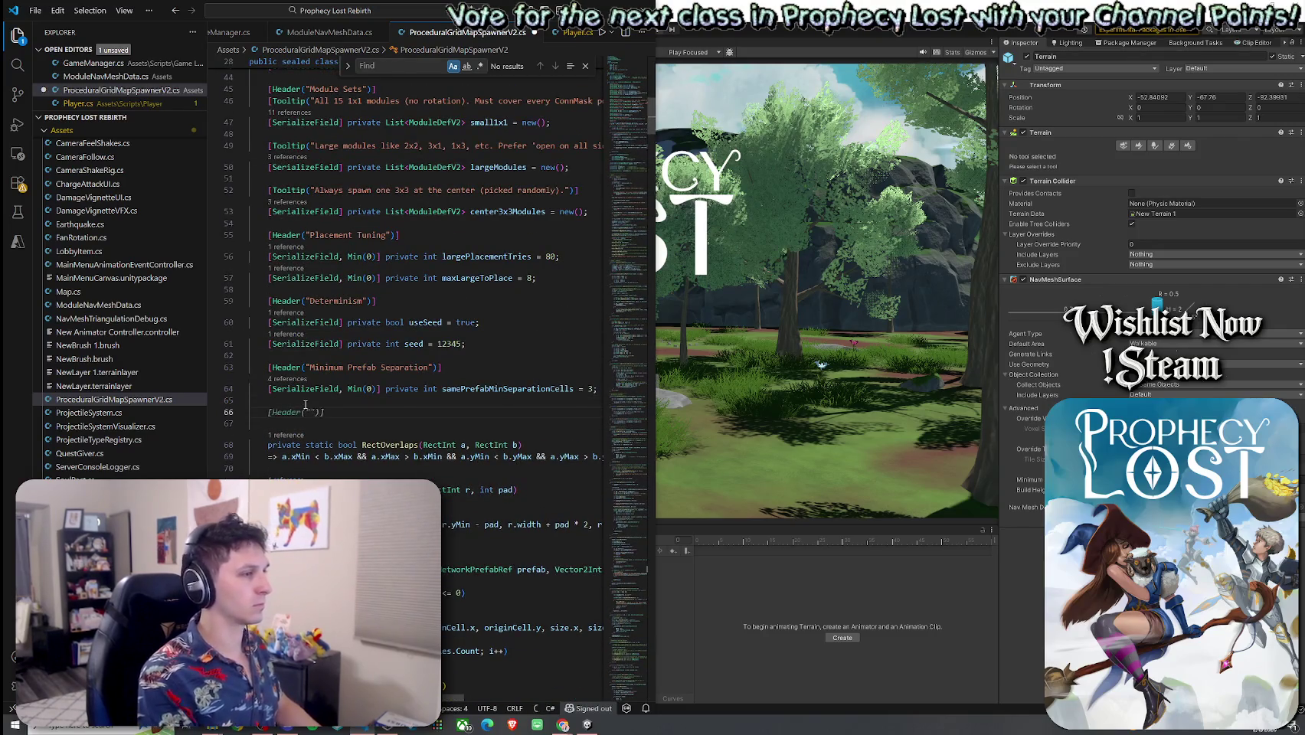
key(ctrl+v)
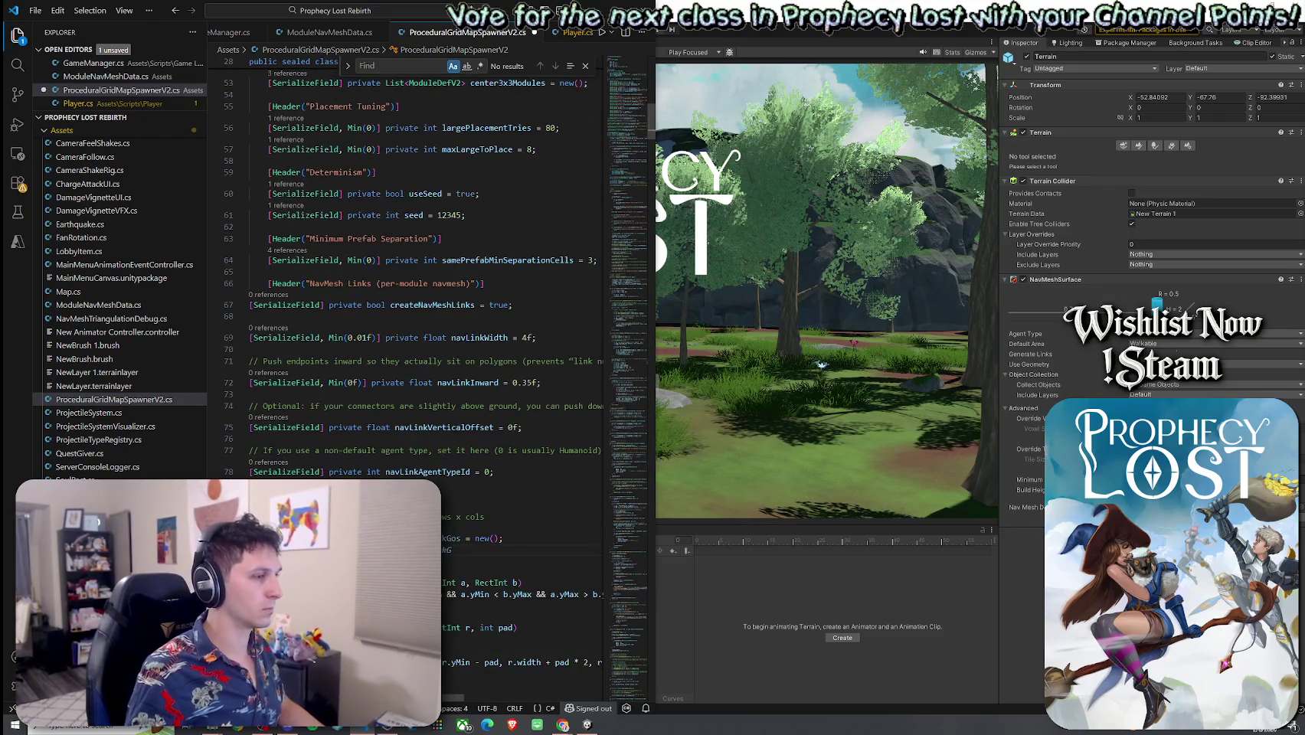
Indent the new NavMesh Links fields one level and focus the Find field
drag(507, 540, 213, 306)
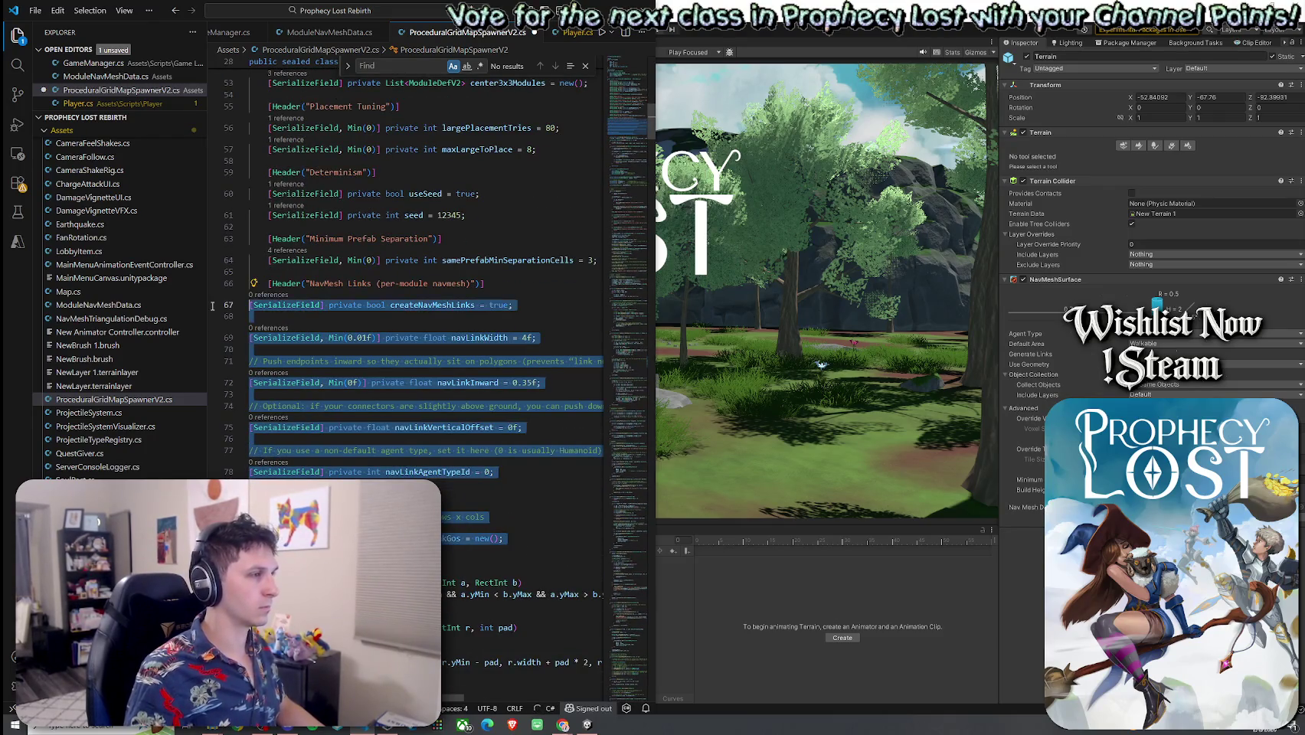
key(Tab)
click(480, 283)
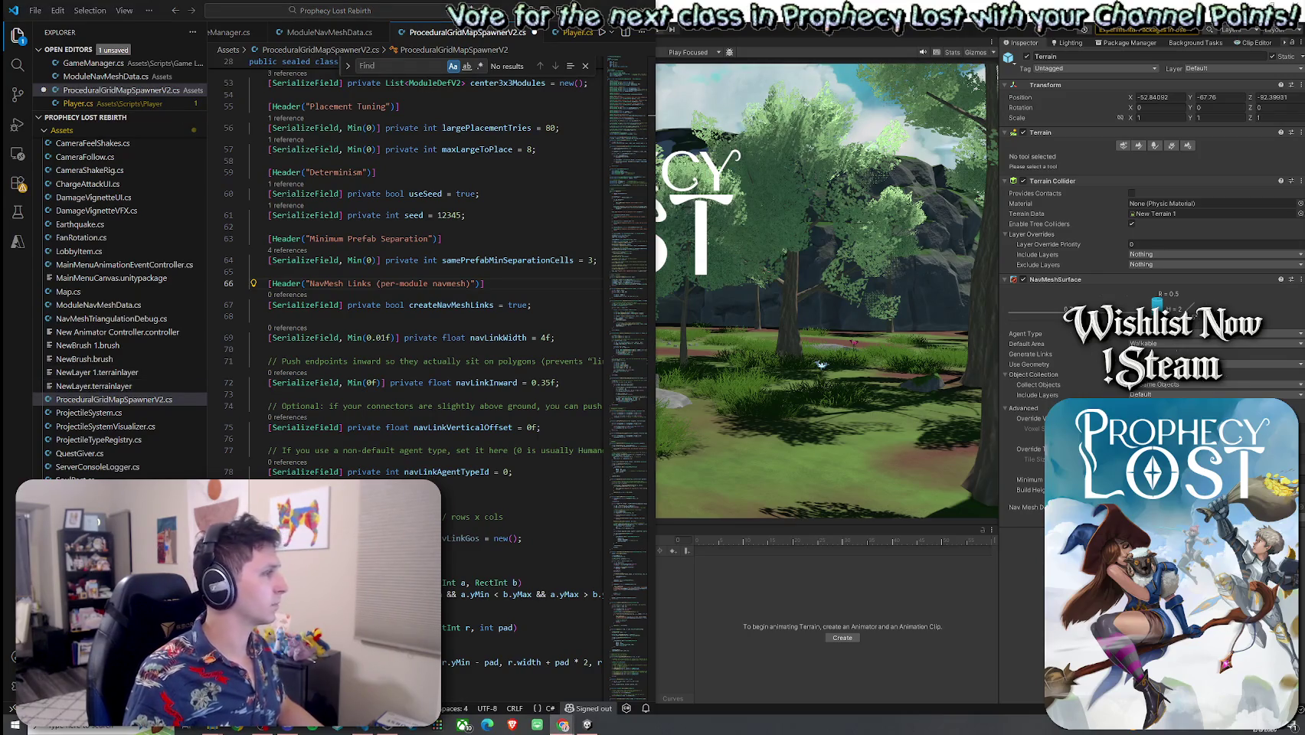
click(383, 65)
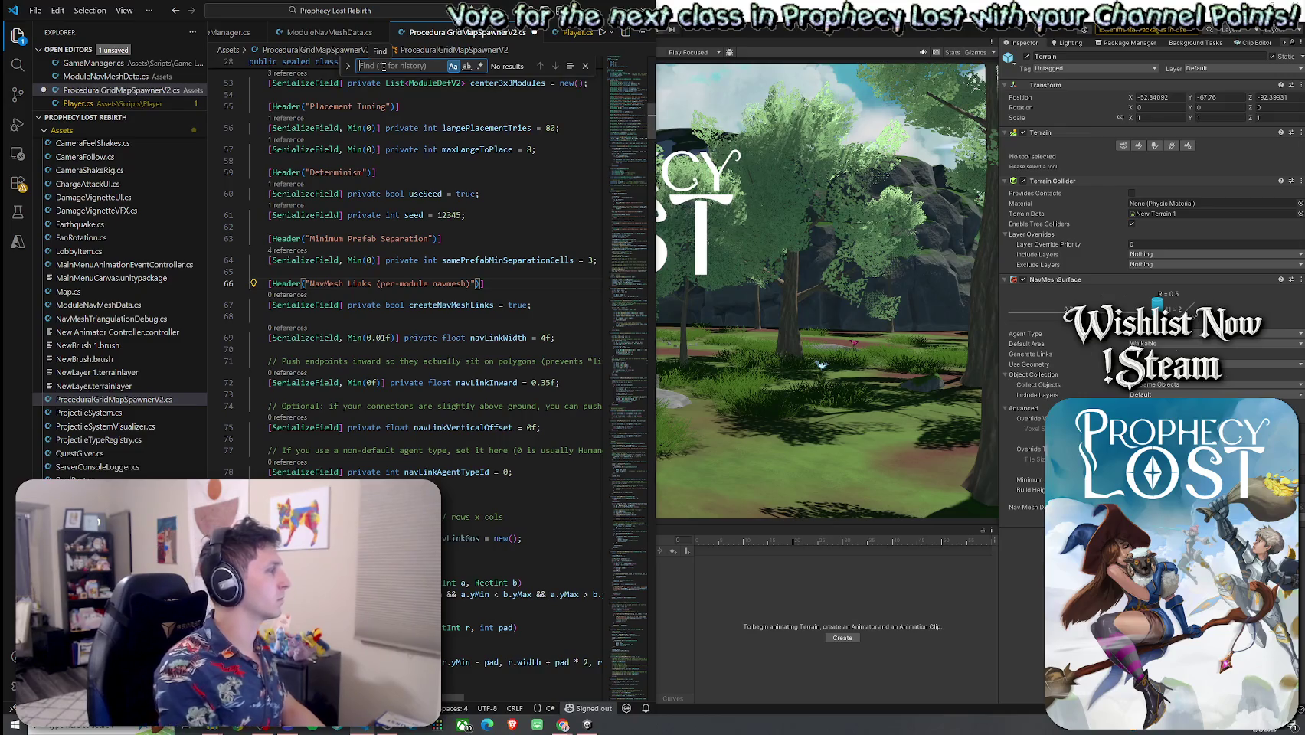
Search the file for Generate and hide the Explorer sidebar to widen the code
text(Generate)
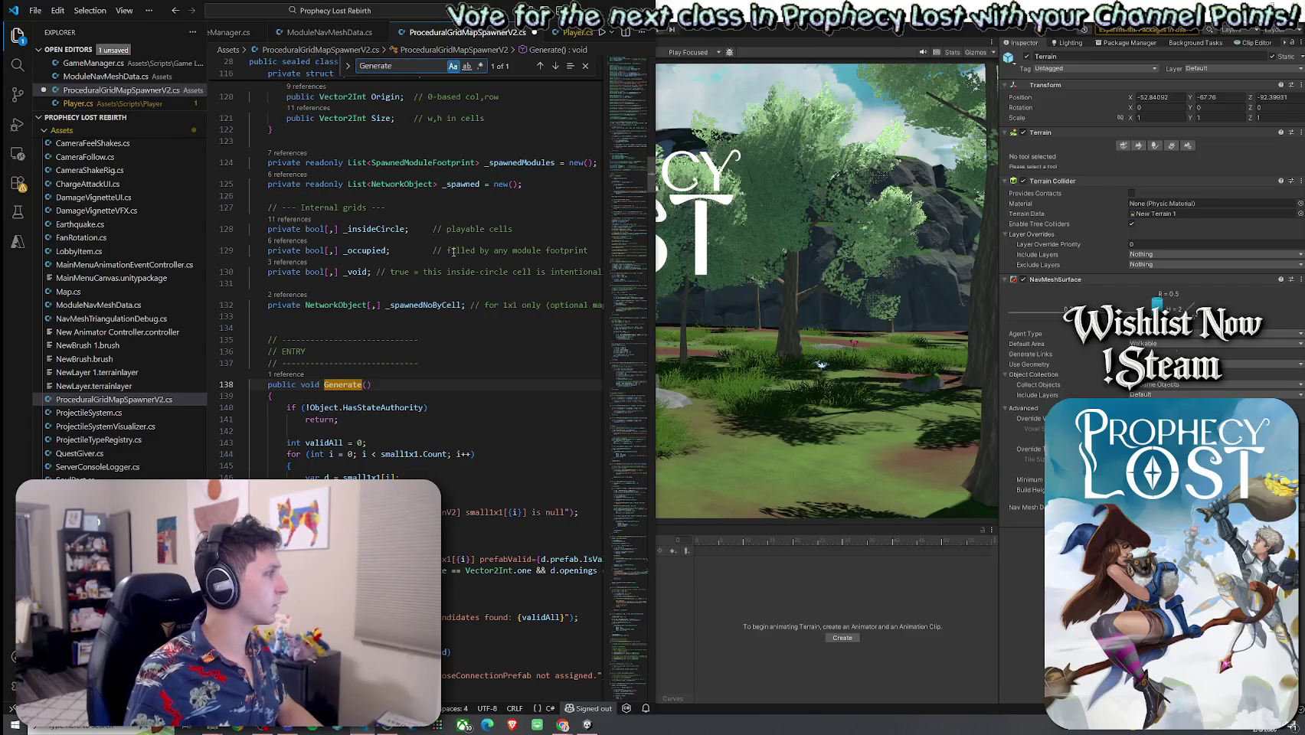
scroll(473, 335, down, 2)
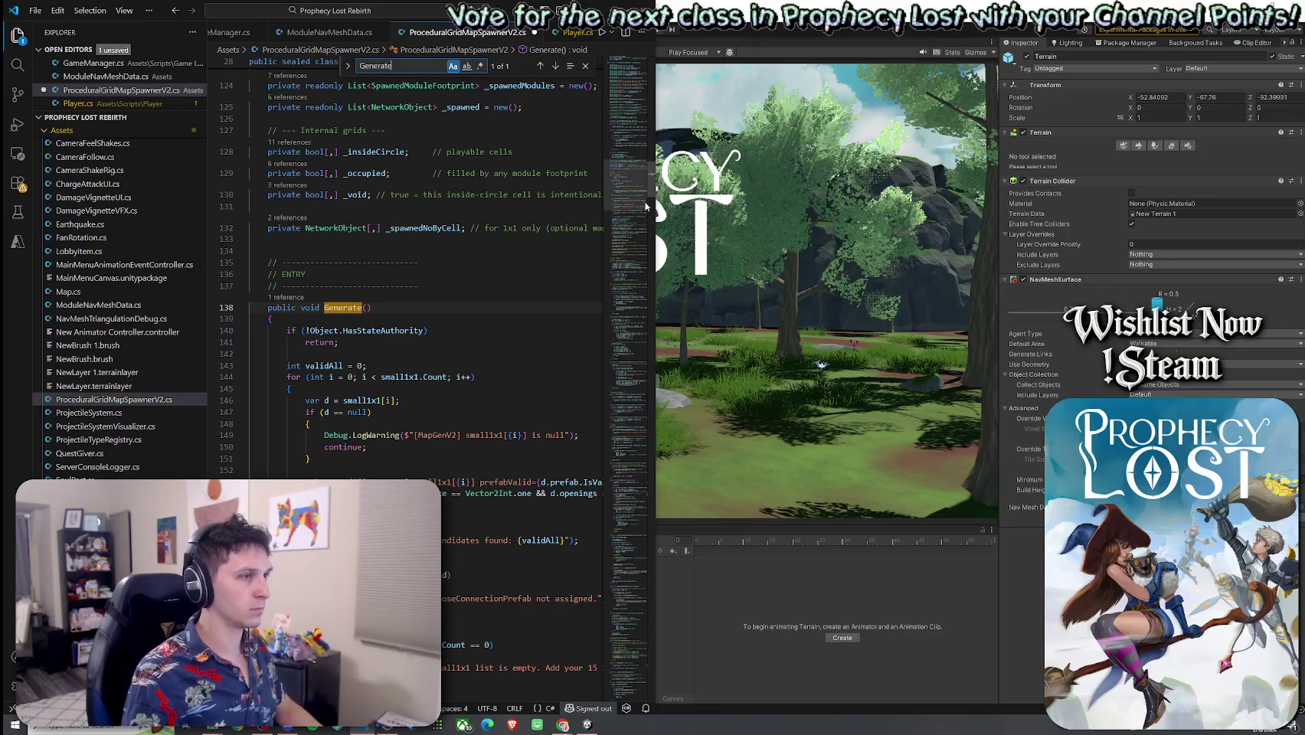
click(12, 38)
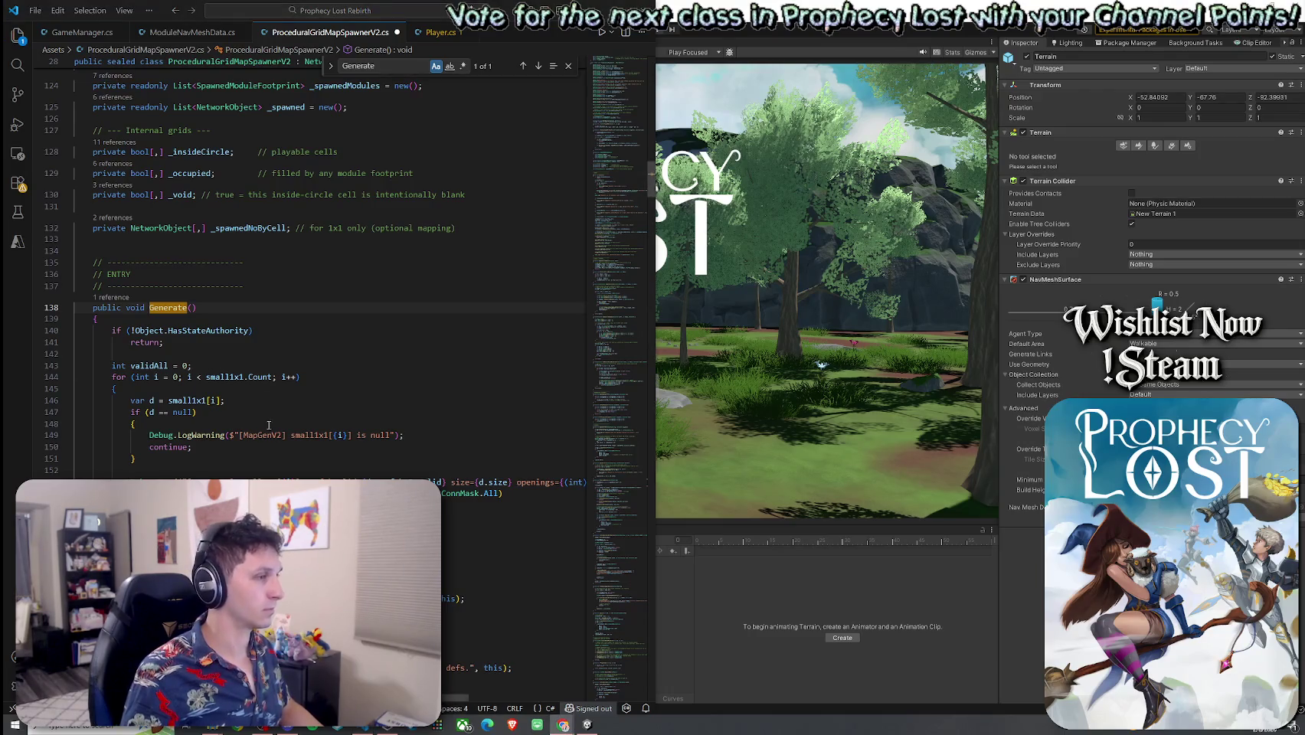
Scroll through Generate(), past the closeConnectionPrefab check, and select the method body
scroll(180, 406, down, 4)
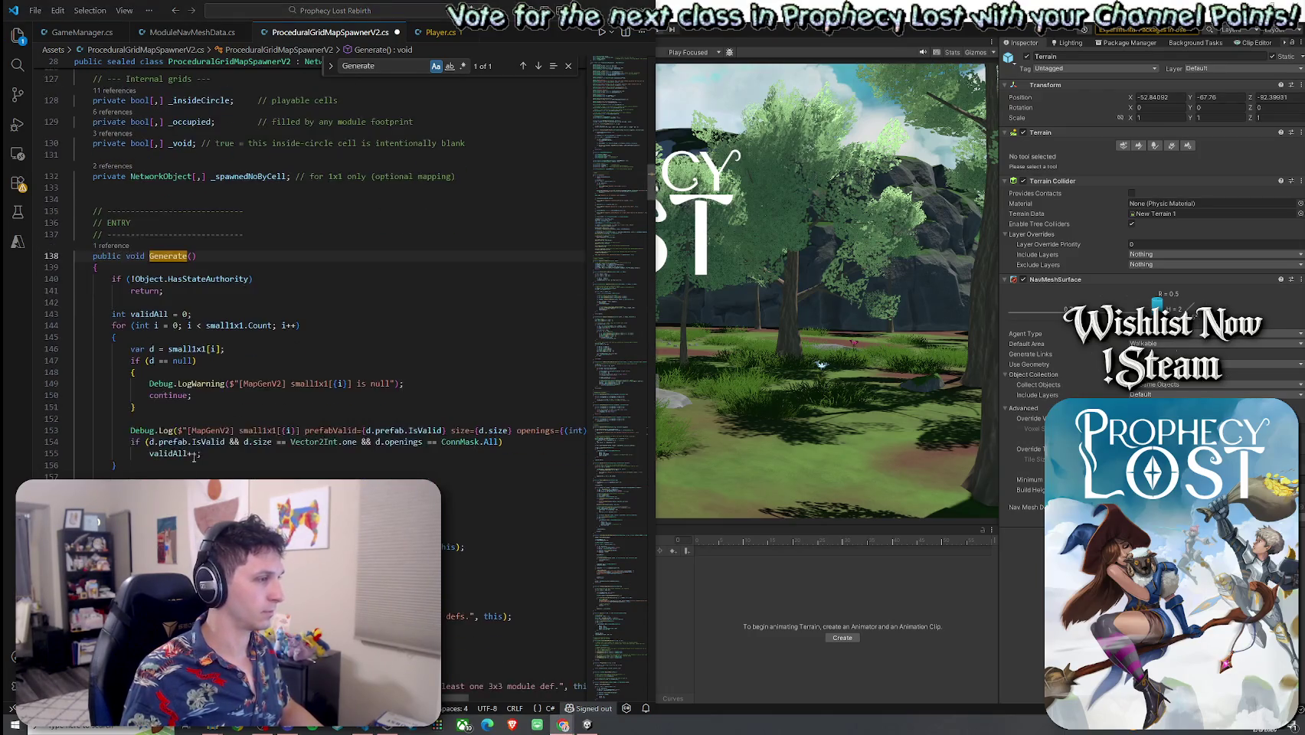
click(184, 421)
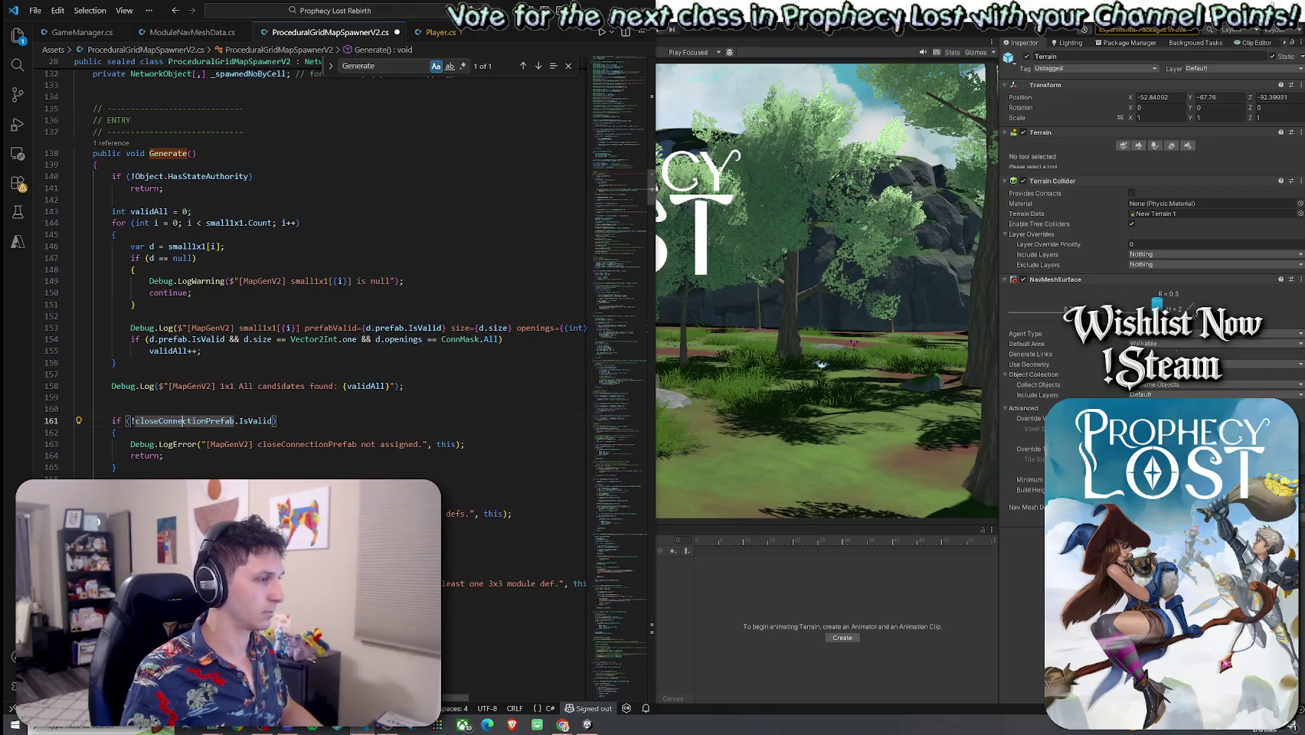
scroll(184, 421, down, 9)
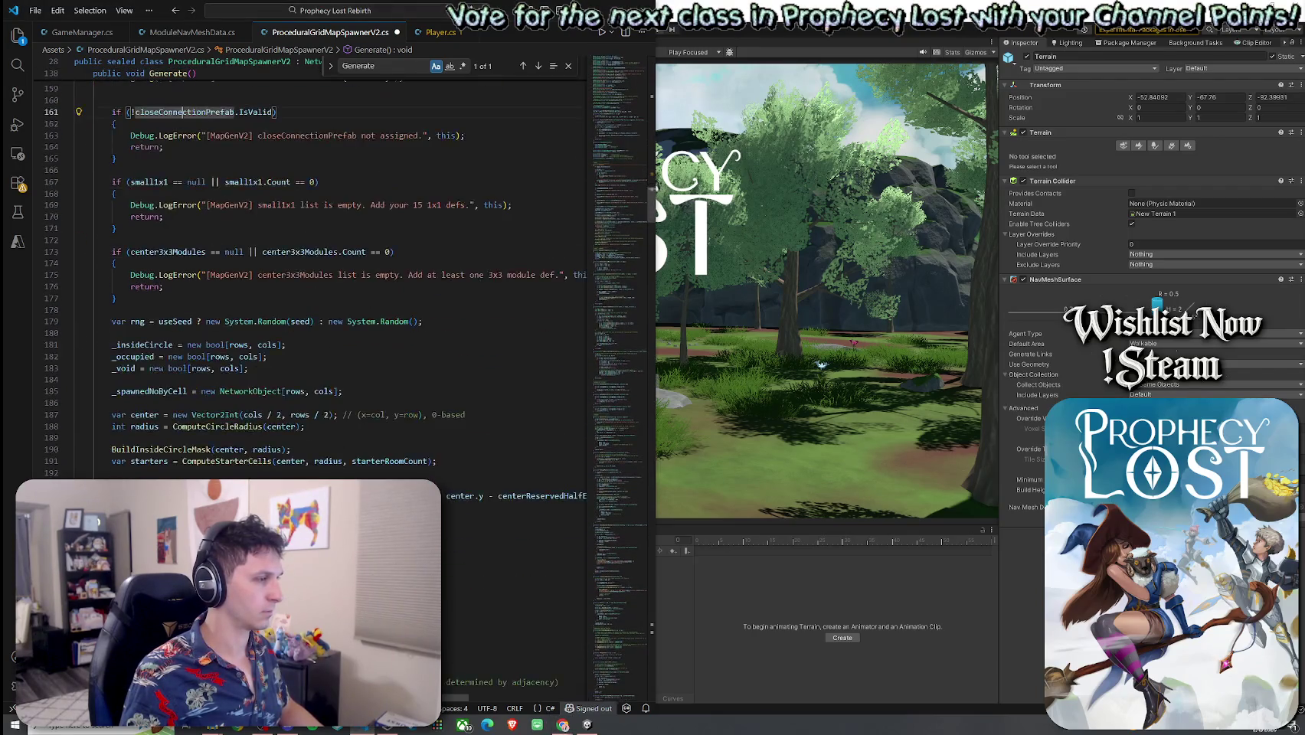
scroll(307, 276, down, 4)
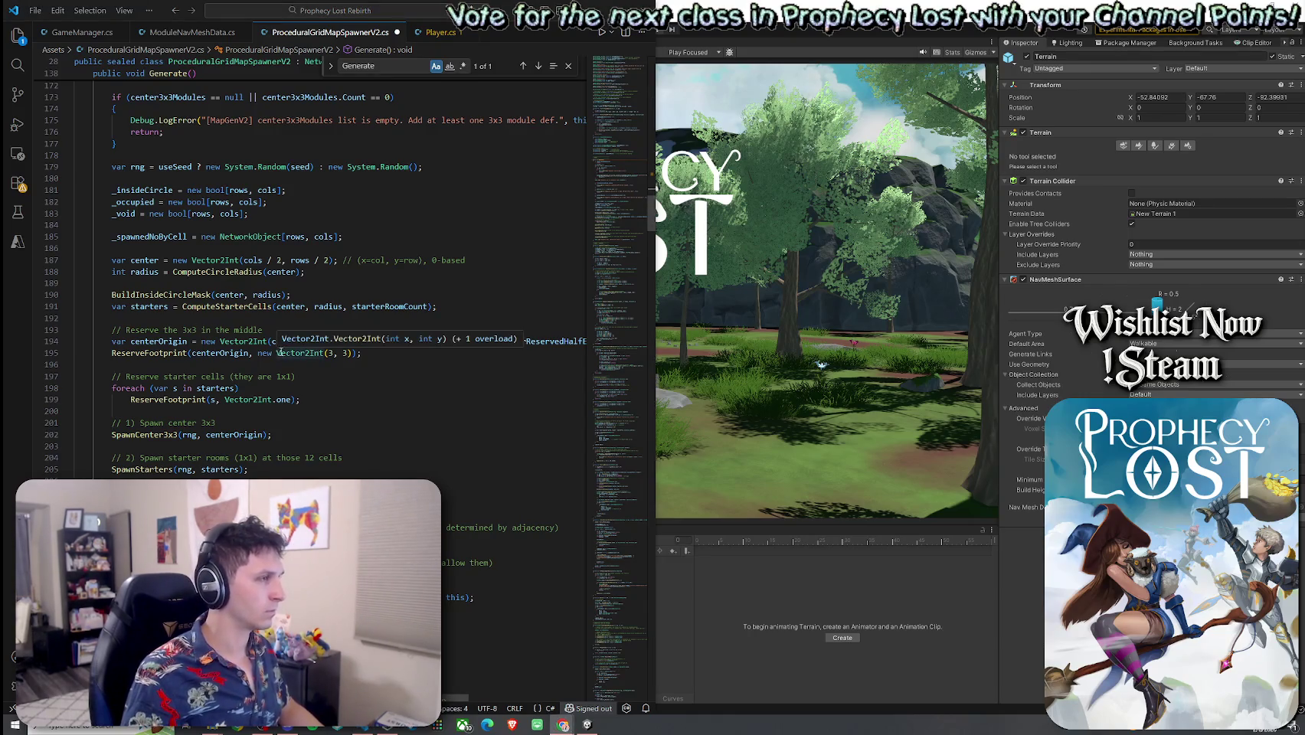
scroll(290, 359, up, 1)
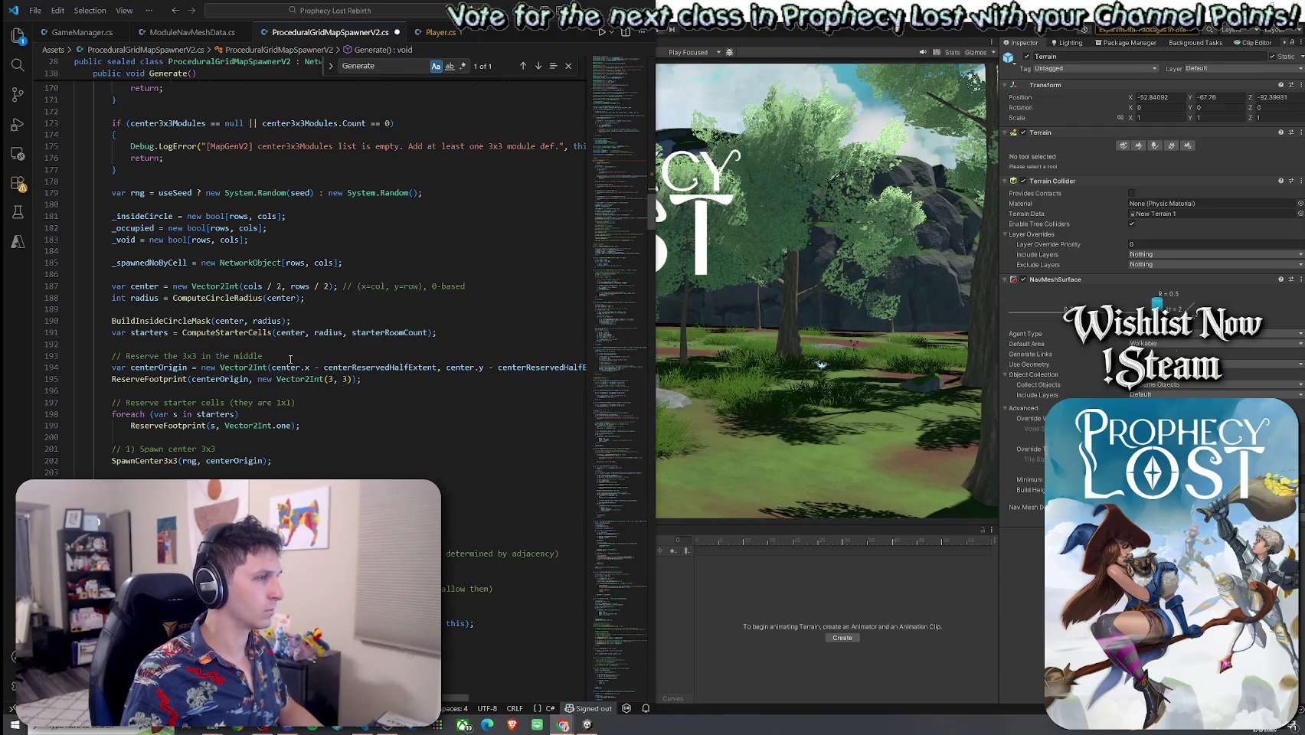
scroll(290, 360, up, 1)
scroll(290, 359, up, 1)
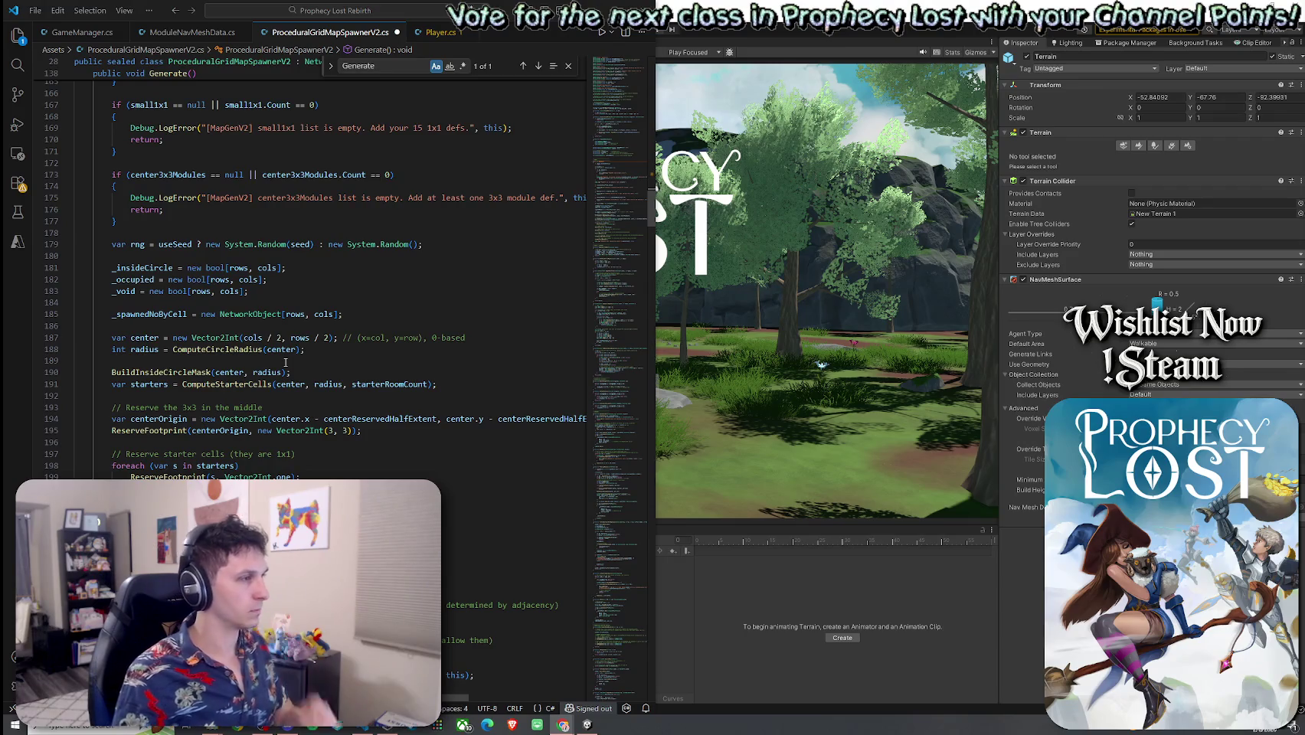
scroll(286, 362, up, 7)
scroll(285, 362, up, 3)
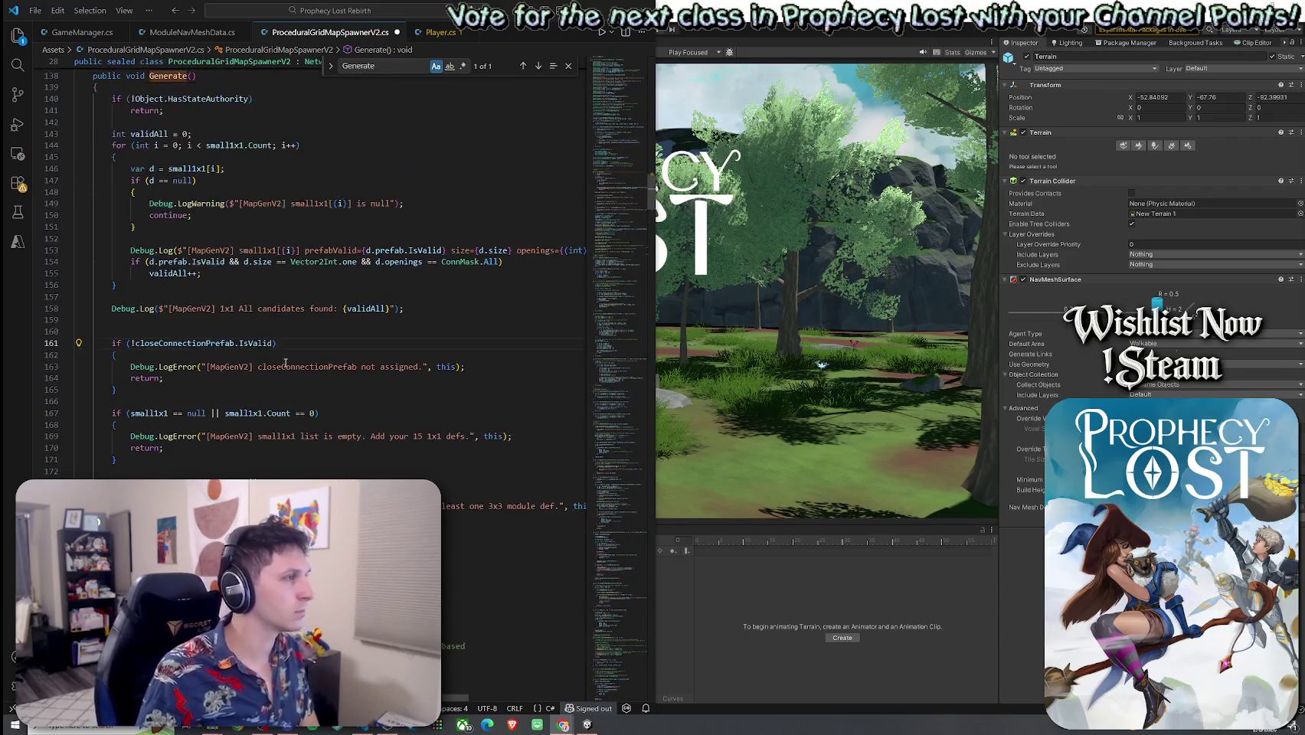
scroll(285, 362, up, 1)
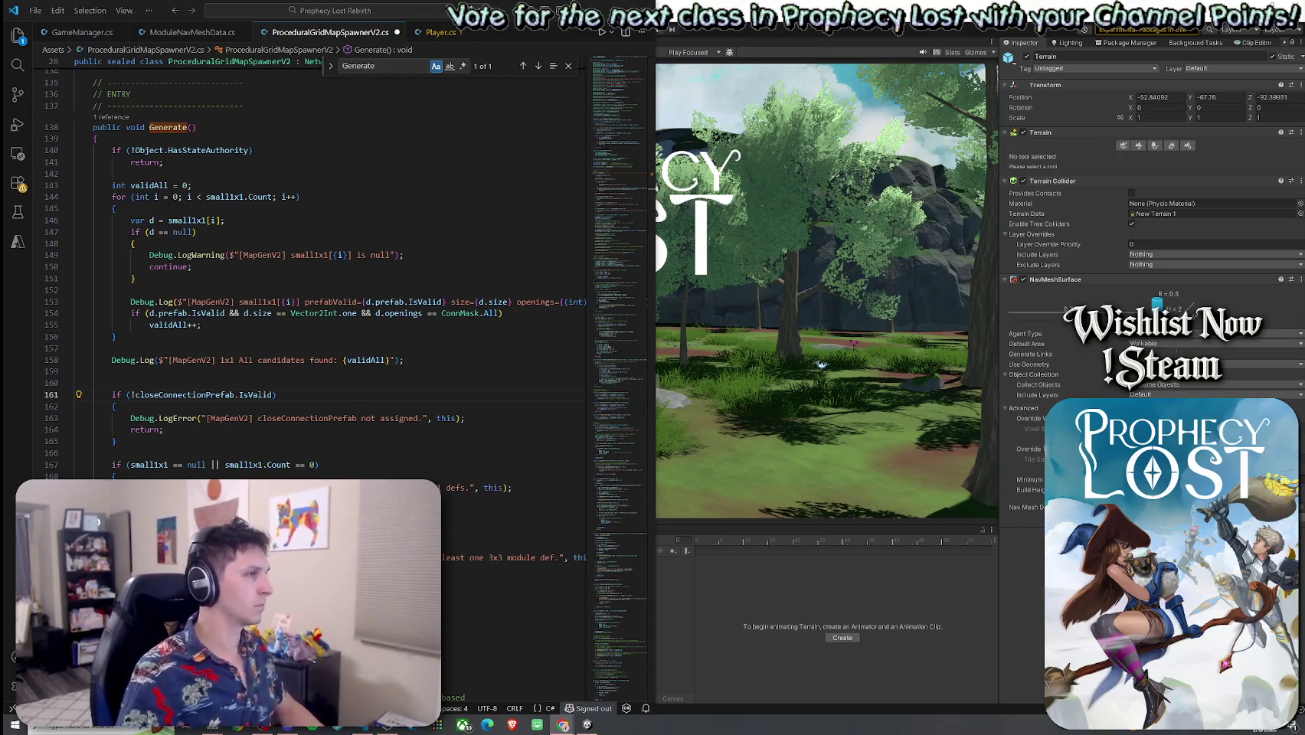
mouse_move(97, 134)
mouse_down()
mouse_move(253, 536)
mouse_move(253, 571)
mouse_up()
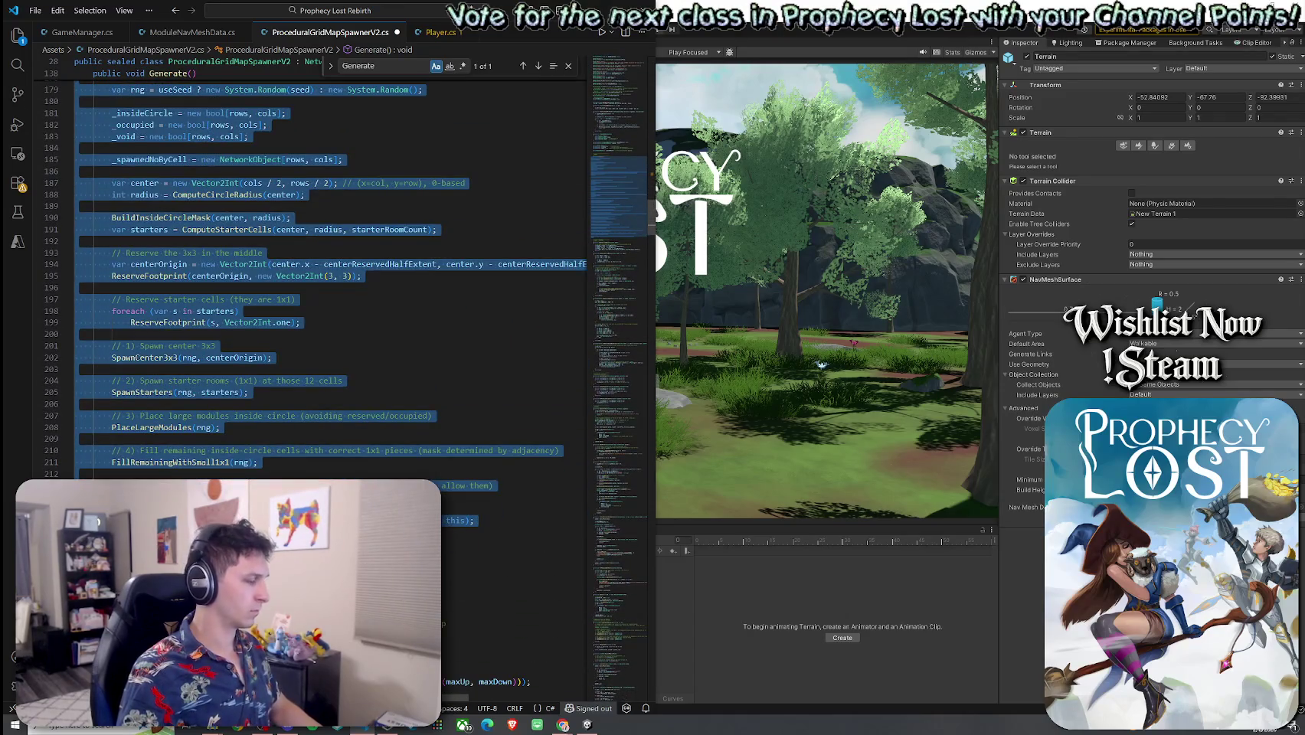
Copy the Generate body to the browser, then select the start of RegisterModuleCells
key(alt+Tab)
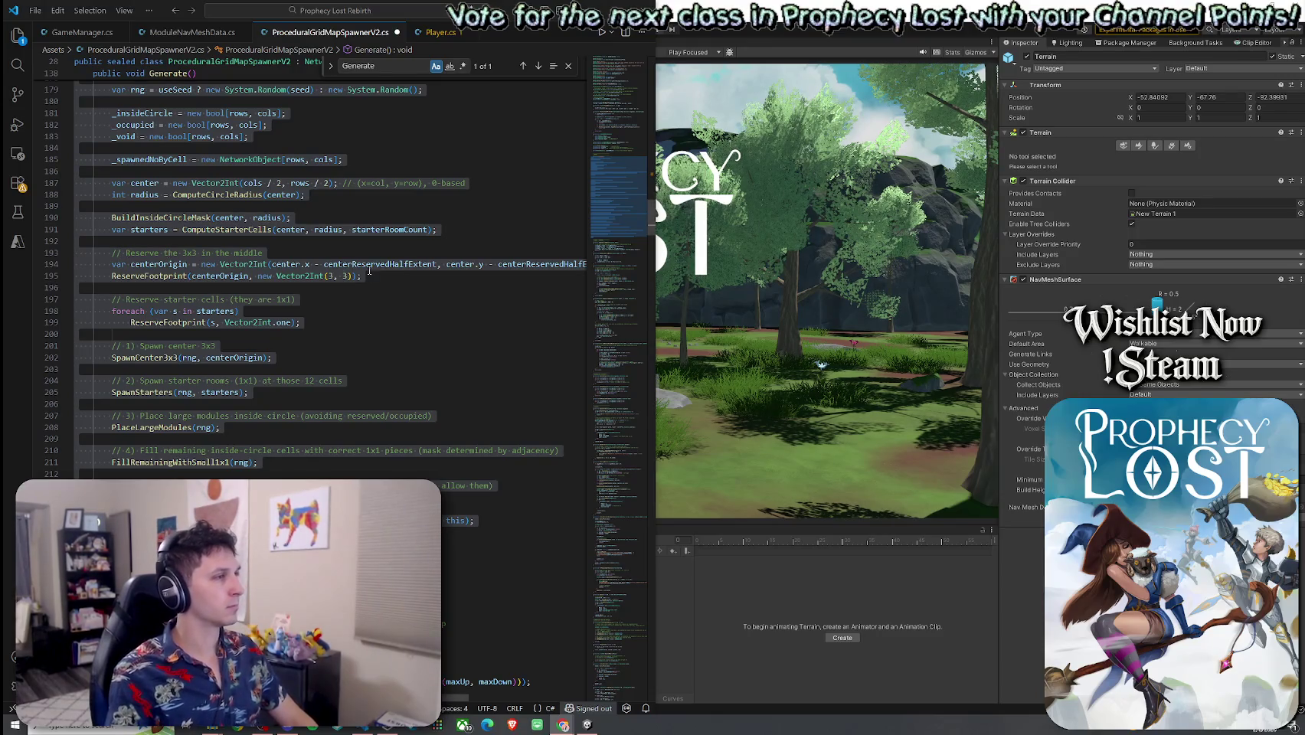
click(435, 230)
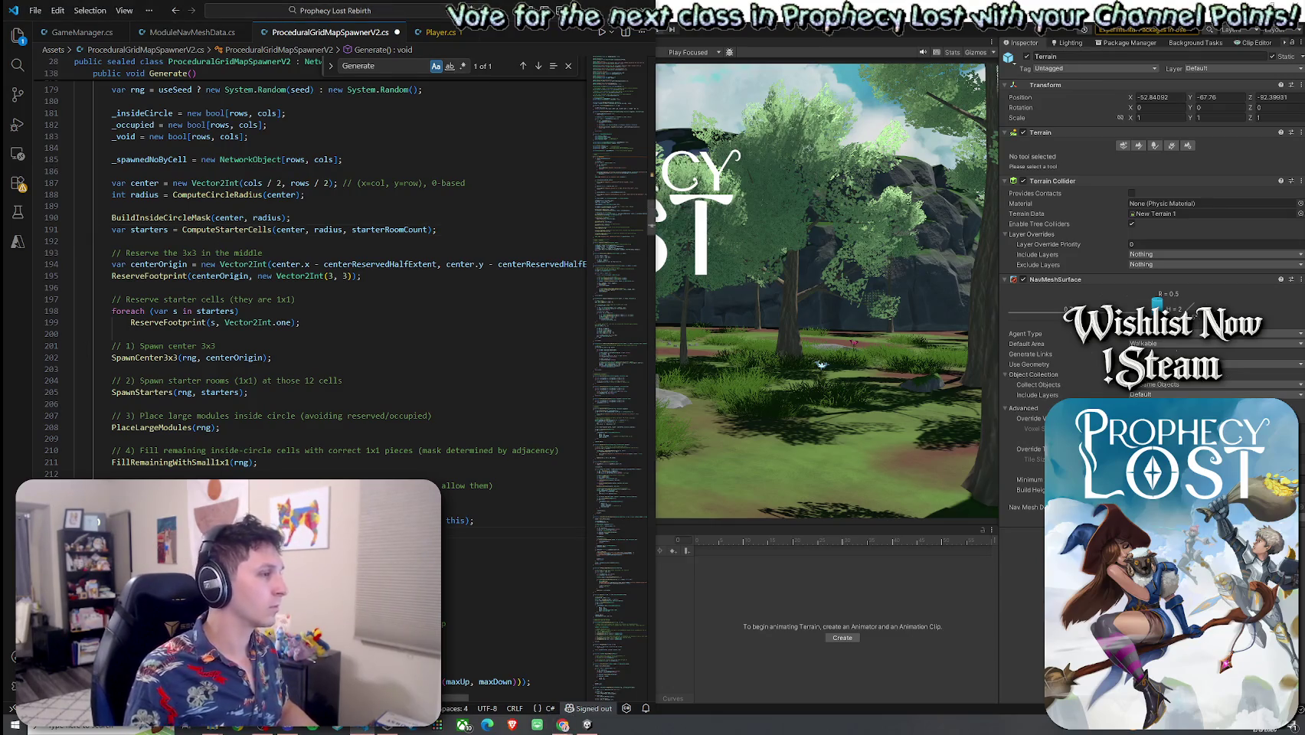
scroll(345, 306, down, 5)
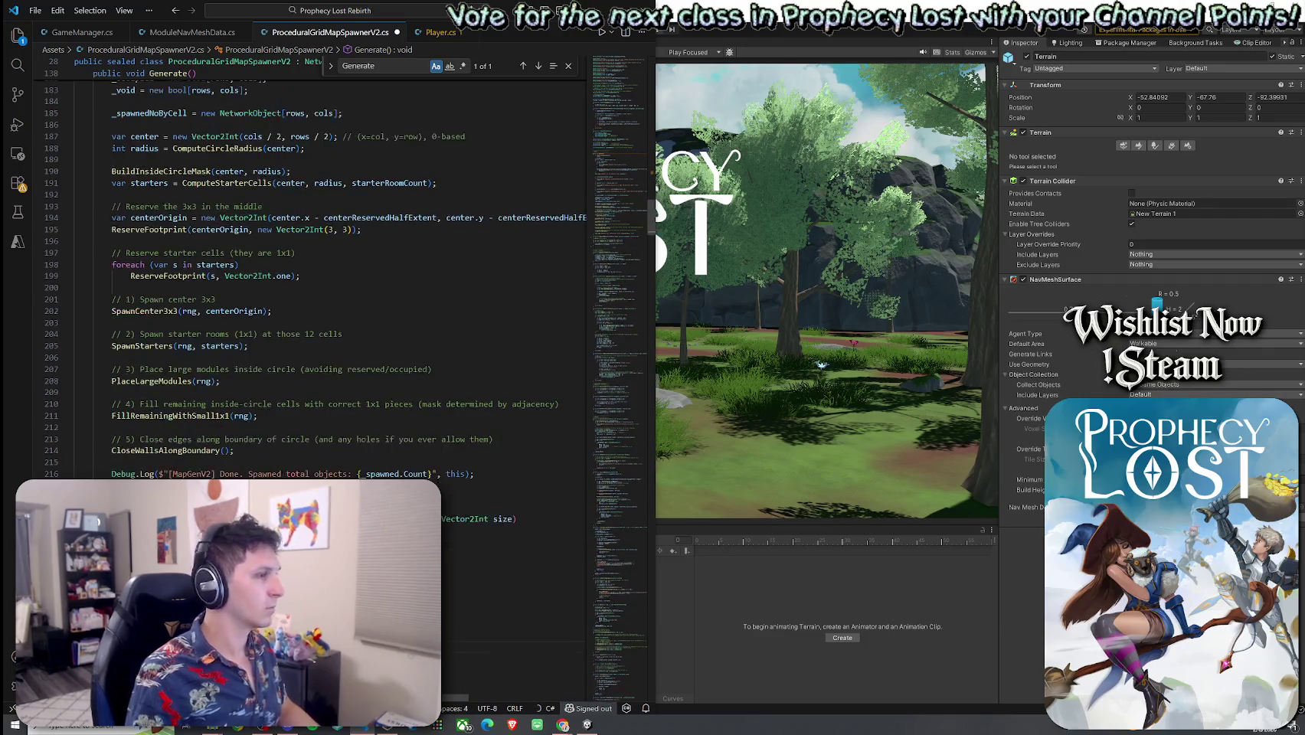
drag(75, 427, 387, 505)
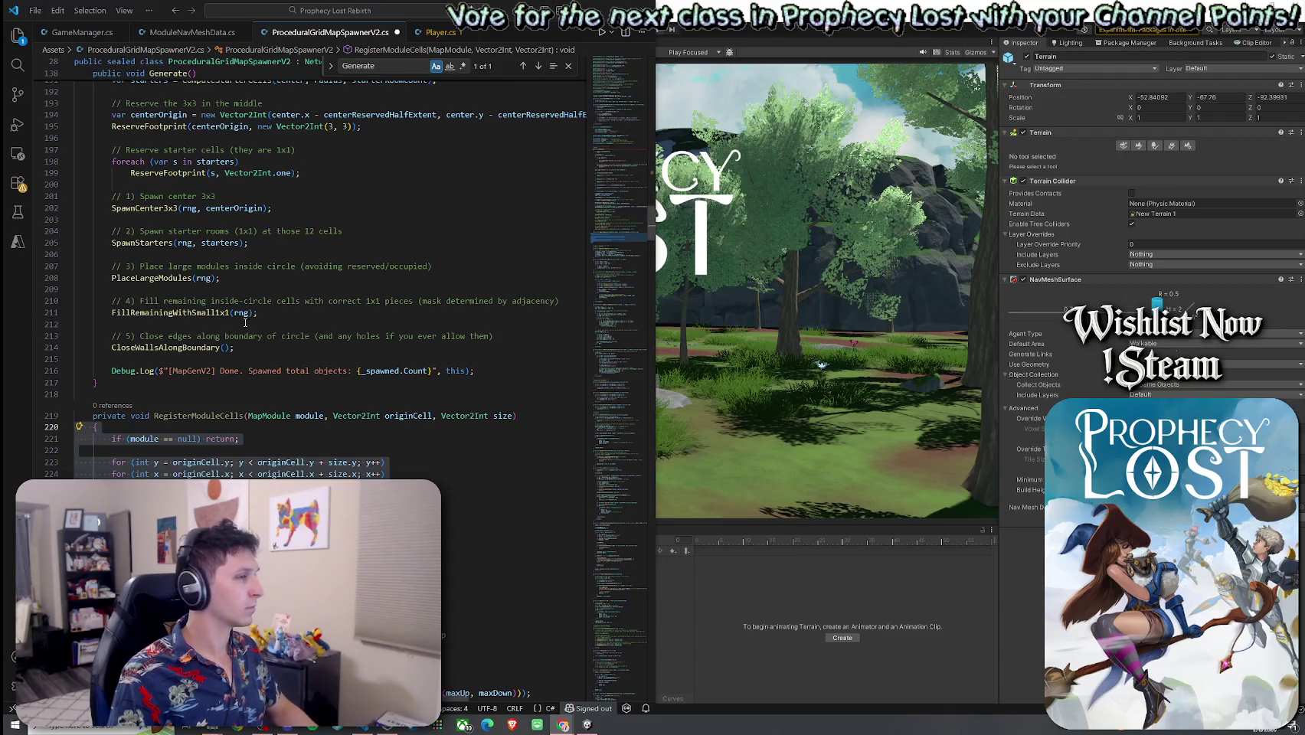
Jump to the SpawnCenter3x3 definition and delete its RegisterModuleCells call and leftover blank line
scroll(215, 314, up, 1)
click(169, 236)
key(F12)
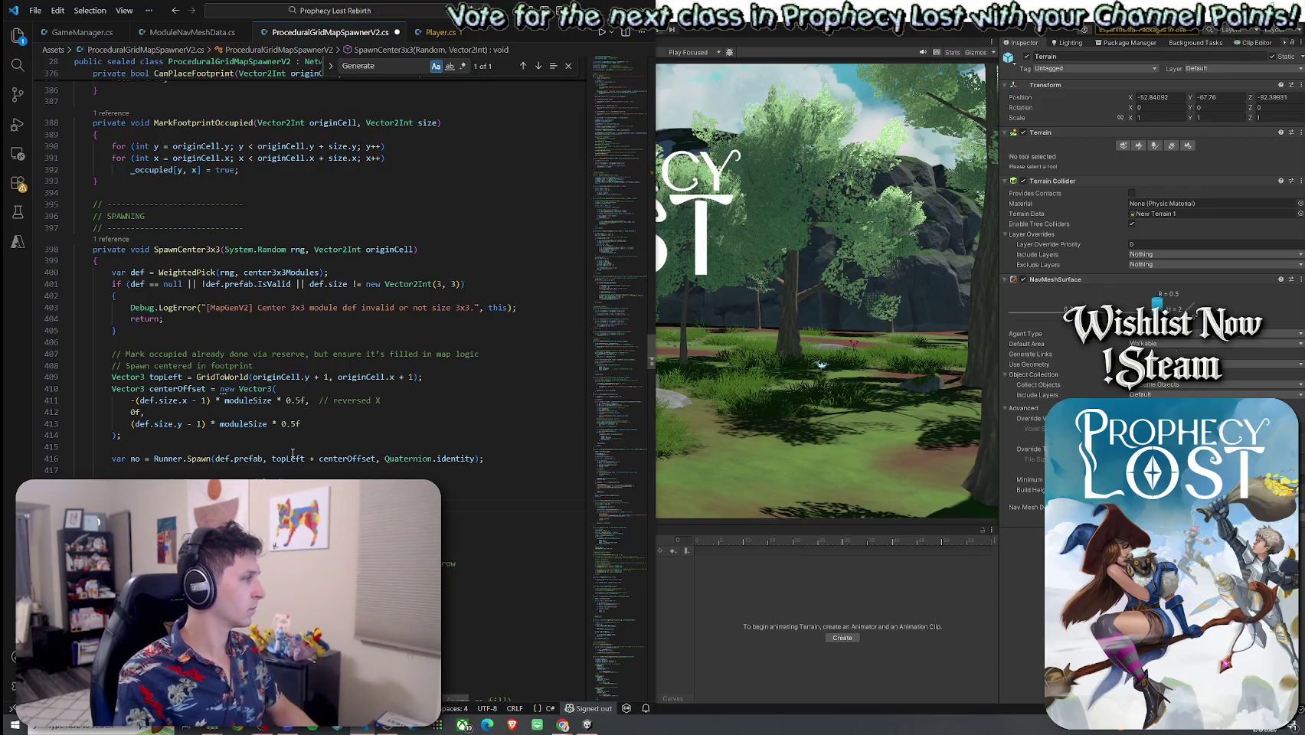
scroll(292, 454, down, 2)
click(75, 451)
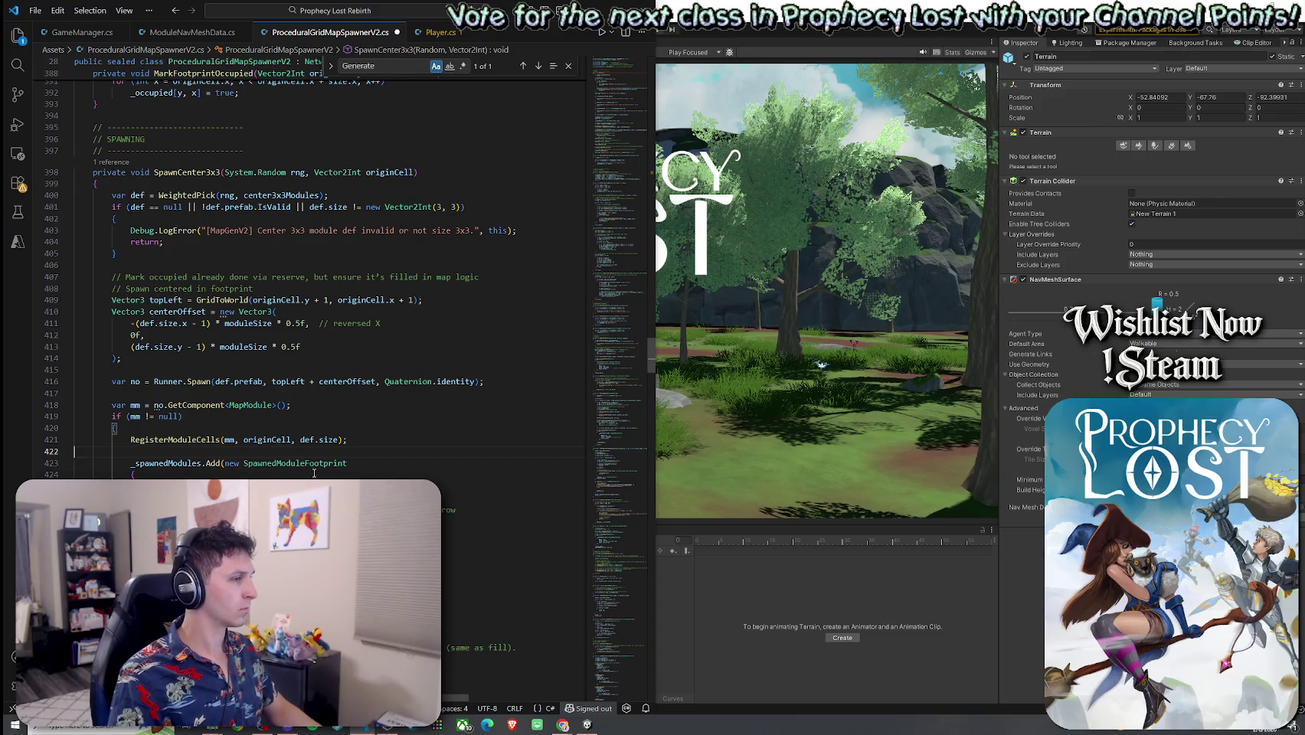
key(ctrl+z)
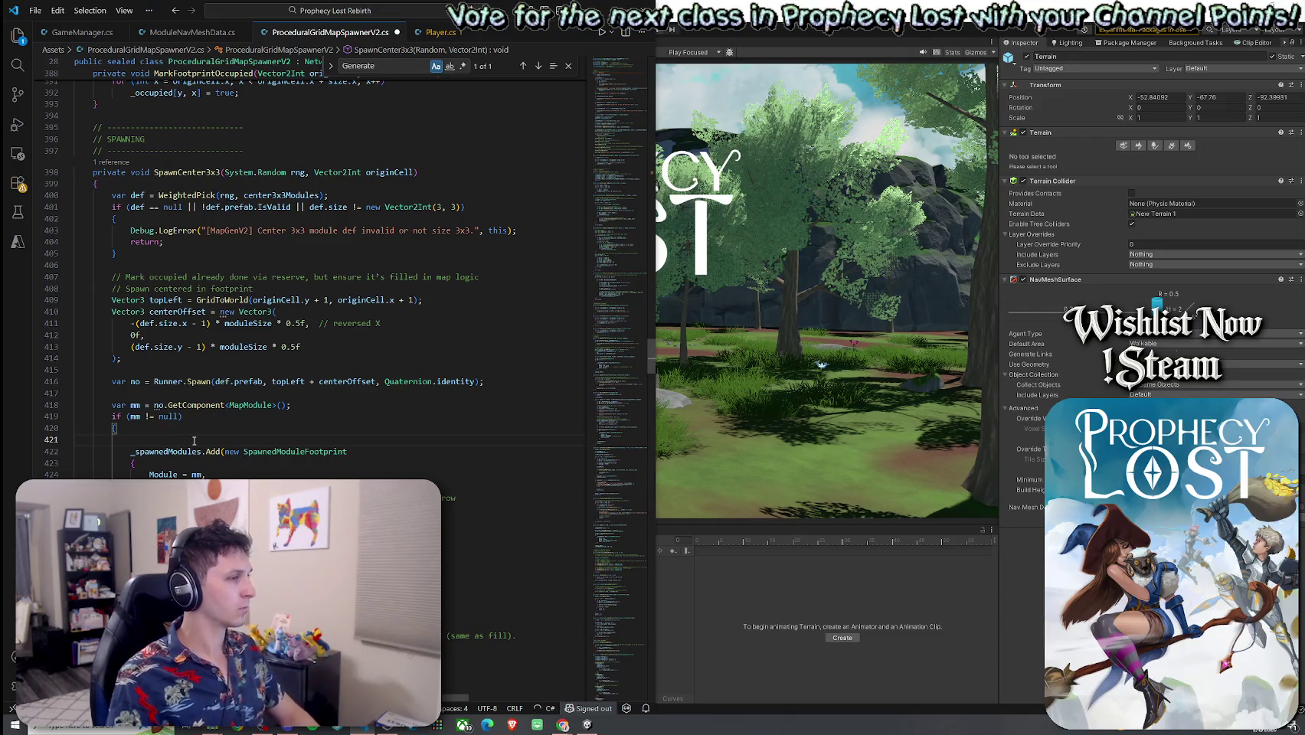
key(ctrl+z)
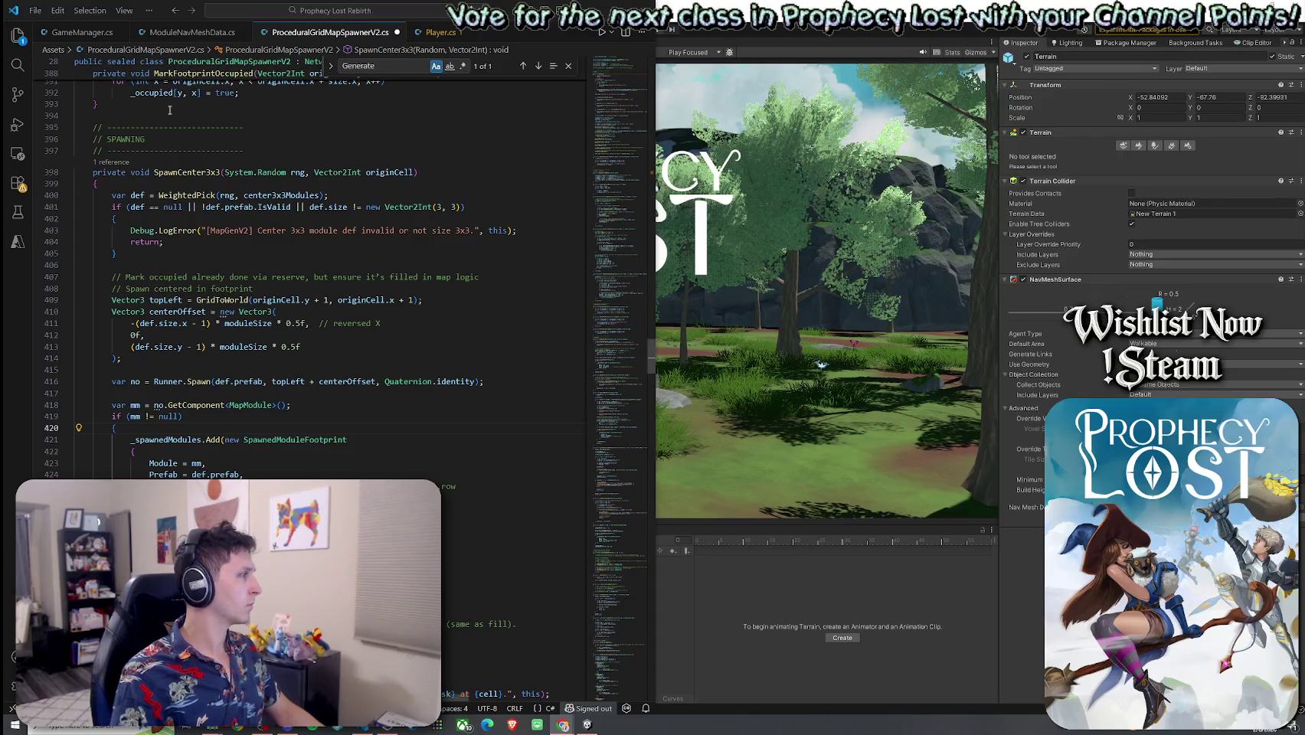
click(388, 67)
Add '_moduleByCell = new MapModule[rows, cols];' below _spawnedNoByCell in Generate and save
key(Return)
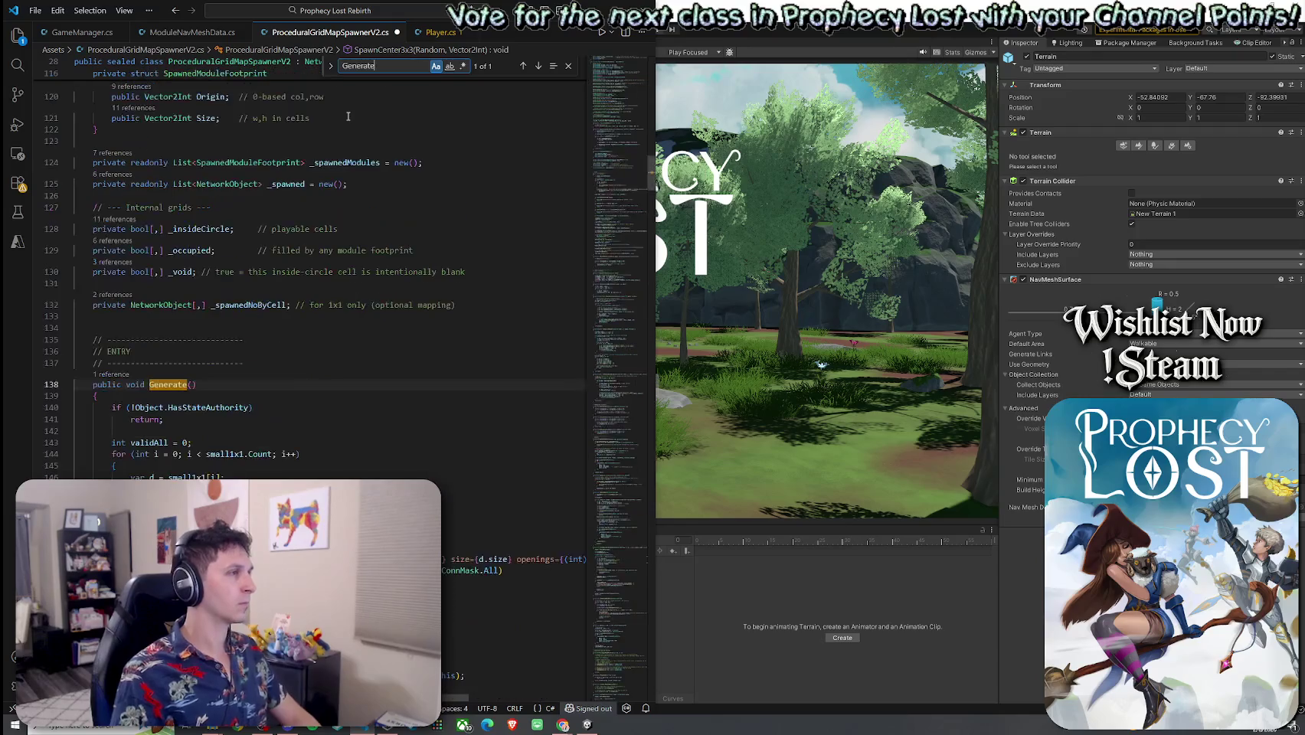
scroll(276, 324, down, 10)
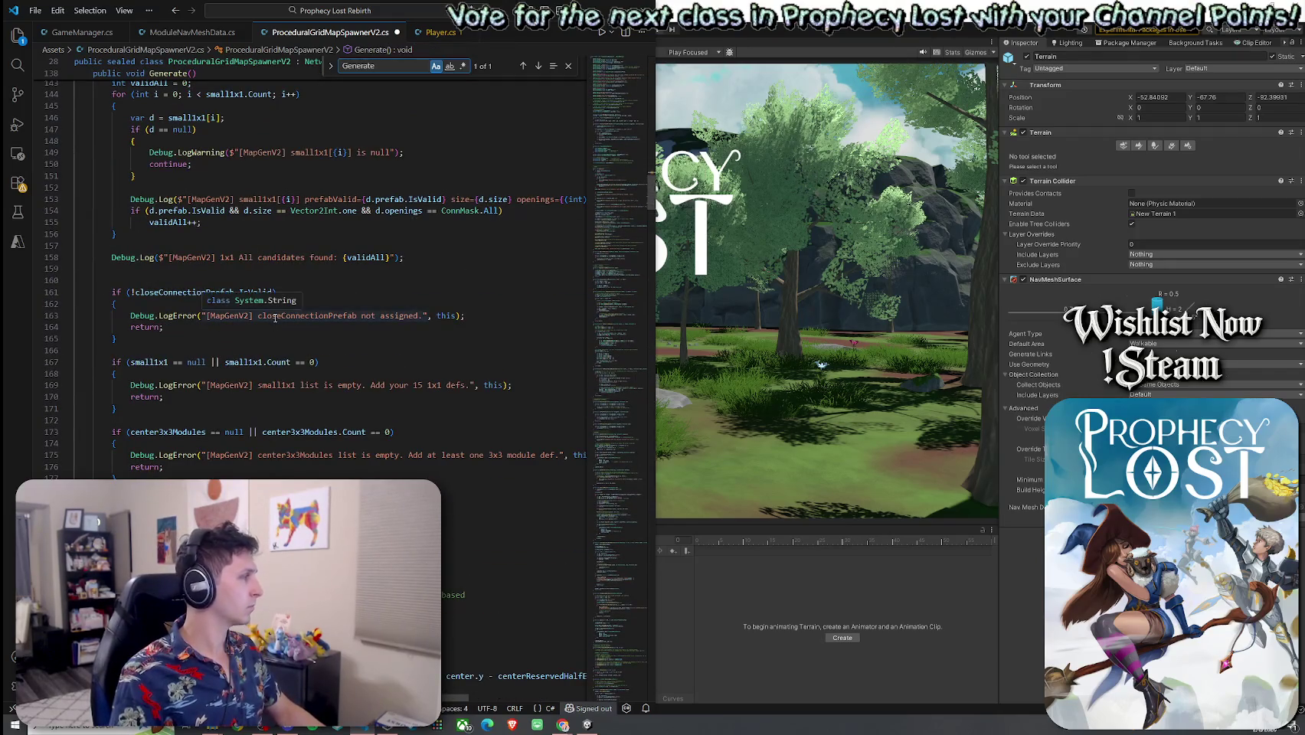
scroll(275, 318, down, 4)
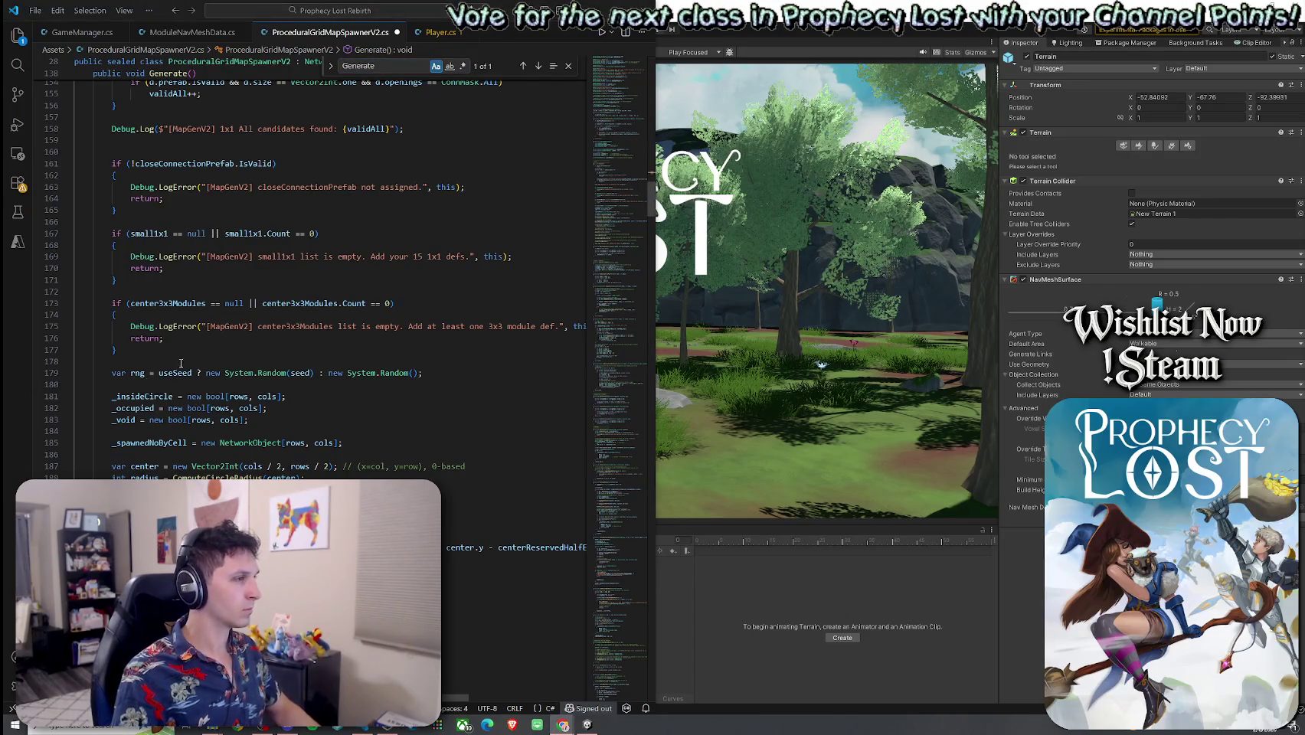
click(362, 443)
key(Return)
key(Return)
text(_moduleByCell = new MapModule[rows, cols];)
click(54, 12)
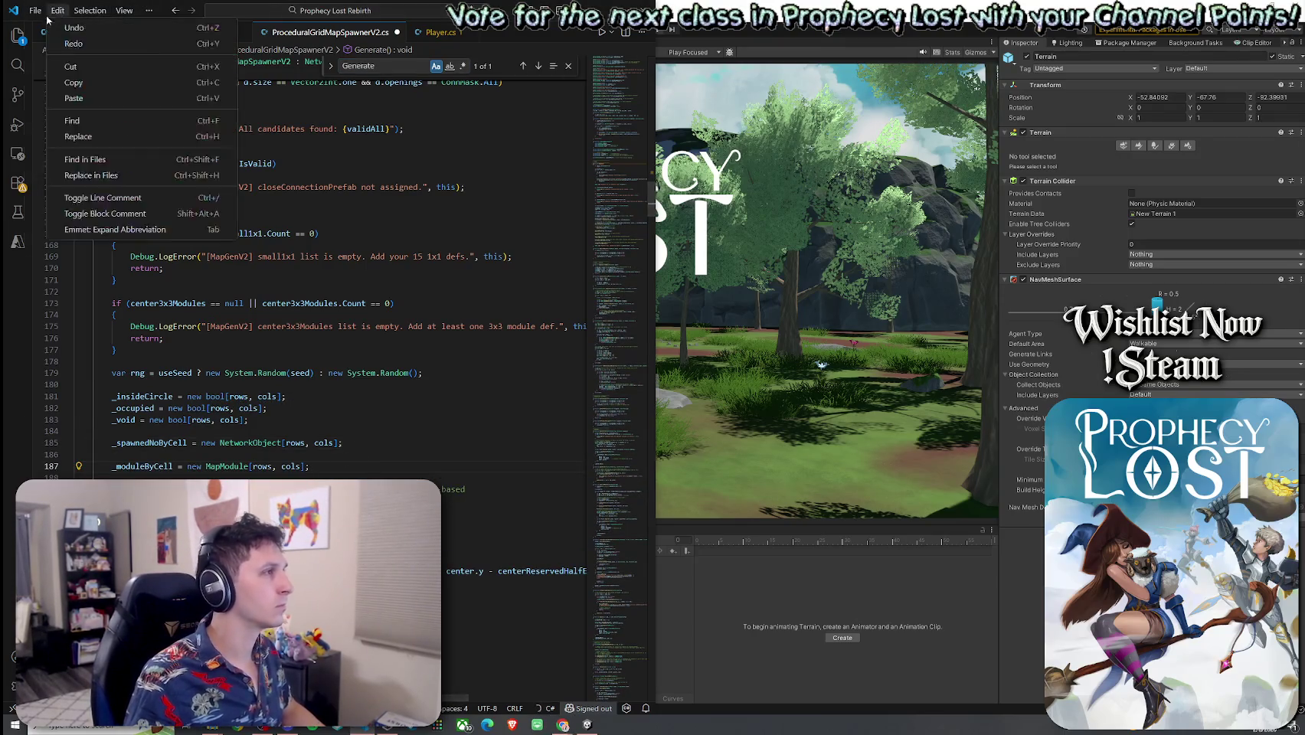
click(92, 231)
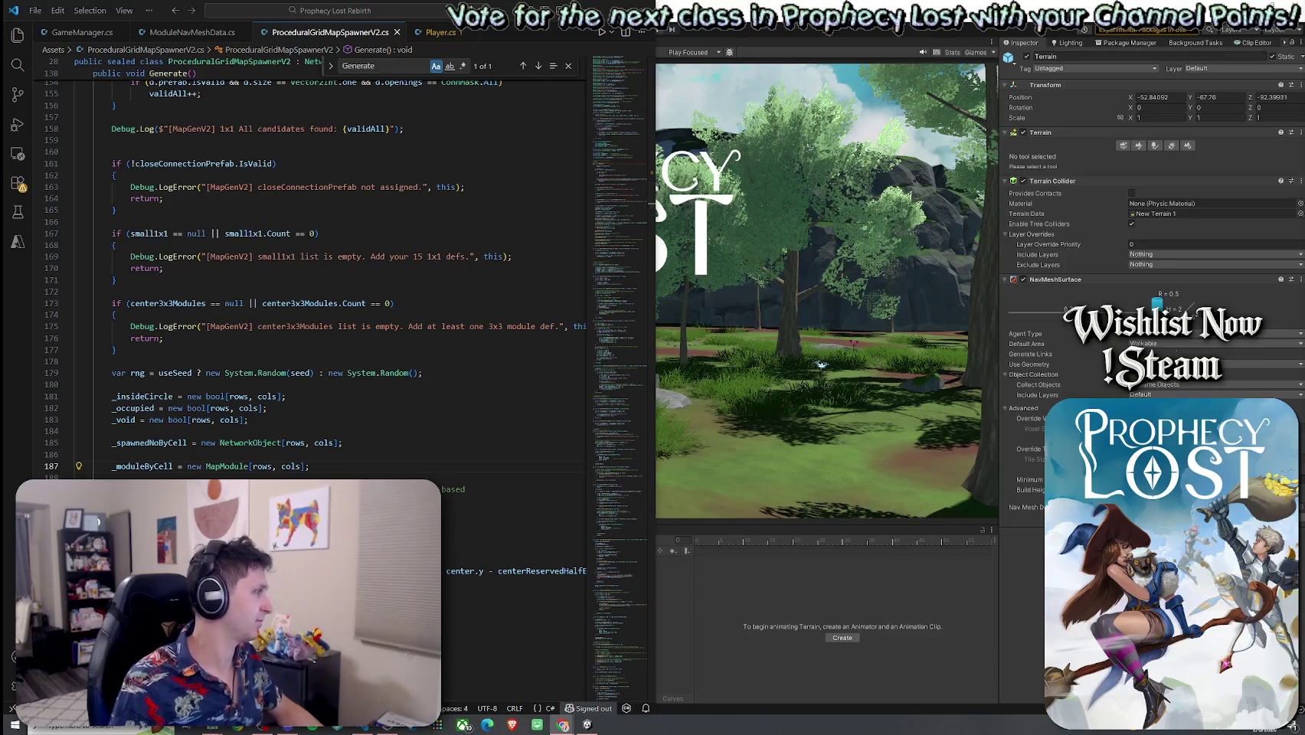
After consulting the browser, scroll past RegisterModuleCells and select the TryCreateLinkForCellSeam body
click(164, 373)
key(Up)
key(Up)
key(Up)
key(alt+Tab)
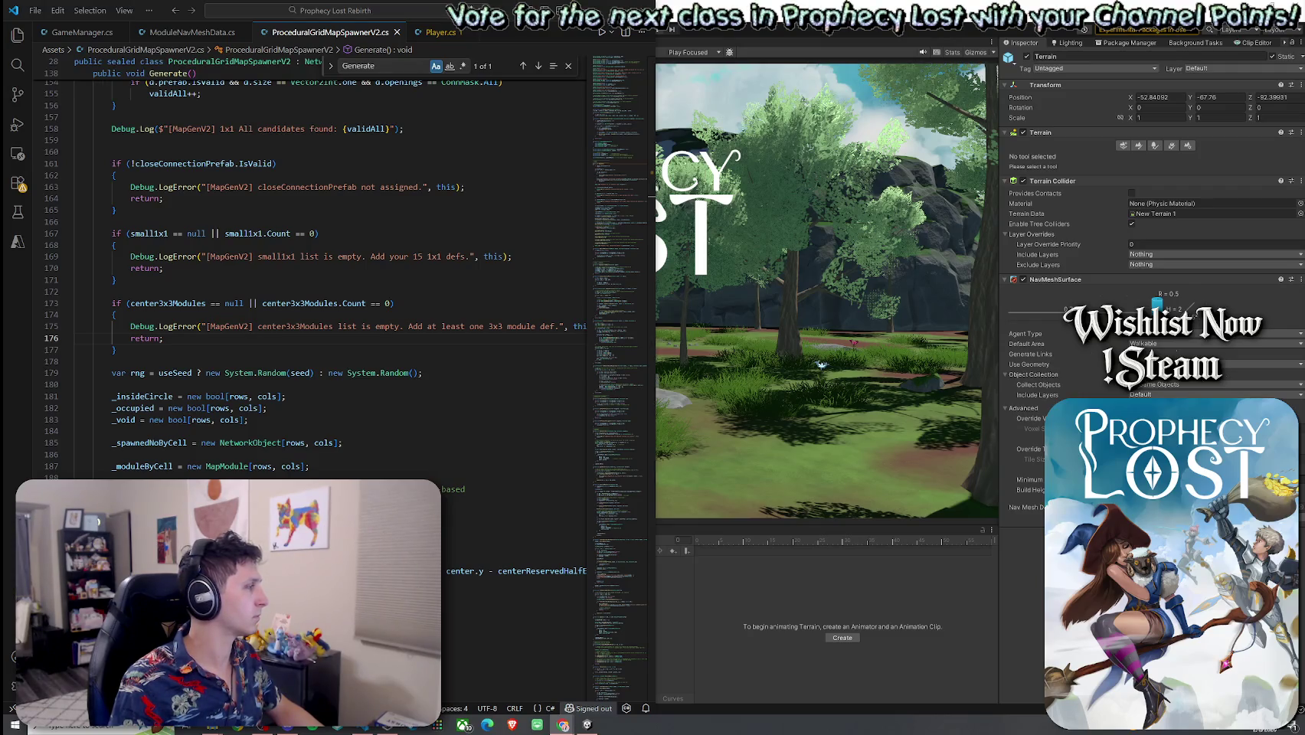
scroll(282, 386, down, 10)
click(97, 446)
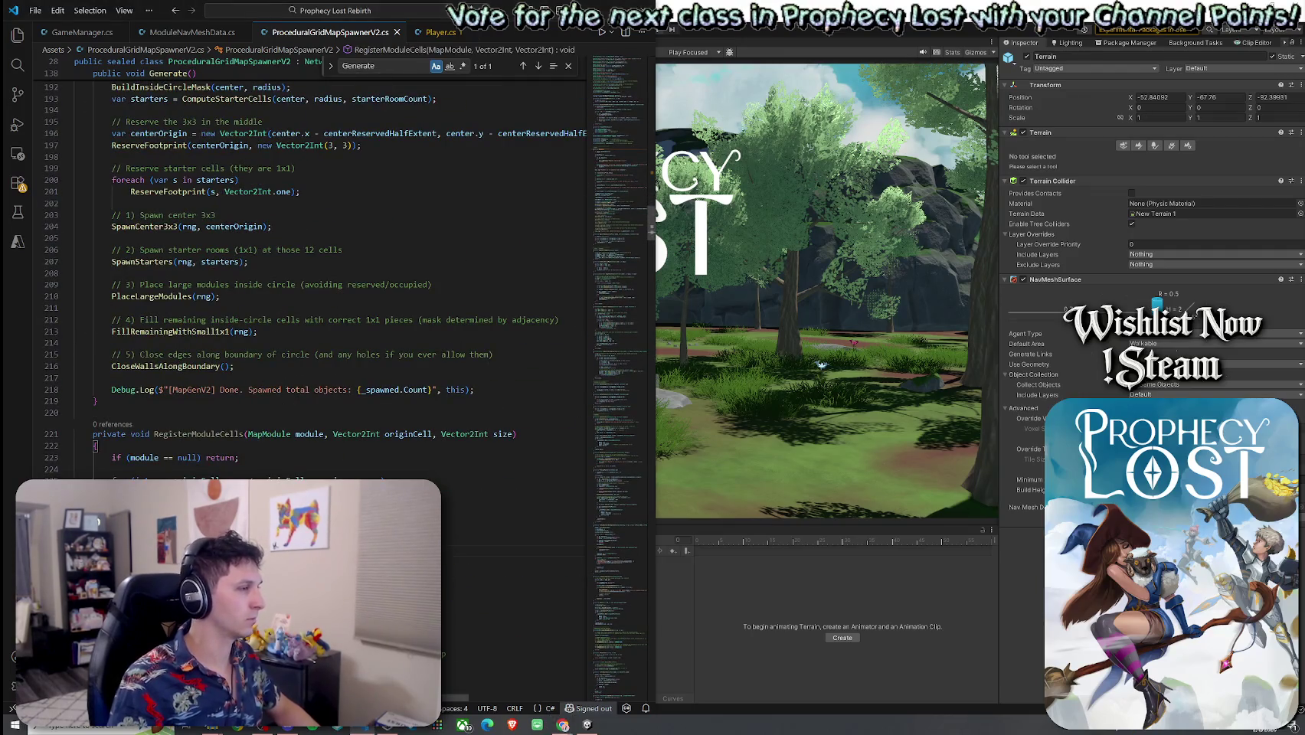
scroll(306, 276, down, 20)
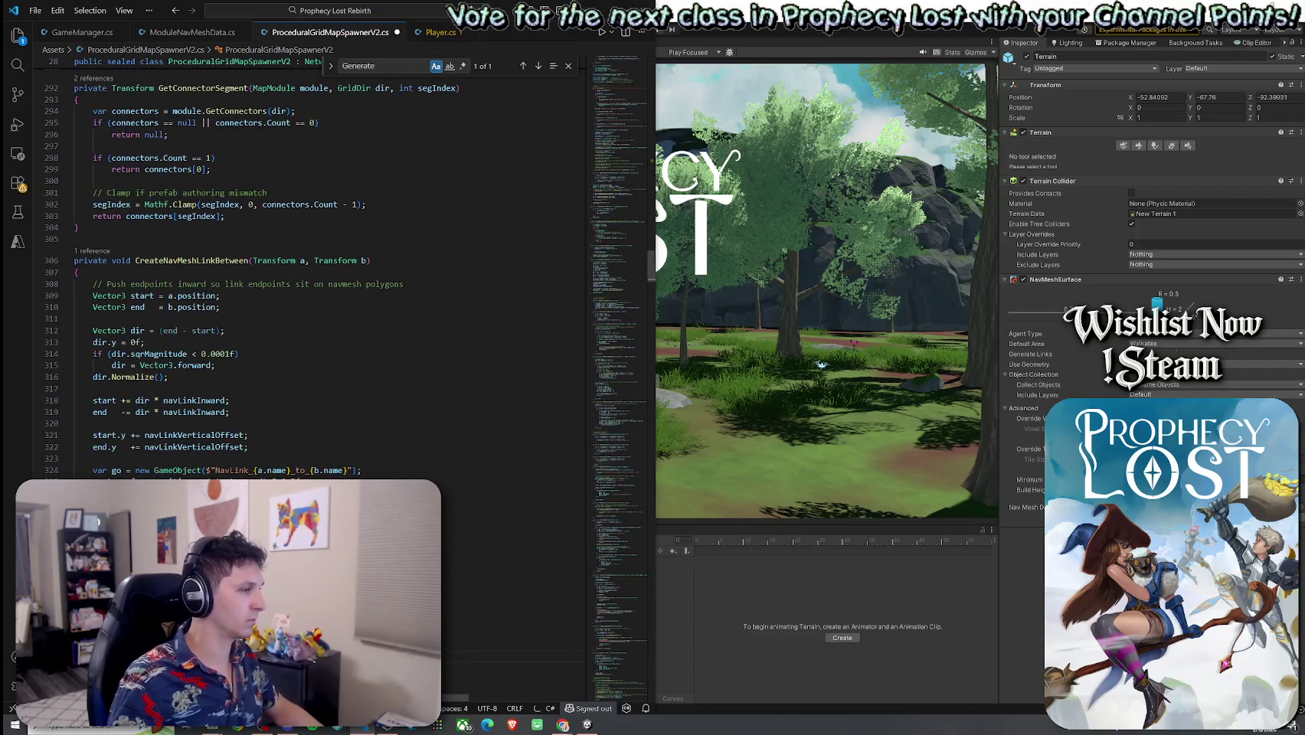
mouse_move(458, 88)
mouse_down()
mouse_move(230, 61)
mouse_move(154, 69)
mouse_move(76, 310)
mouse_move(76, 153)
mouse_move(78, 296)
mouse_up()
Indent TryCreateLinkForCellSeam's lines 236–250 one level and scroll back up toward Generate()
key(Tab)
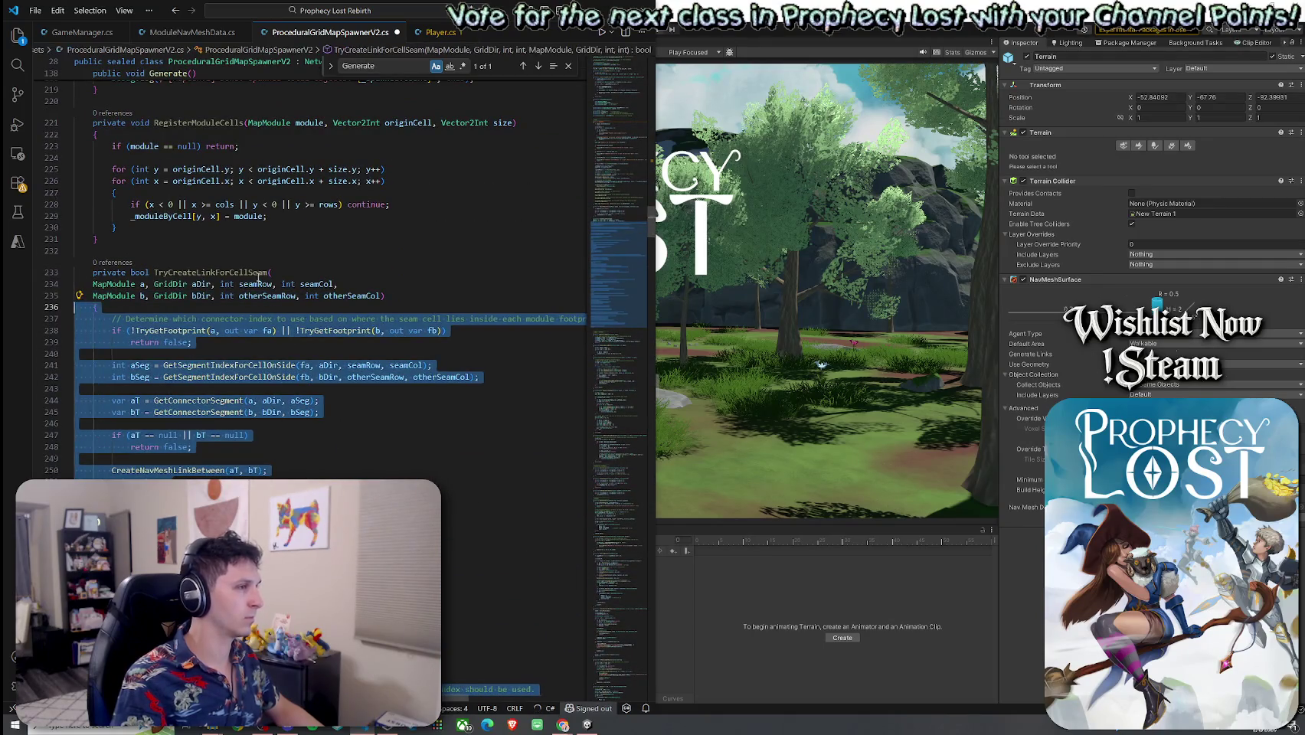
click(331, 278)
click(370, 282)
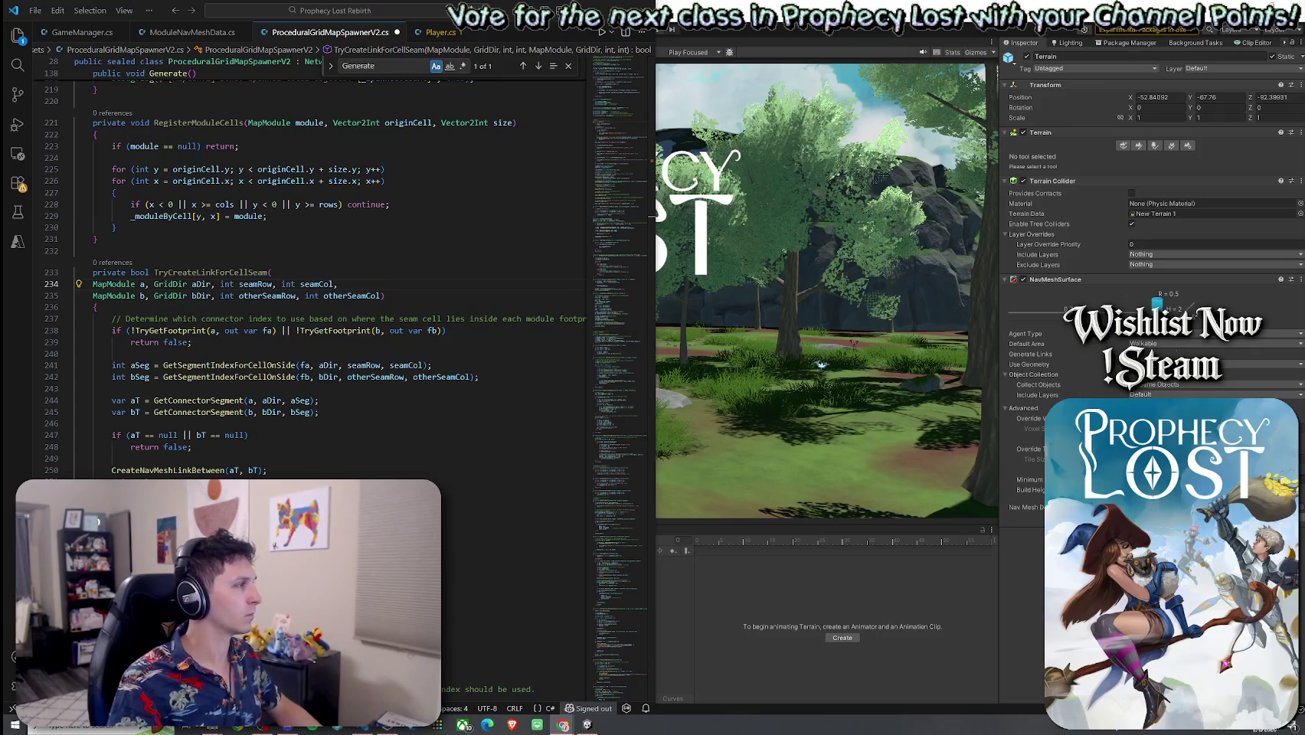
scroll(123, 284, up, 2)
scroll(122, 284, up, 7)
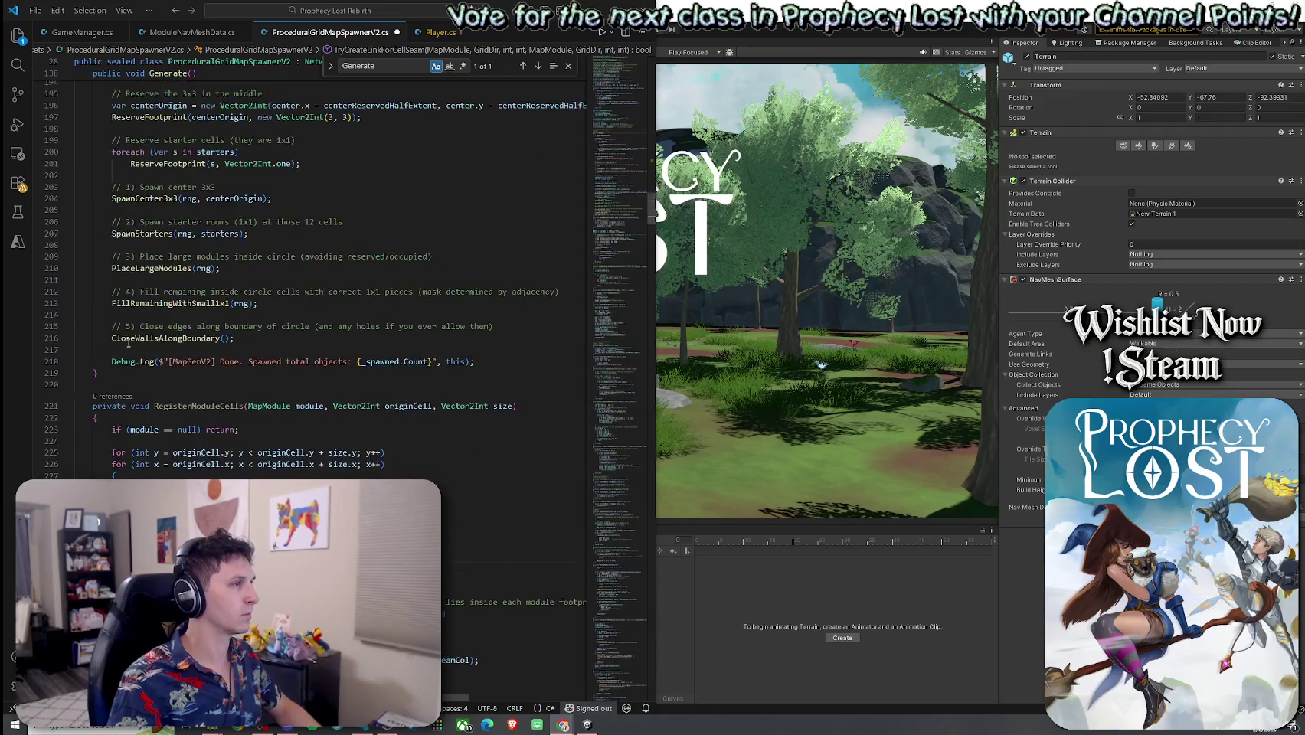
Paste the CreateLinksBetweenConnectedModules method just below Generate
click(118, 375)
key(ctrl+v)
click(540, 68)
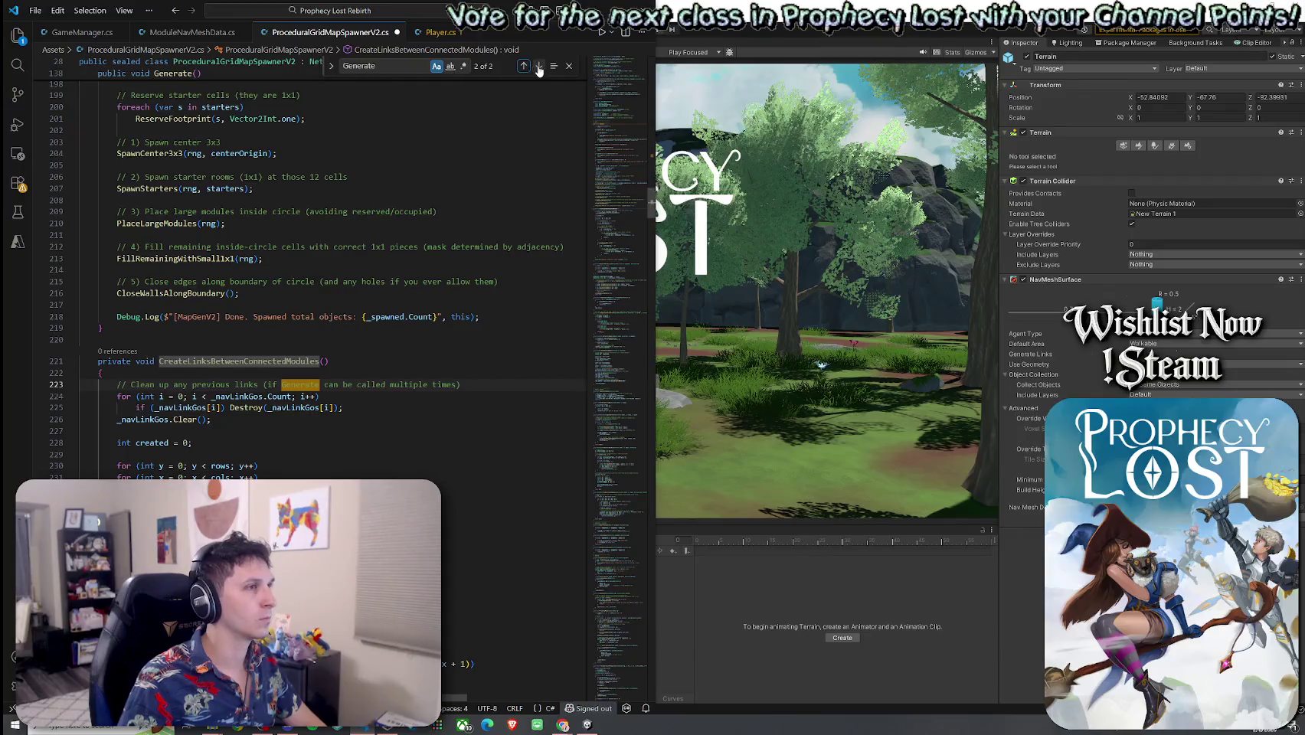
click(540, 67)
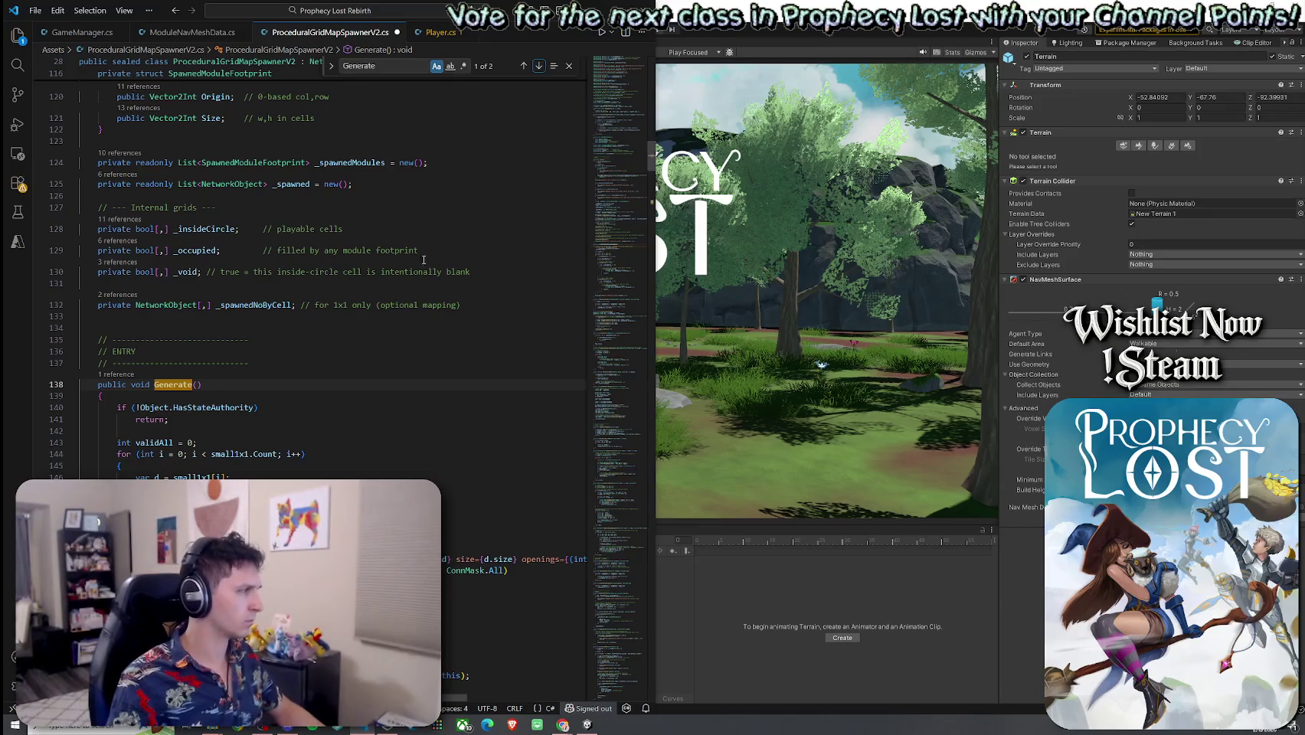
Add the createNavMeshLinks-guarded link-creation call near the end of Generate and save the script
scroll(368, 350, down, 10)
scroll(369, 350, down, 10)
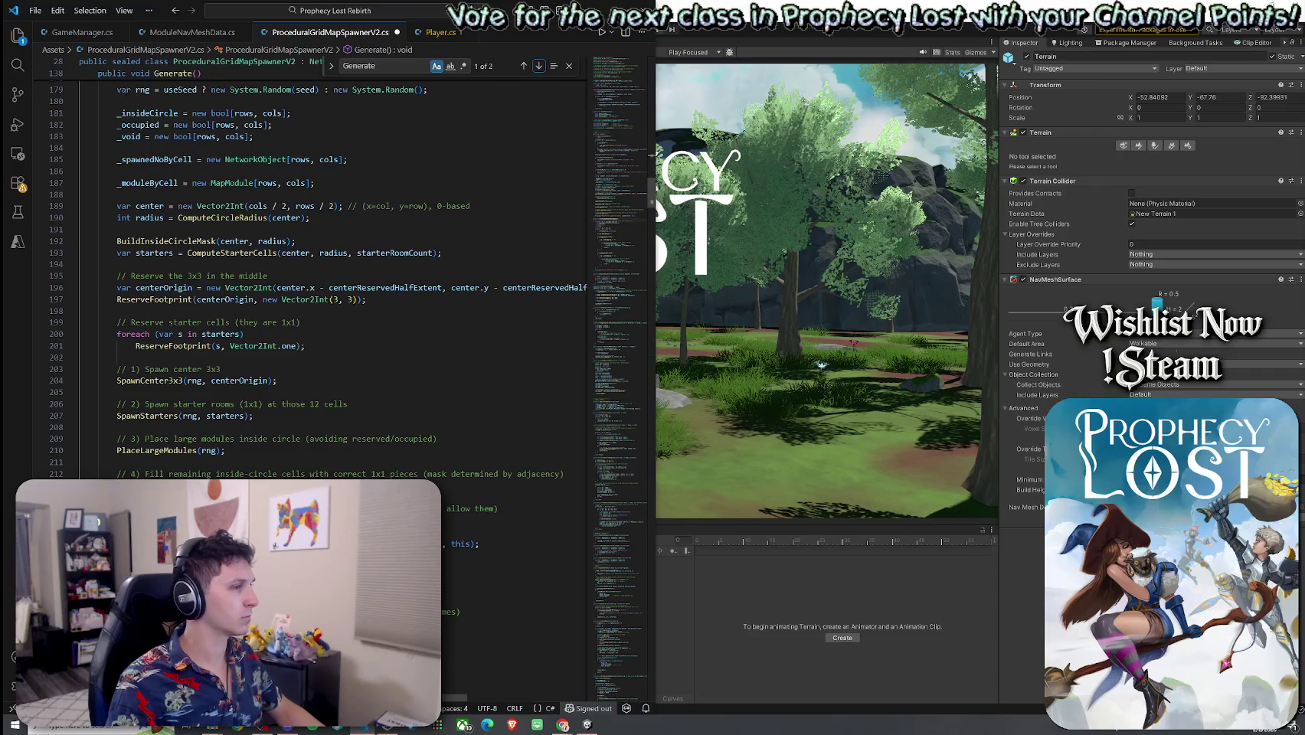
click(459, 531)
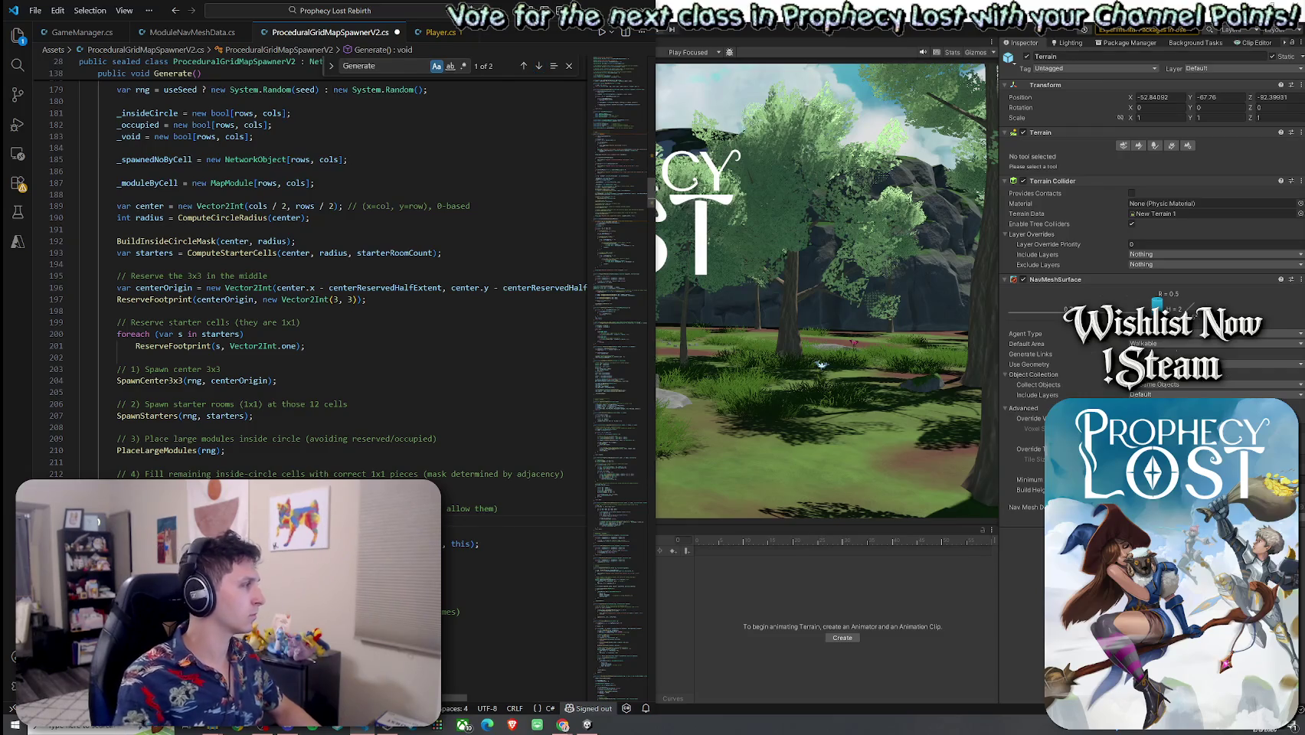
key(Return)
key(Return)
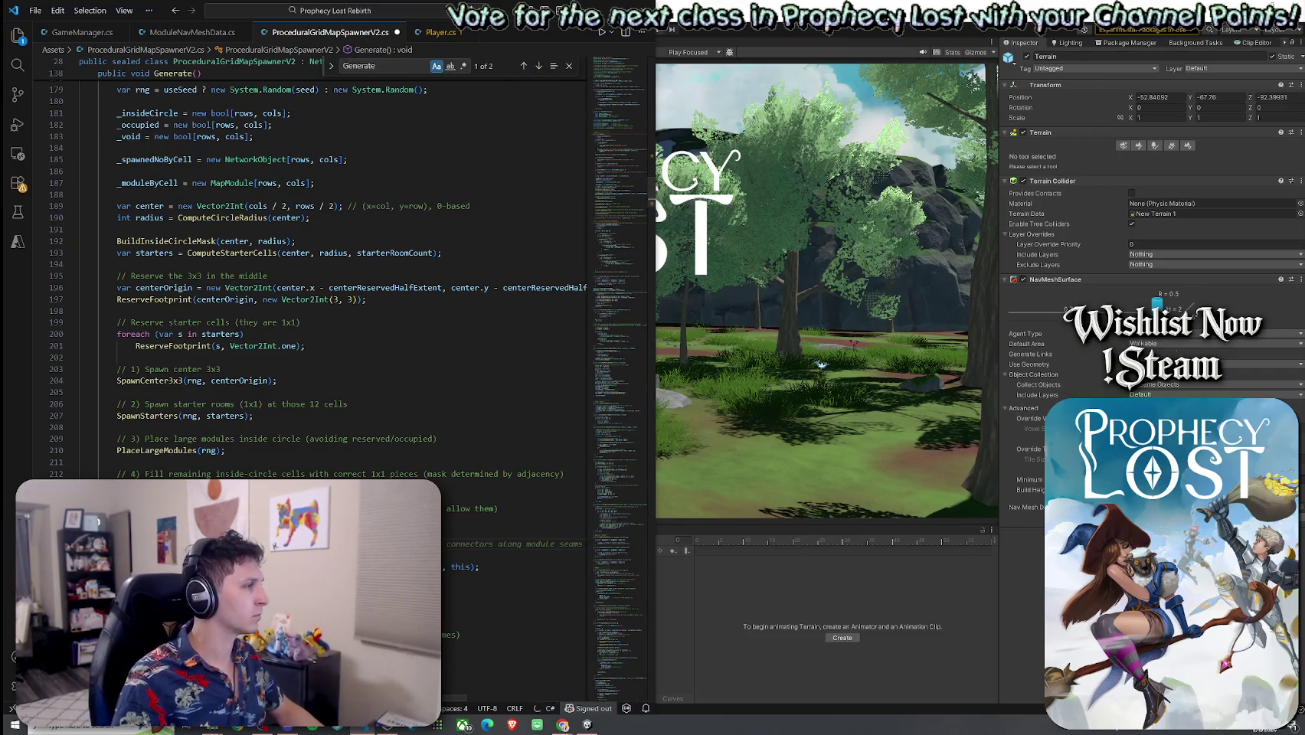
key(Return)
text(create)
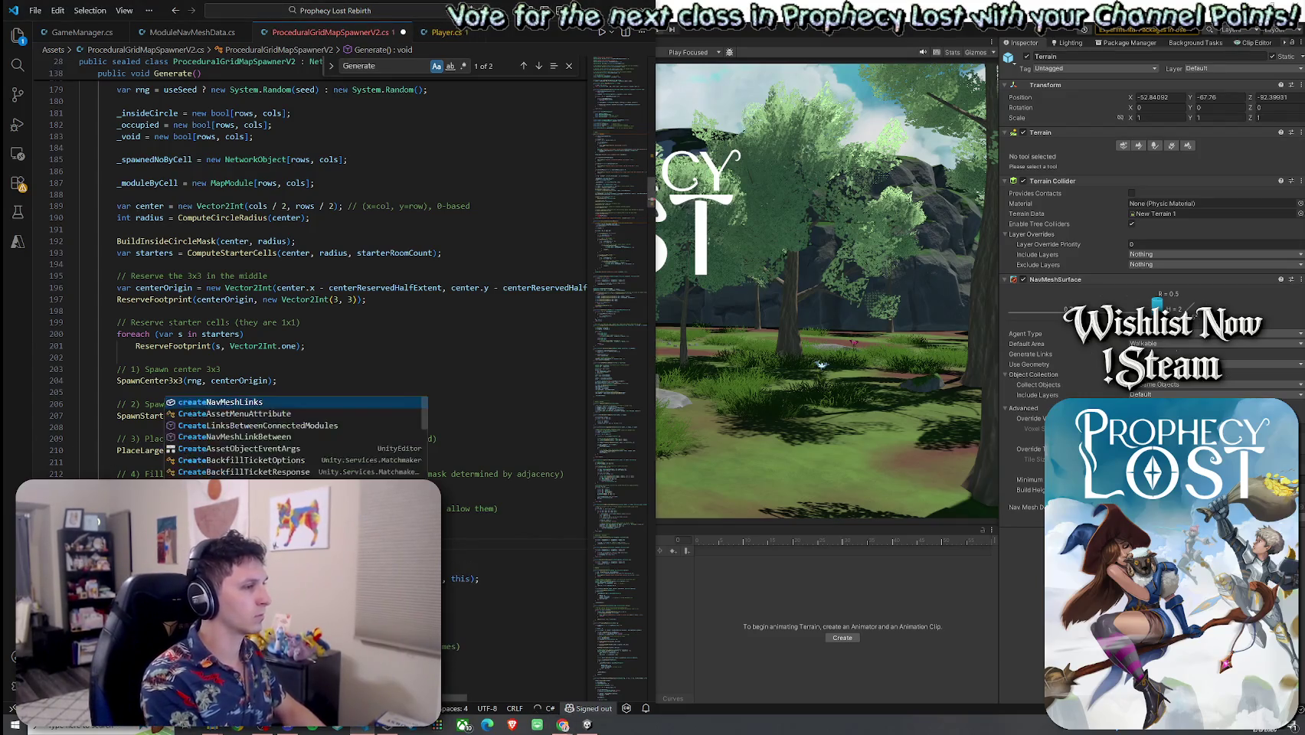
key(ctrl+z)
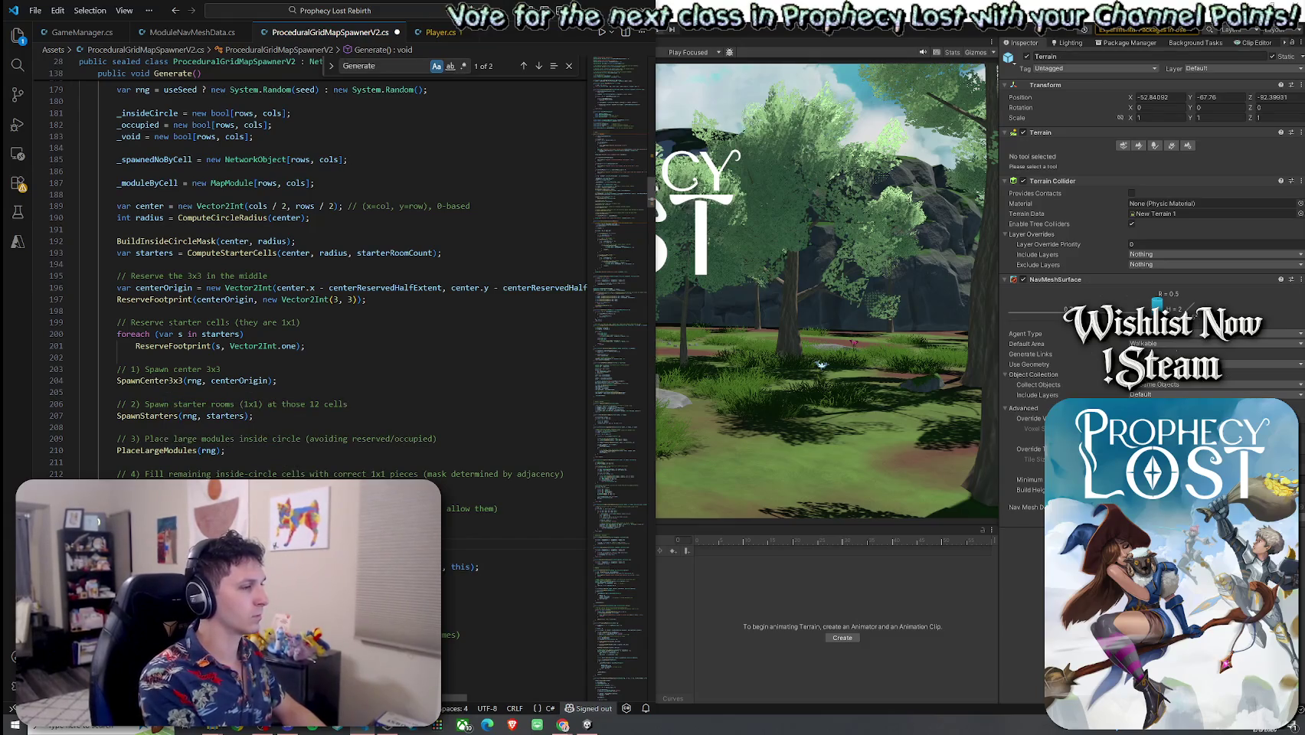
key(Return)
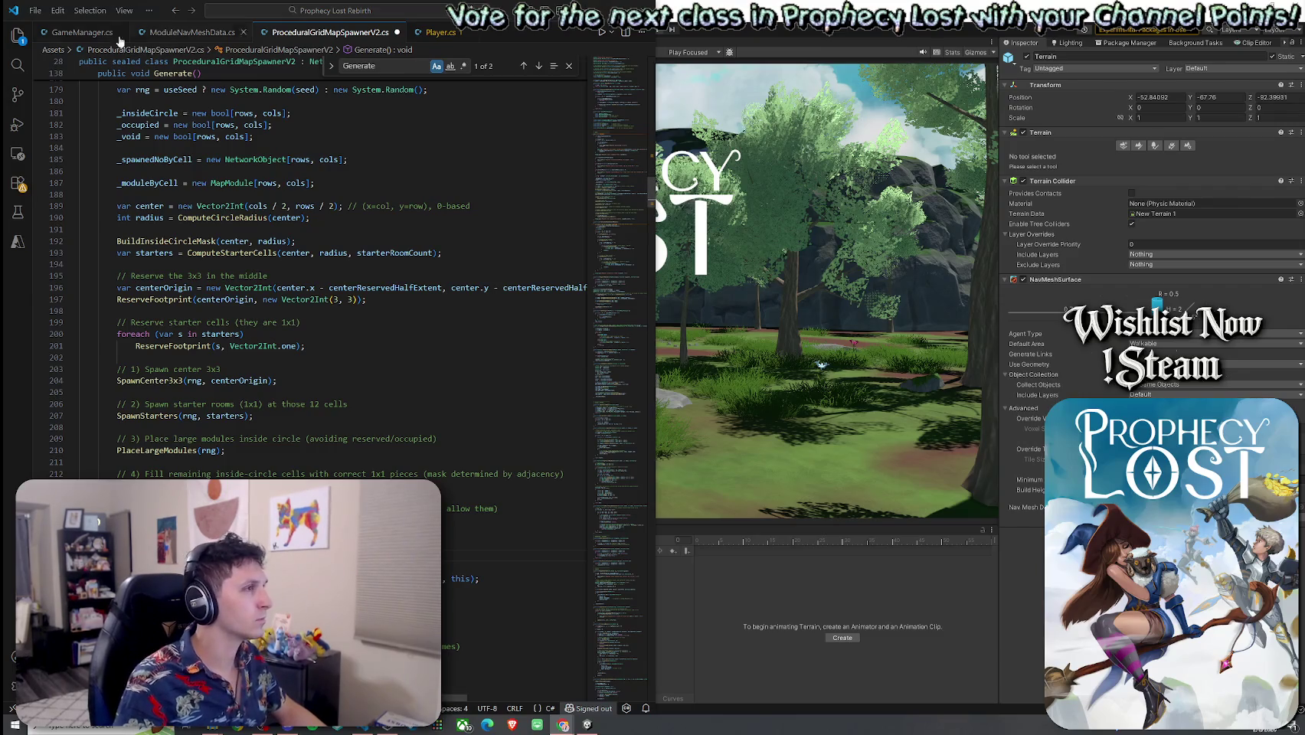
click(36, 10)
click(53, 240)
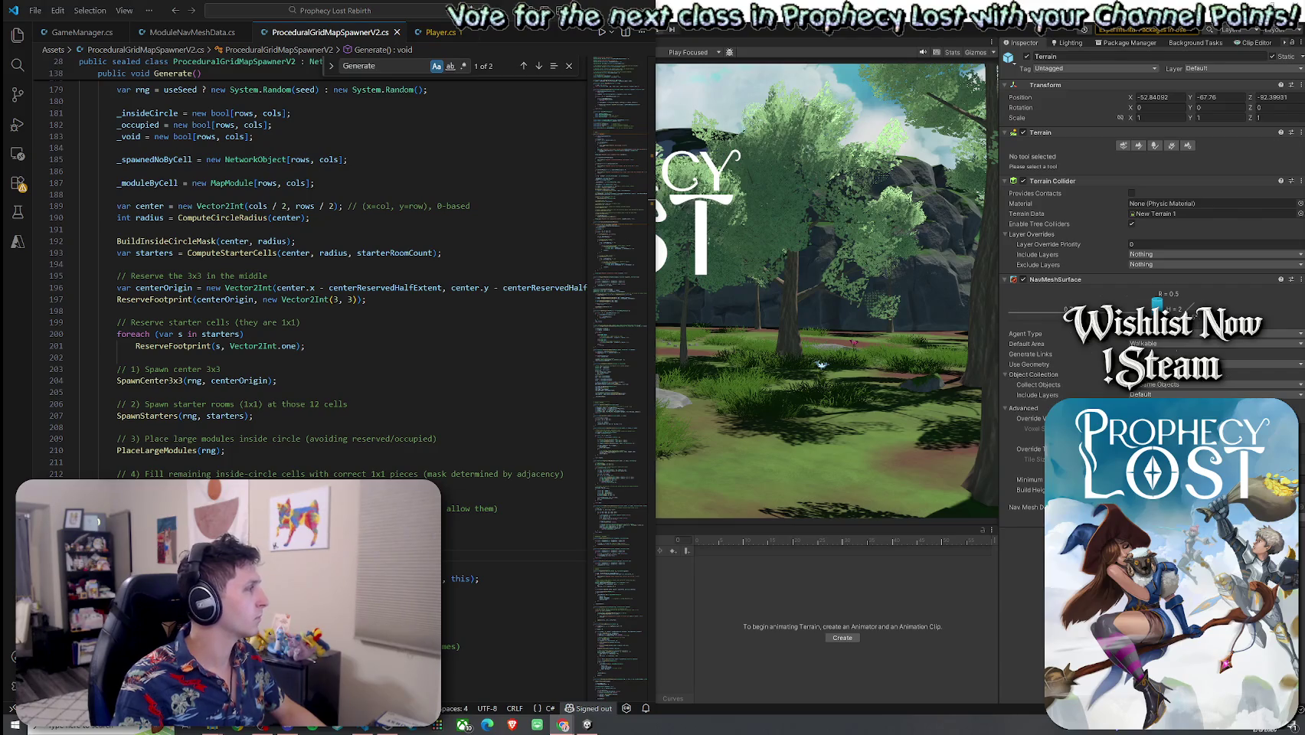
key(ctrl+f)
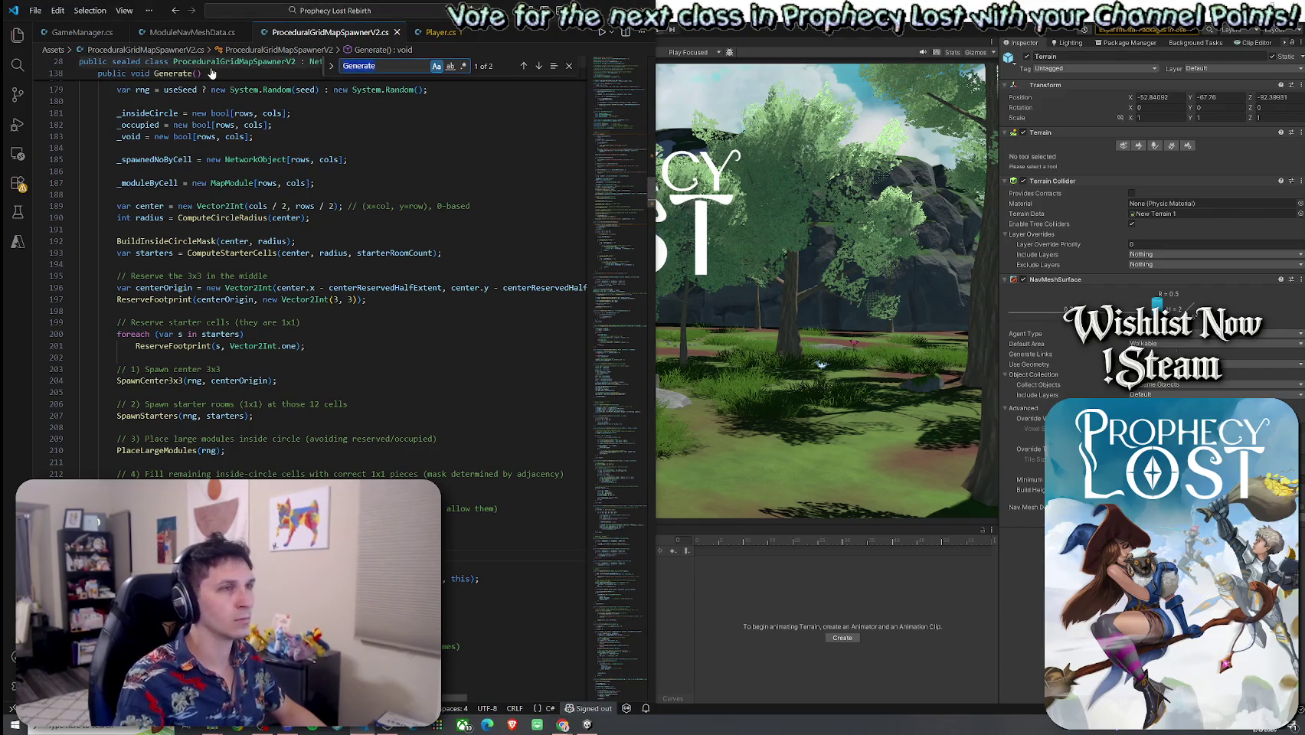
text(REgi)
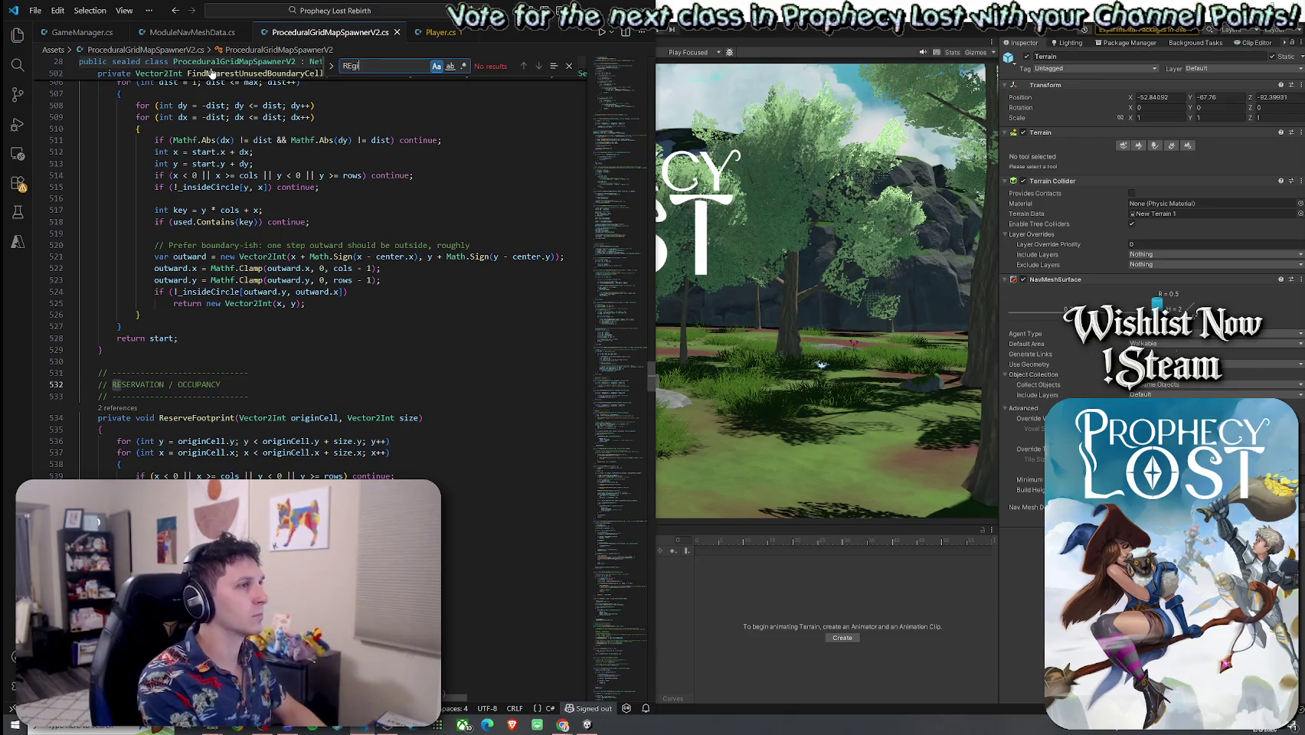
key(BackSpace)
key(BackSpace)
text(egister)
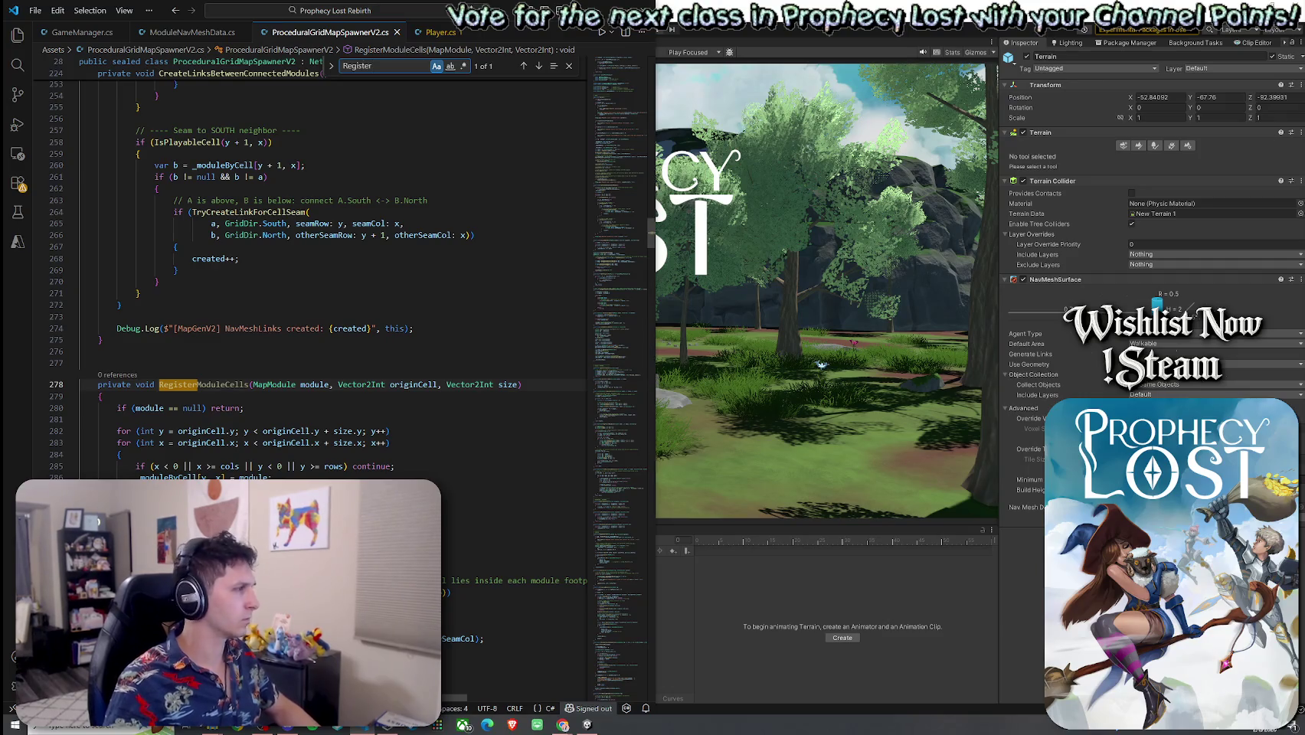
key(ctrl+a)
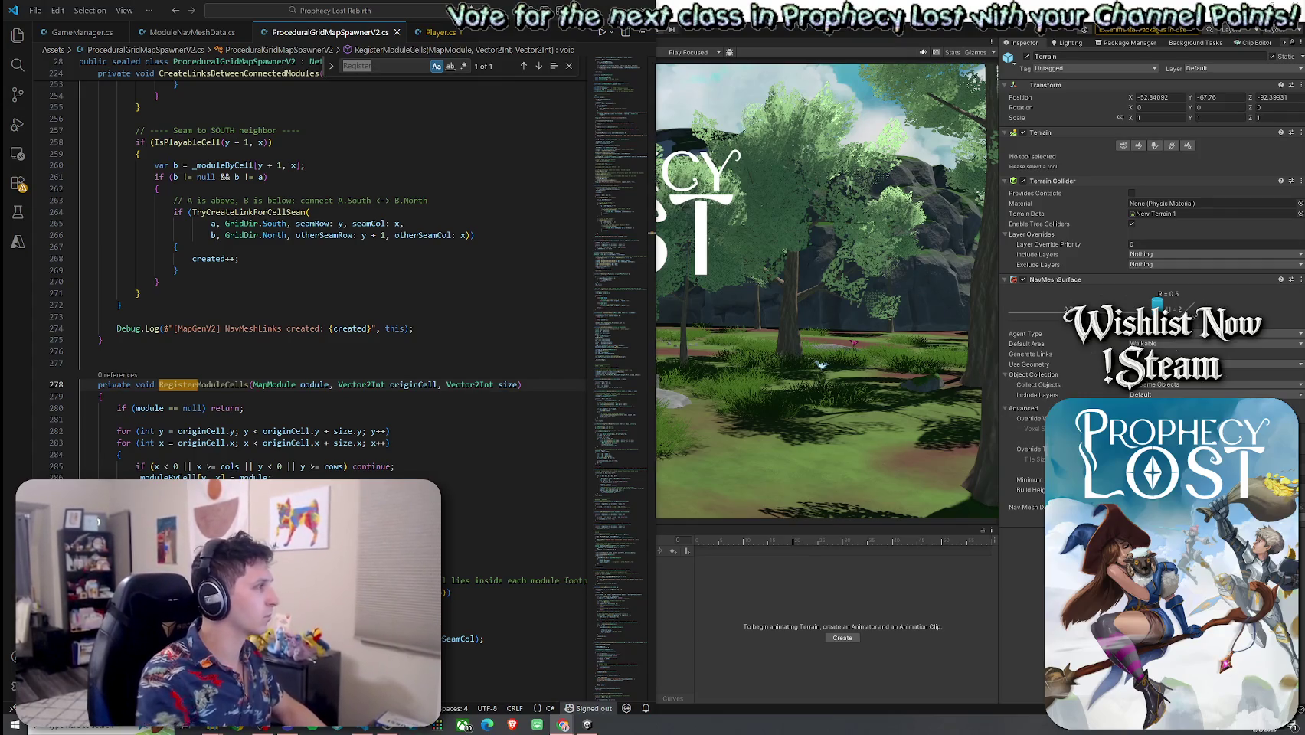
key(ctrl+f)
text(Spawn3x3)
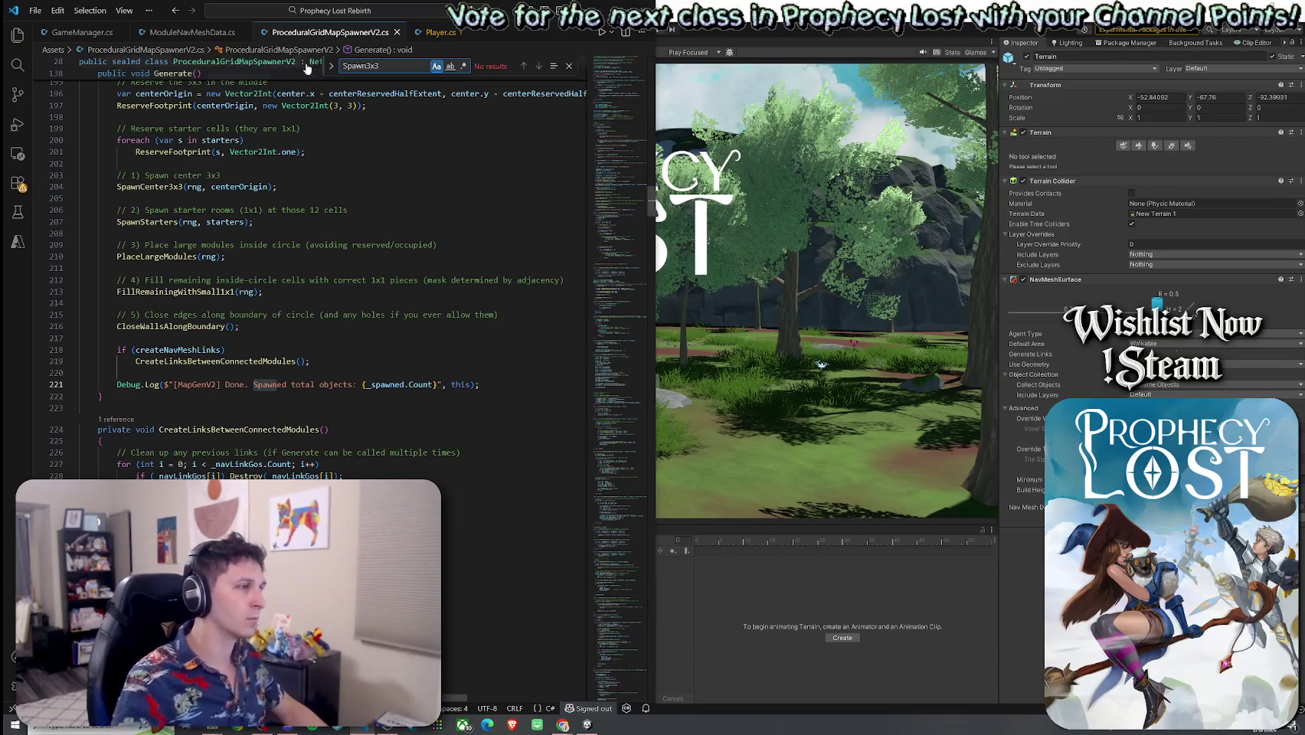
Find SpawnCenter3x3 and select its method code for the browser
click(366, 67)
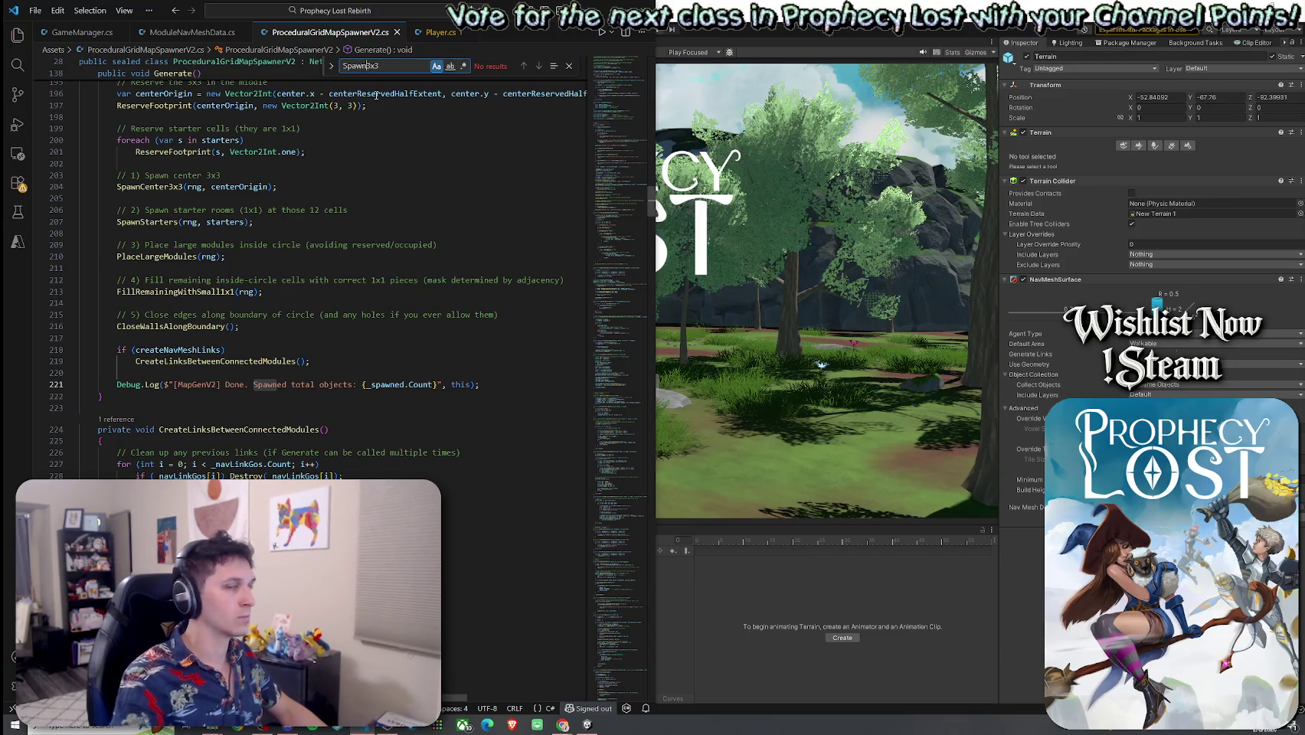
text(Center)
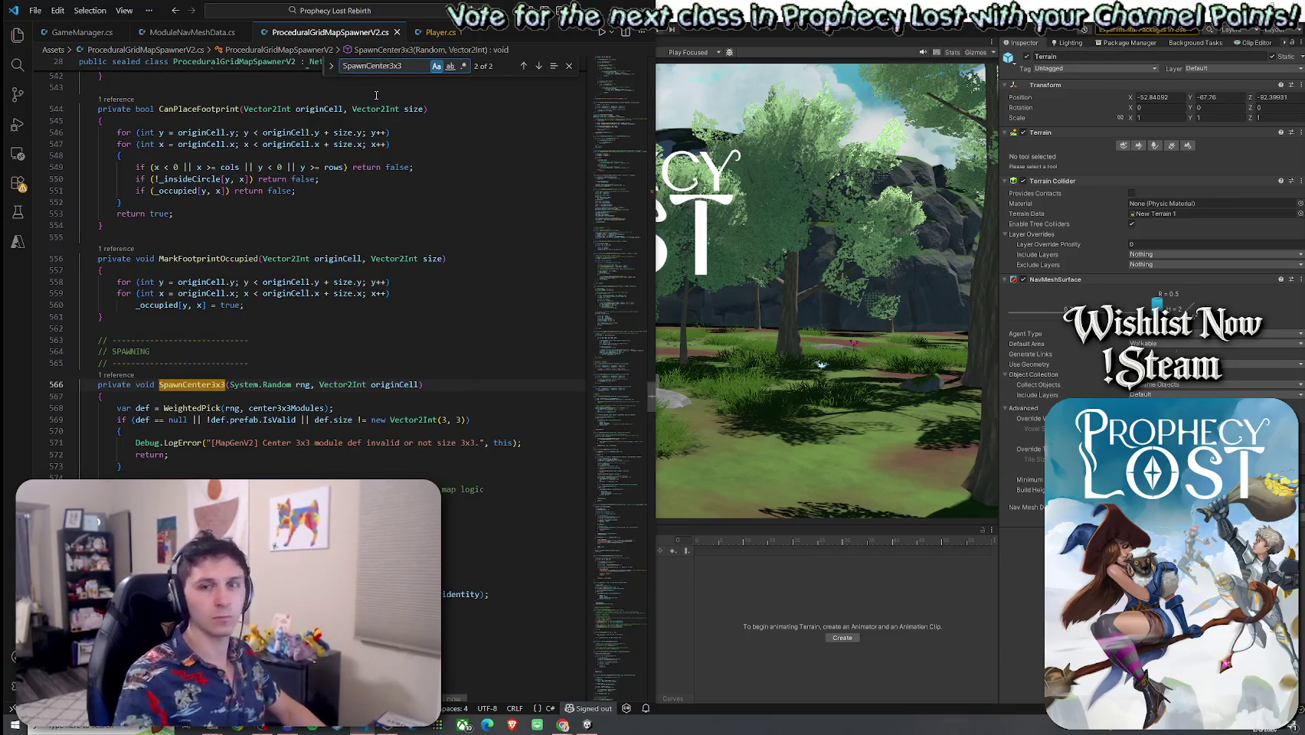
mouse_move(98, 384)
mouse_down()
mouse_move(179, 391)
mouse_move(122, 476)
mouse_up()
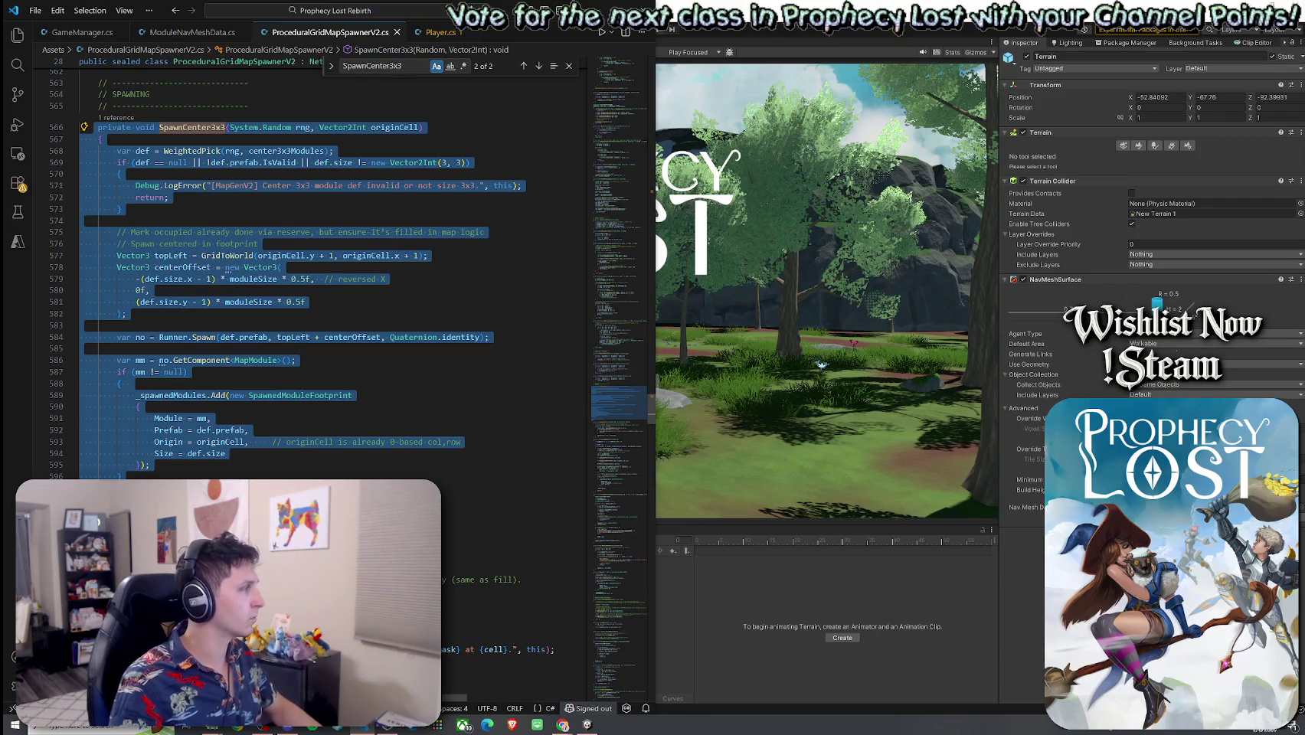
key(alt+Tab)
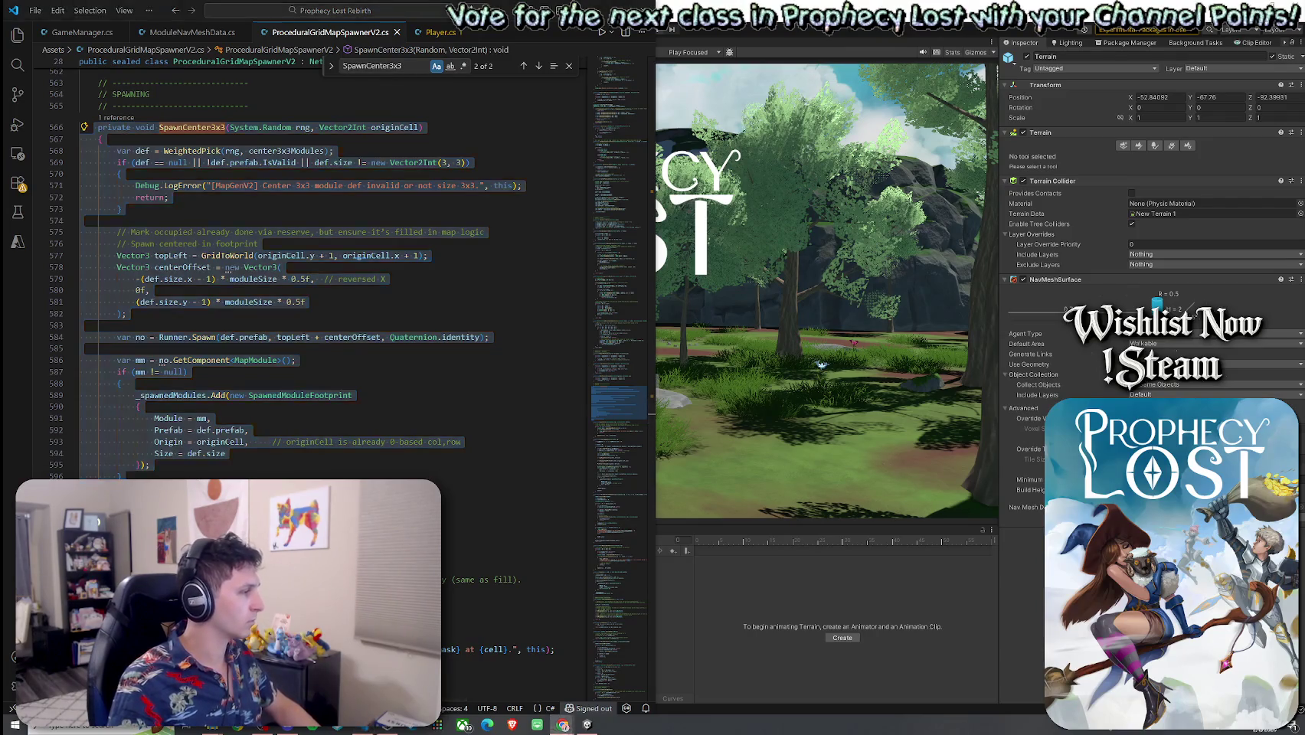
Find PlaceLargeModules, select its spawning code for the browser, then search for Spawn1
key(alt+Tab)
text(PlaceLarge)
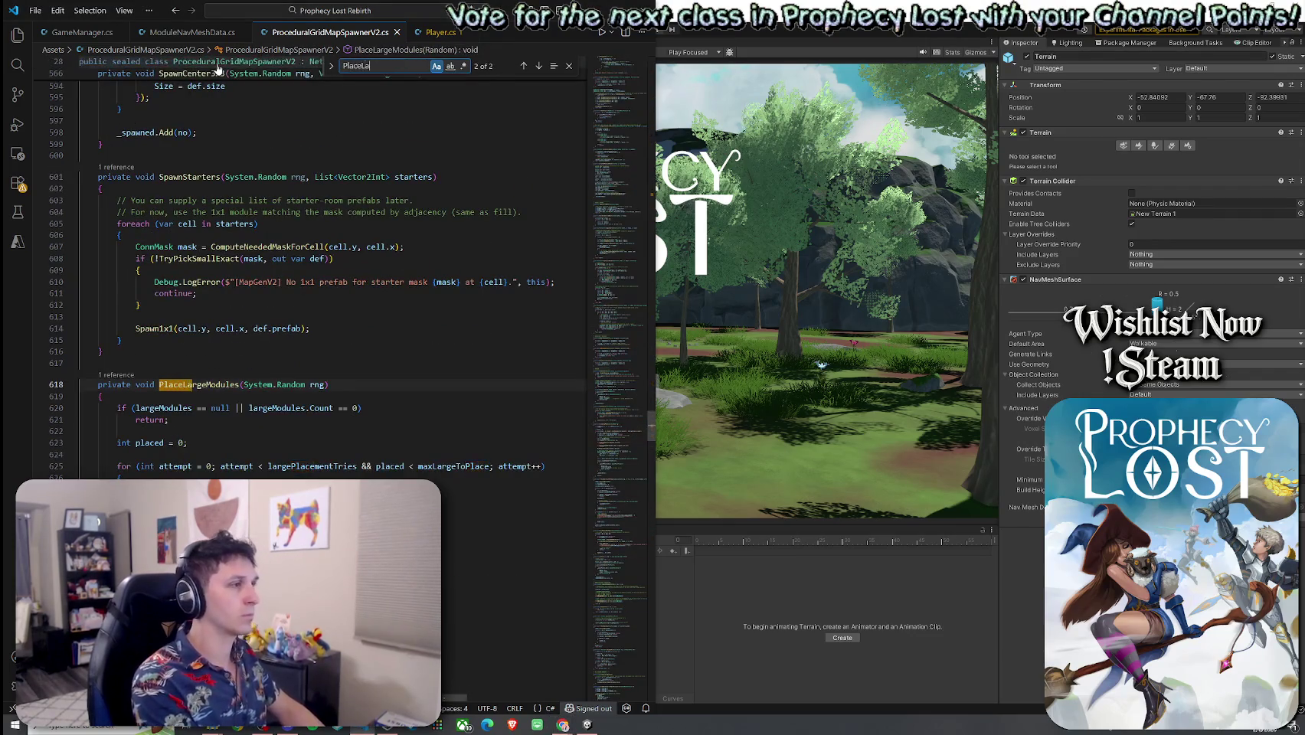
scroll(136, 389, down, 3)
mouse_move(98, 283)
mouse_down()
mouse_move(115, 475)
mouse_move(126, 321)
mouse_move(206, 349)
mouse_up()
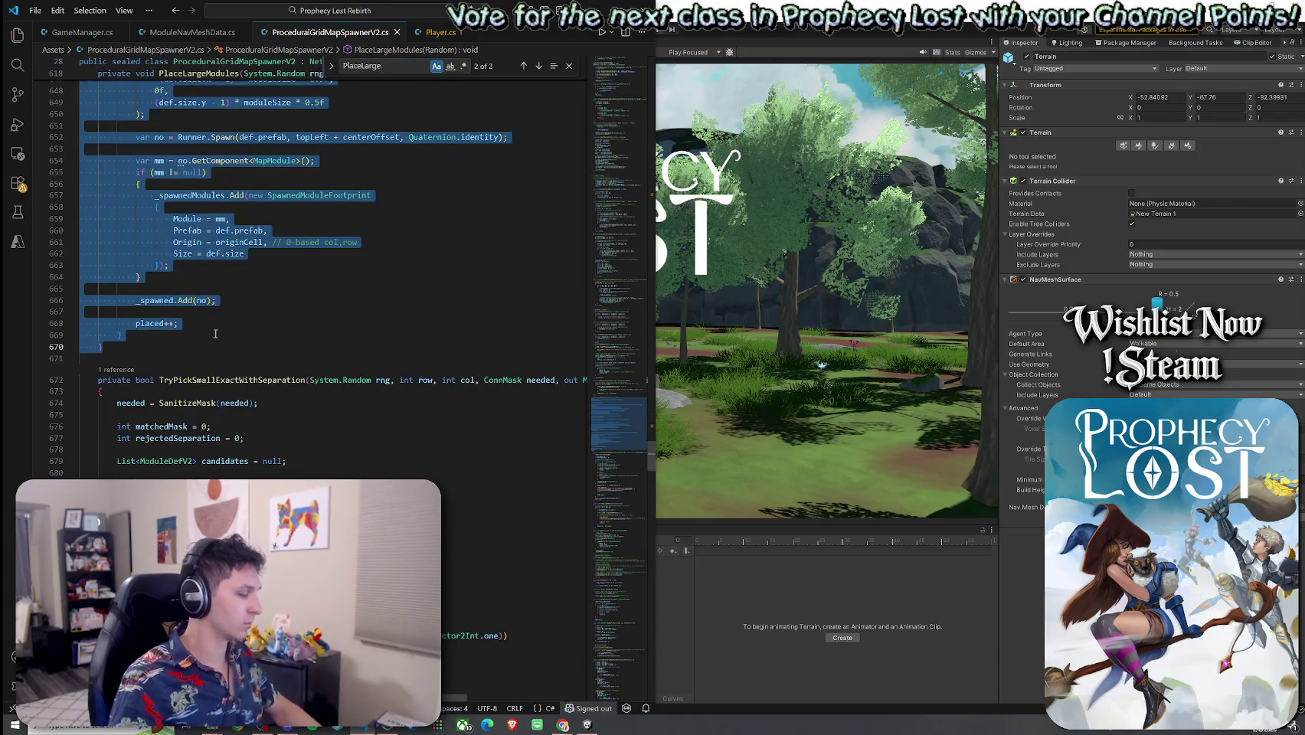
key(alt+Tab)
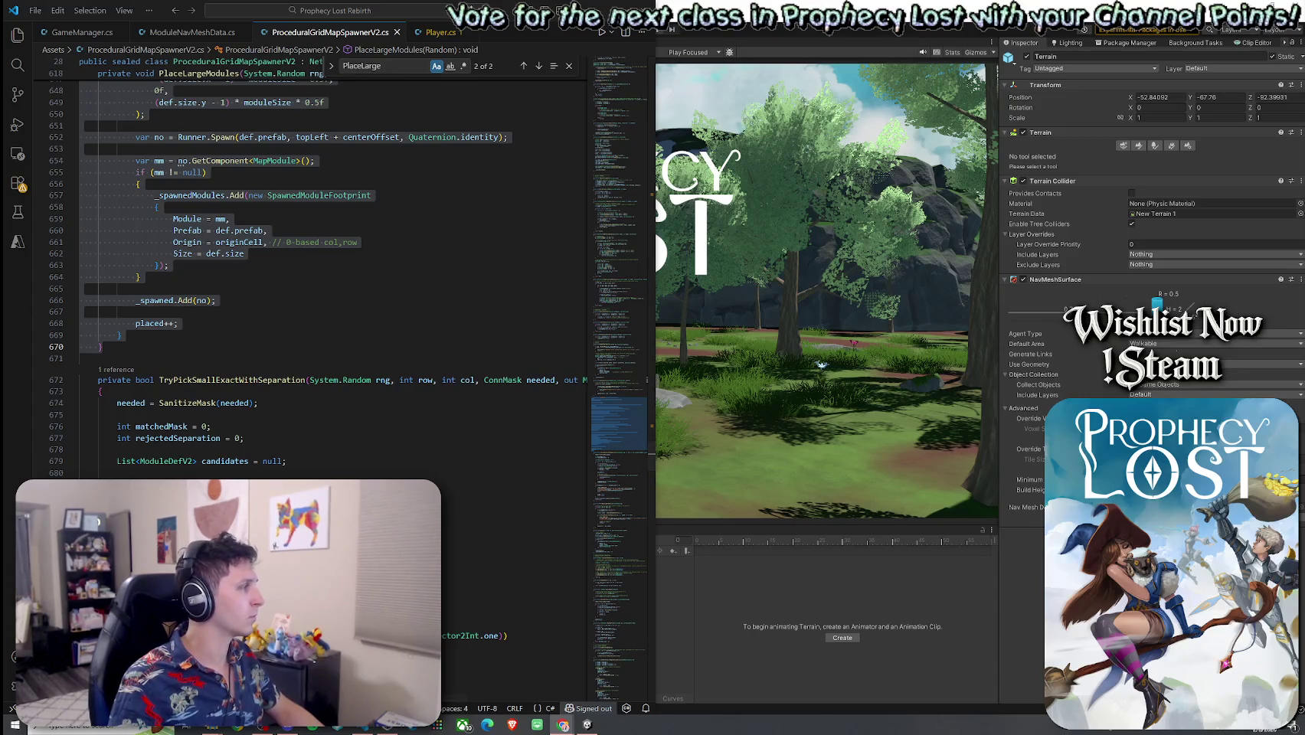
key(ctrl+f)
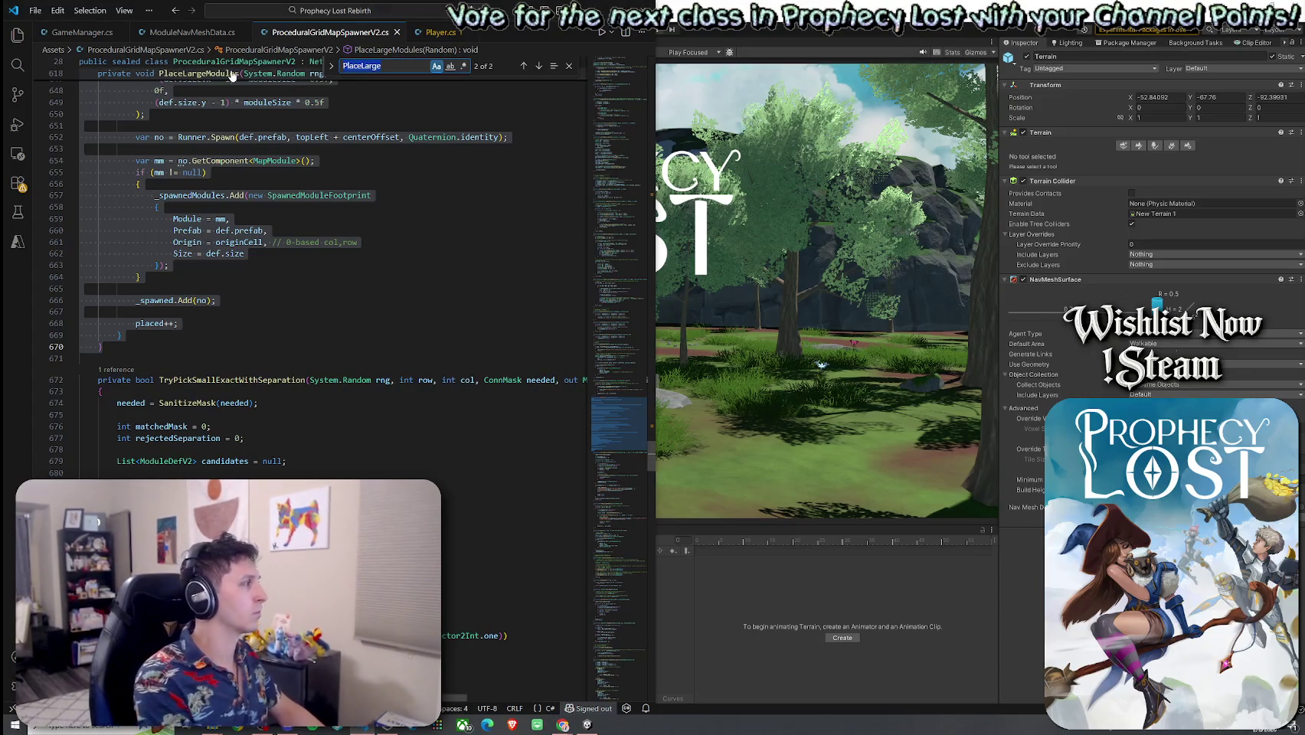
text(Spawn1)
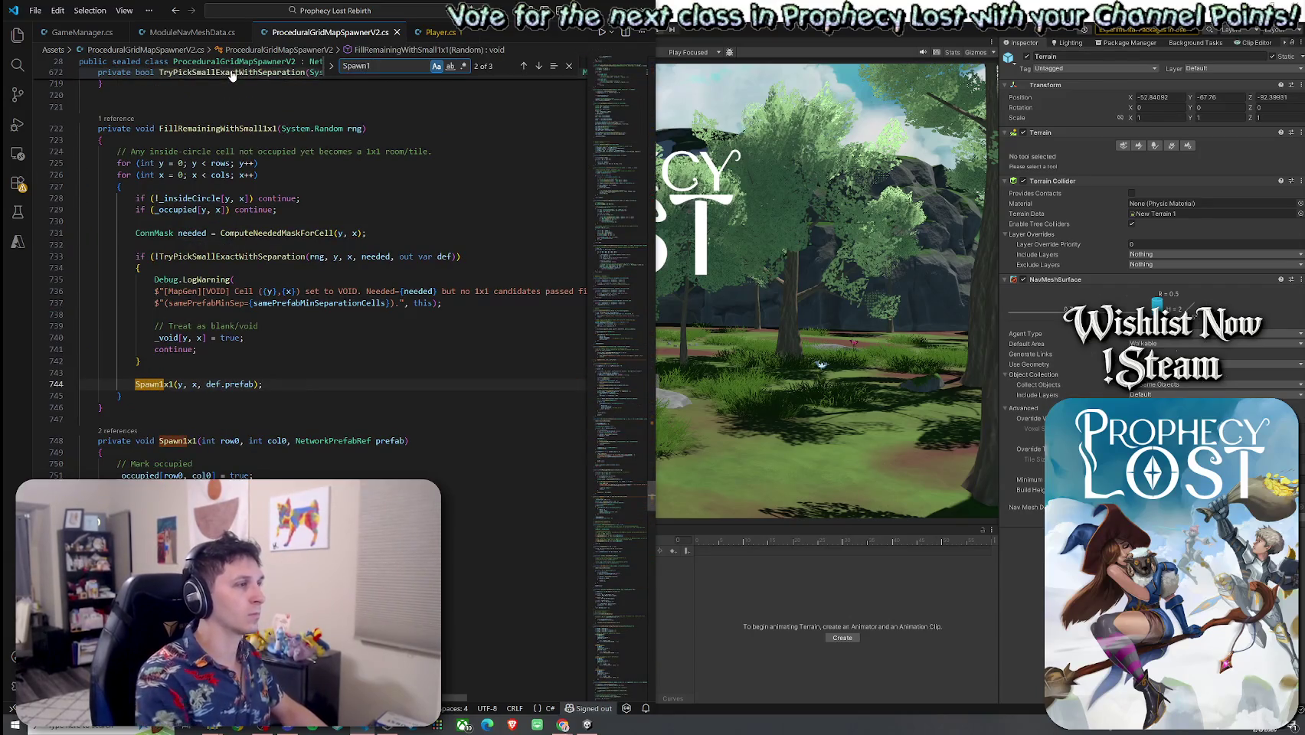
Select the whole Spawn1x1 method and take it to the browser
scroll(201, 223, down, 3)
drag(61, 337, 61, 536)
key(alt+Tab)
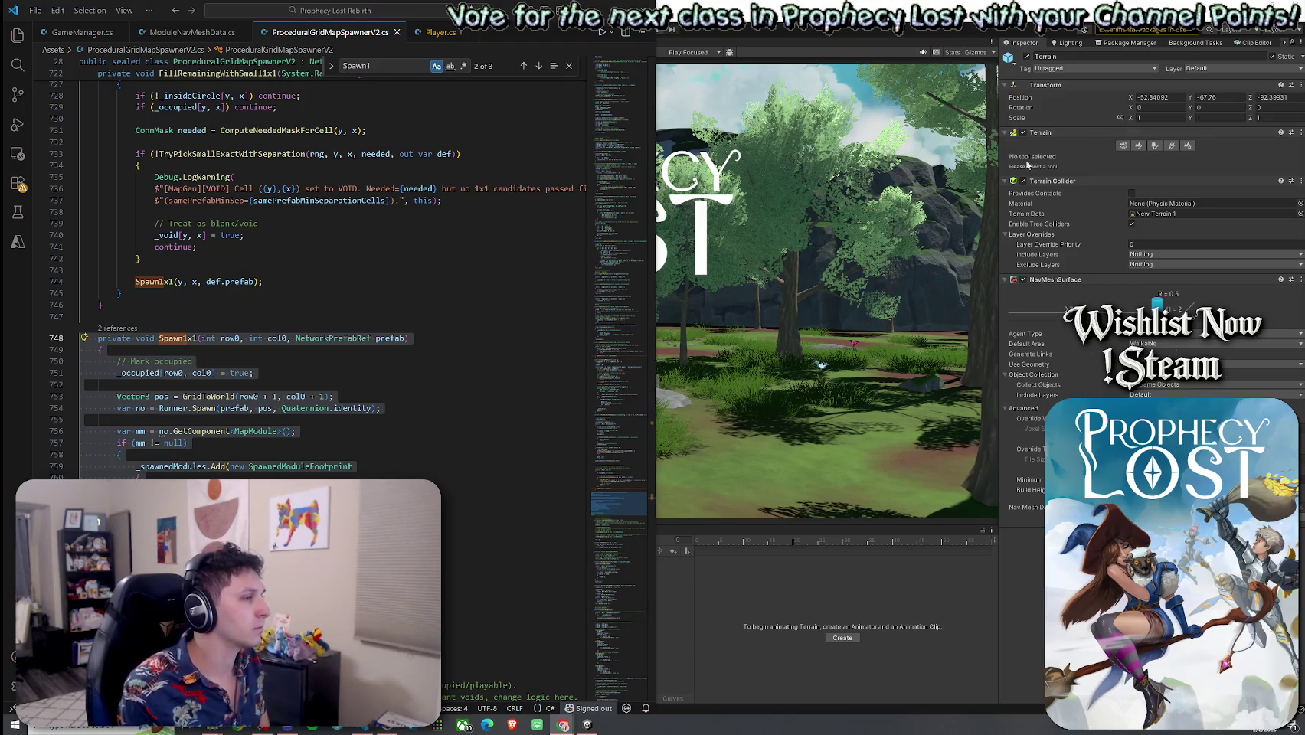
Step through Spawn1x1's position, GetComponent and SpawnedModuleFootprint lines, then save the script
click(290, 431)
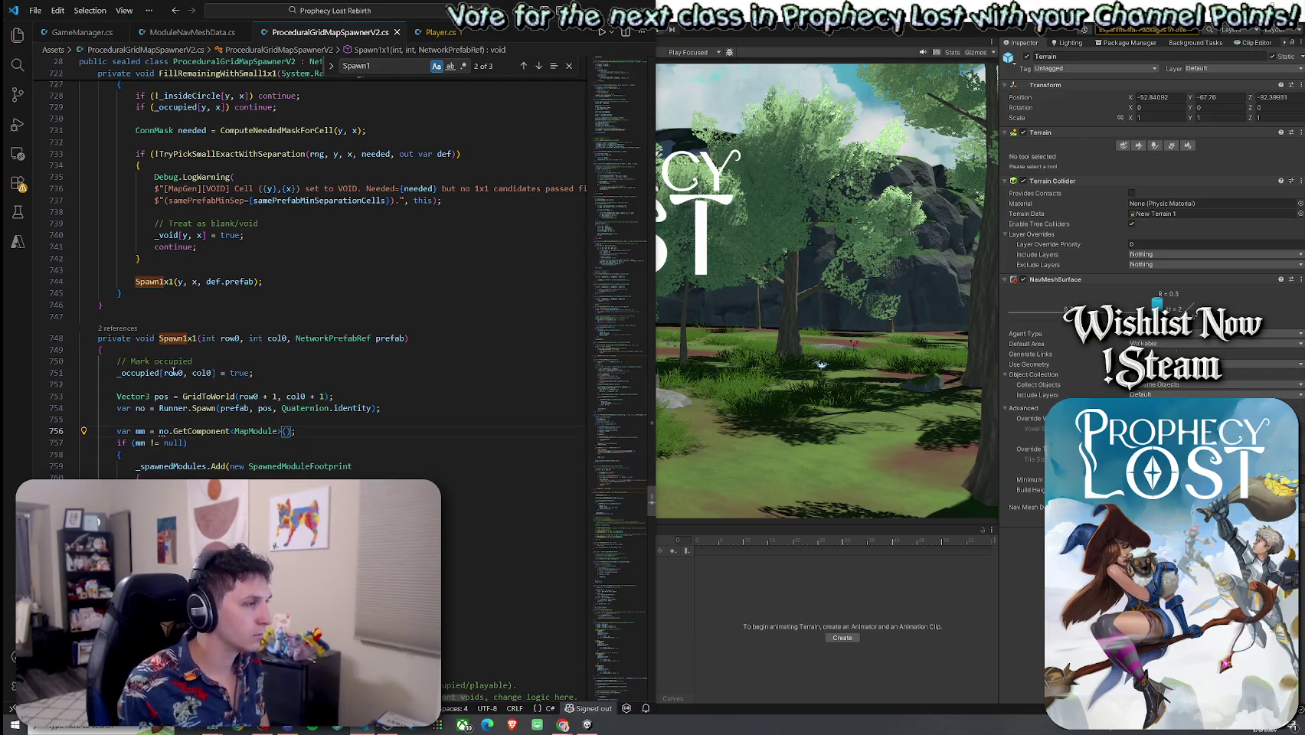
click(176, 397)
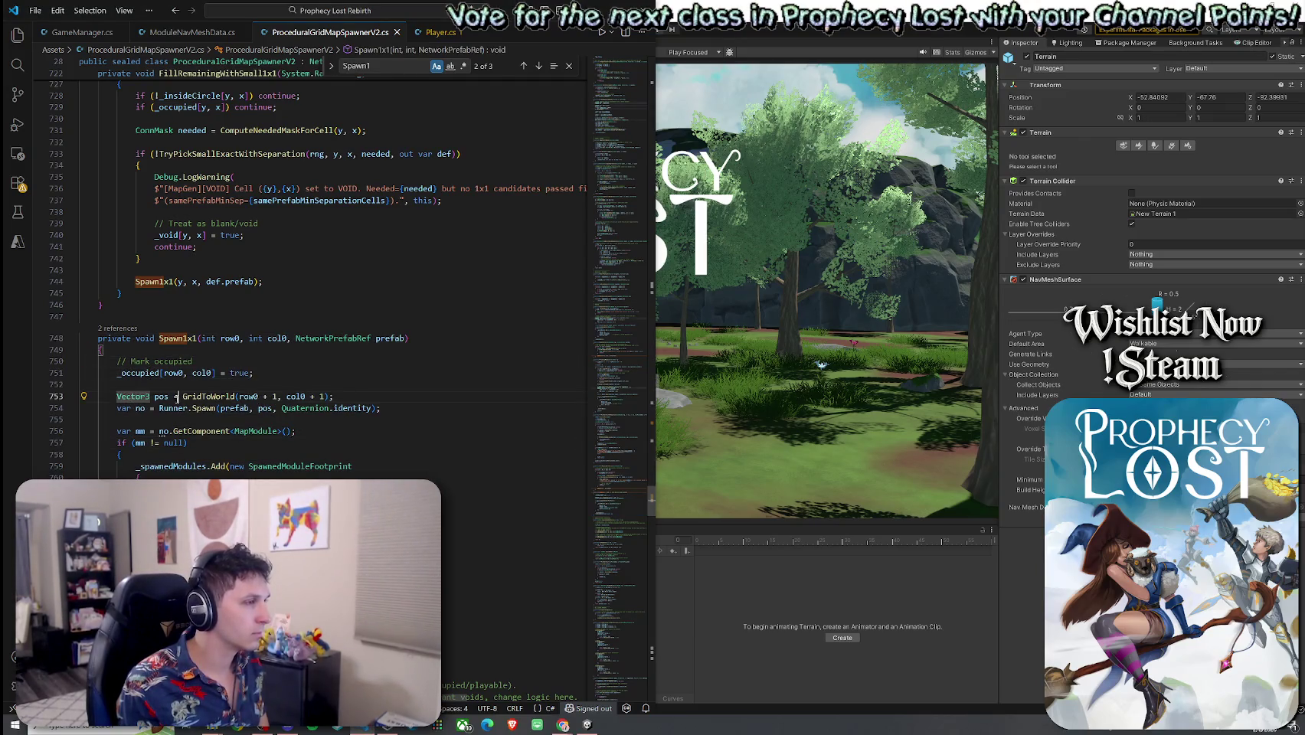
click(203, 408)
click(174, 431)
key(Right)
key(Right)
key(Right)
key(Down)
key(Down)
key(Down)
key(Right)
key(Right)
key(Right)
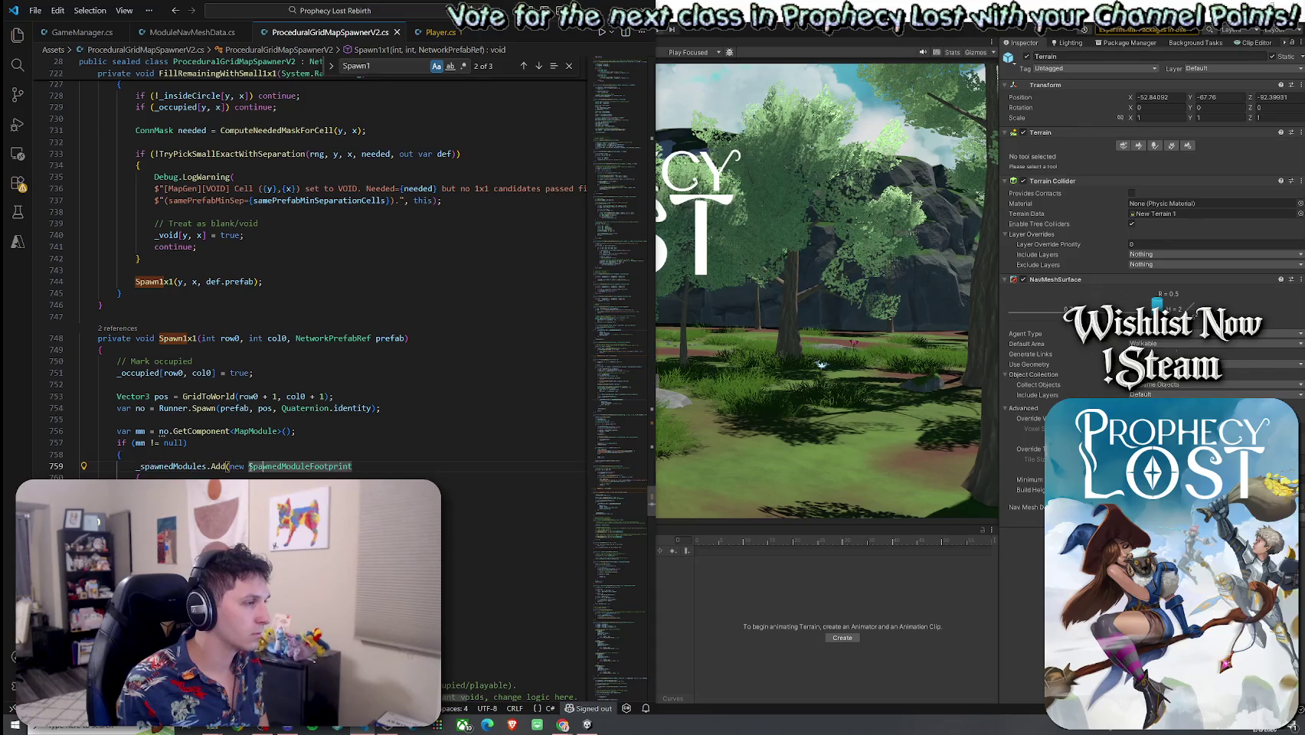
key(Down)
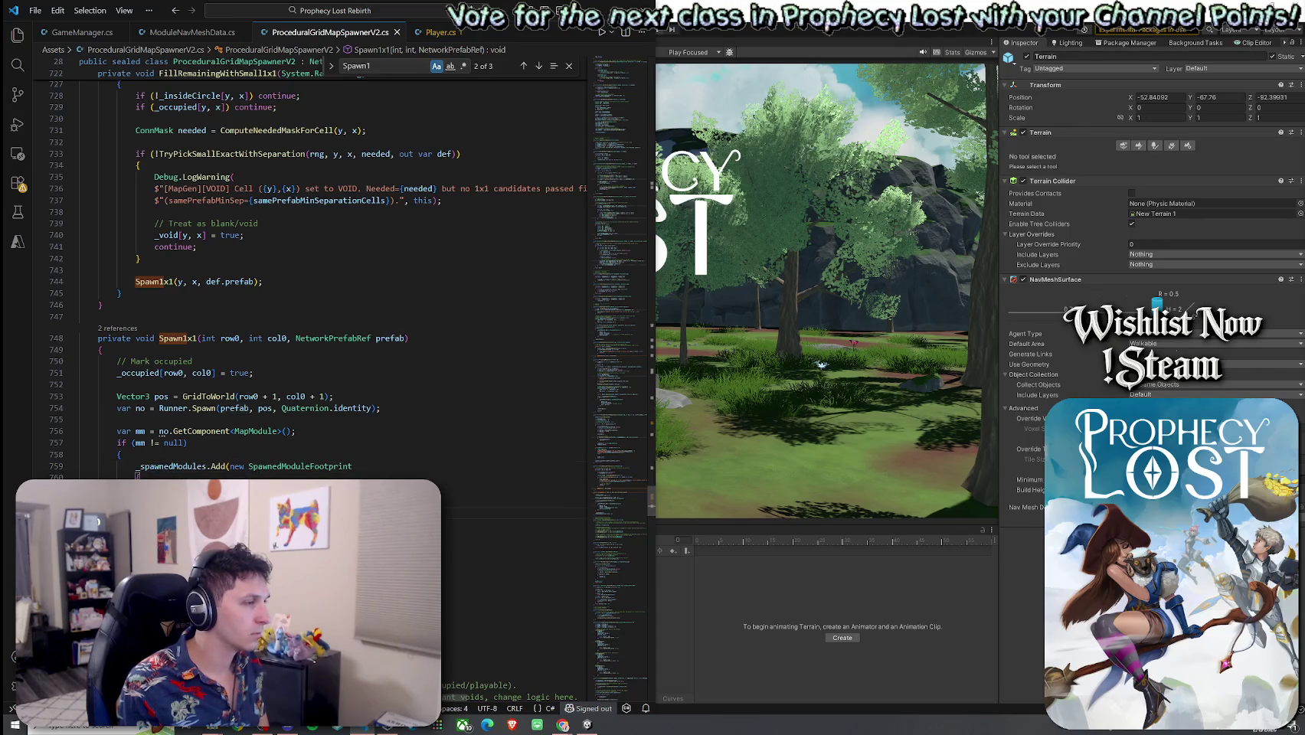
key(Down)
key(Down)
key(Down)
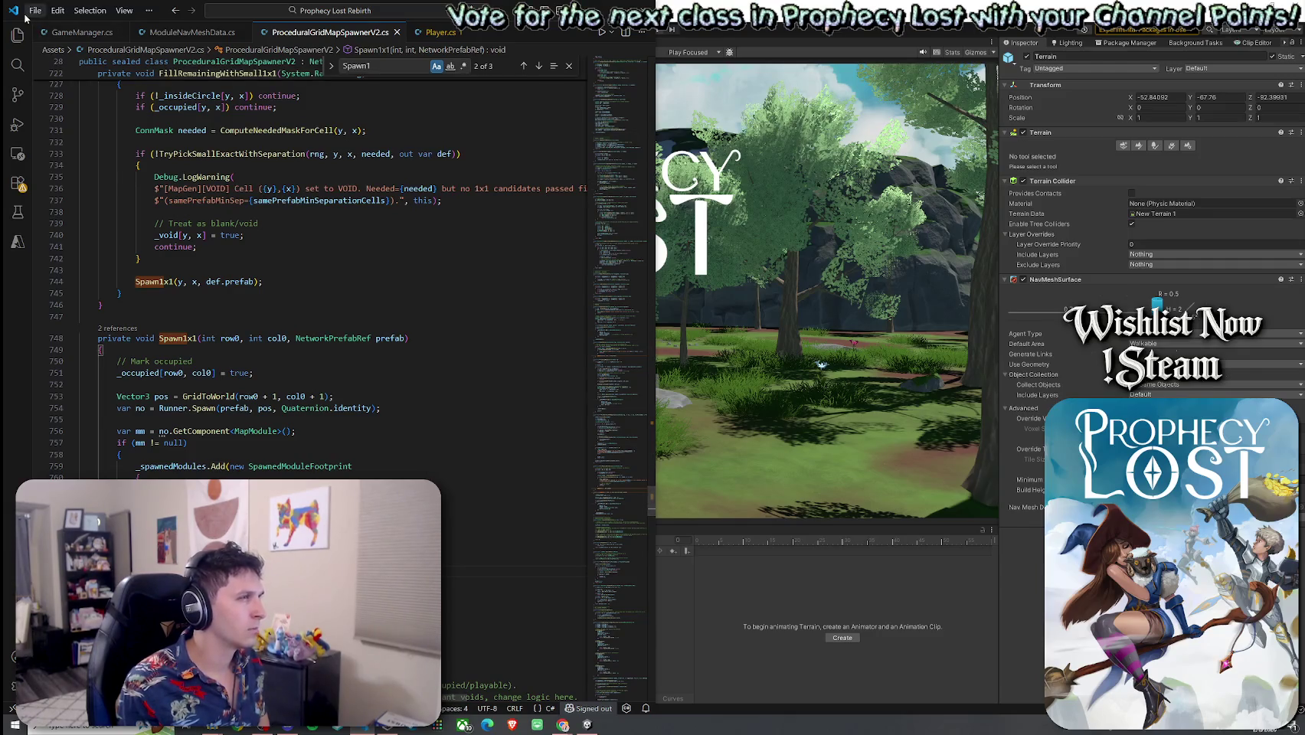
click(36, 9)
click(76, 224)
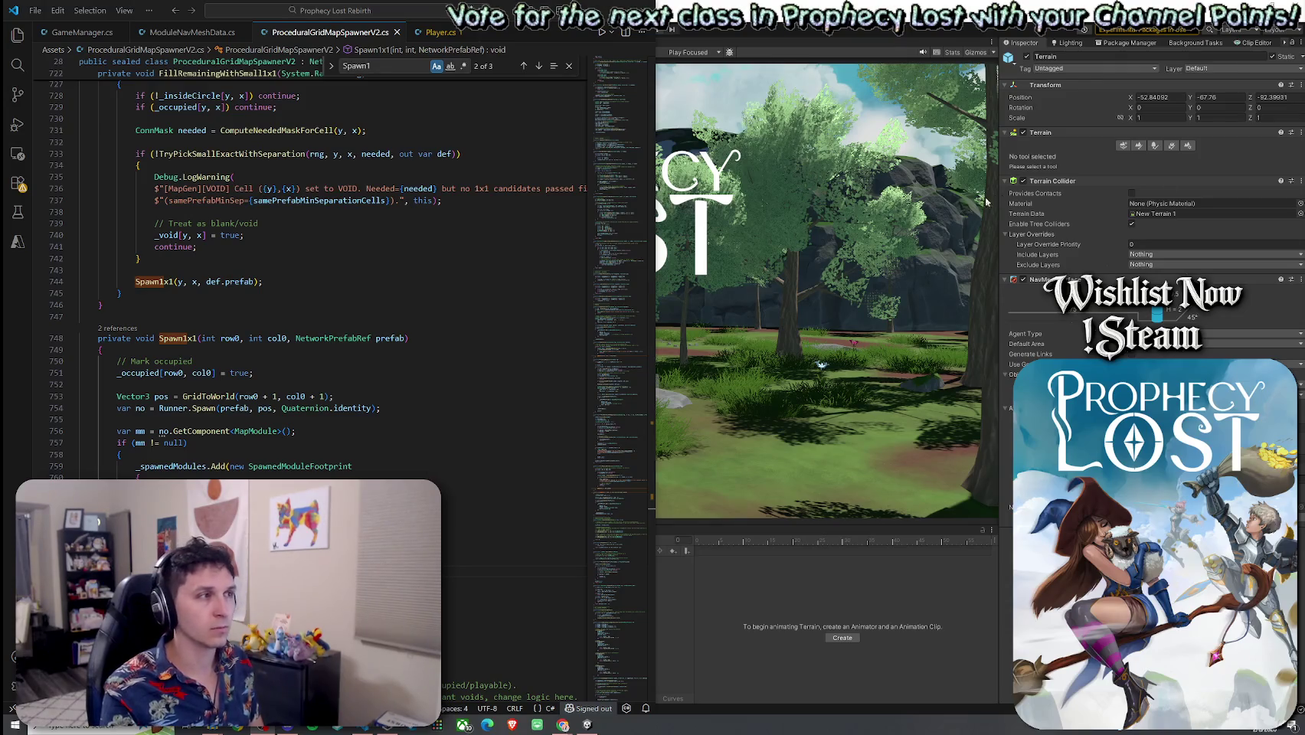
Scroll through the rest of Spawn1x1 and refocus the code editor
scroll(615, 209, down, 3)
scroll(617, 211, up, 1)
scroll(616, 207, down, 2)
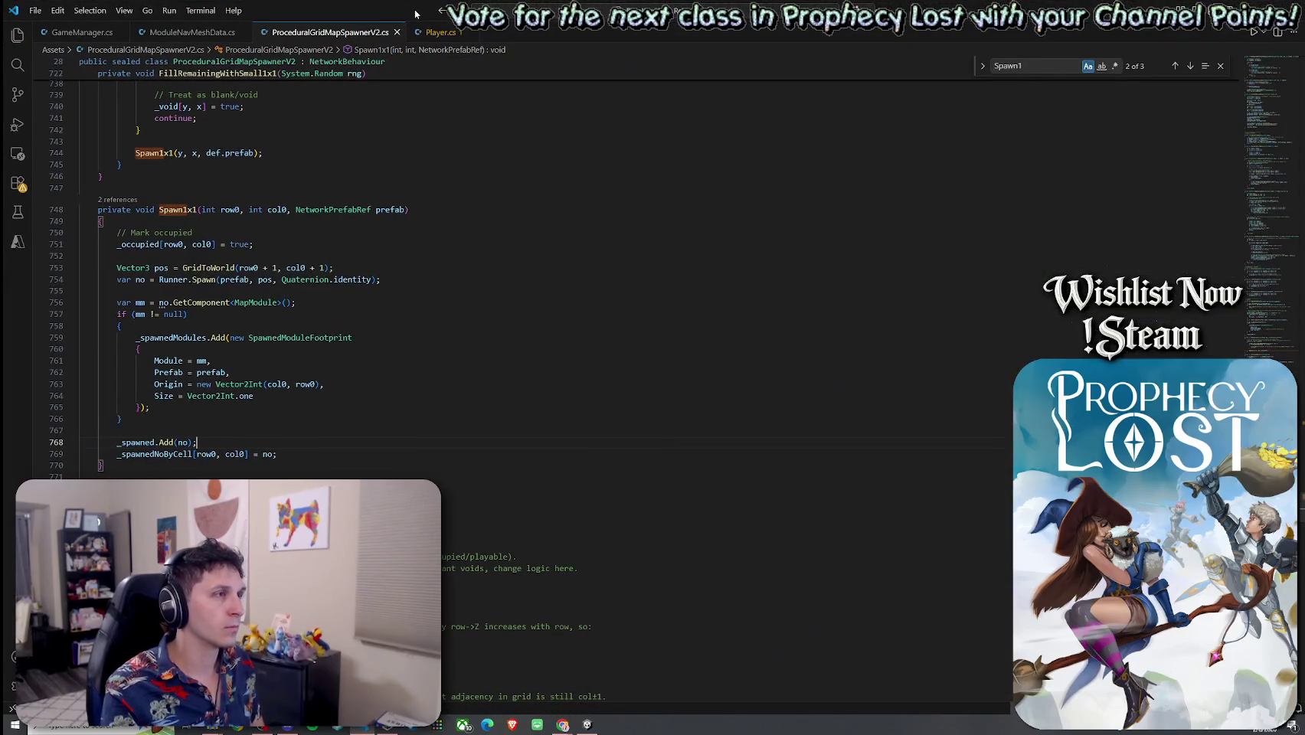
click(416, 16)
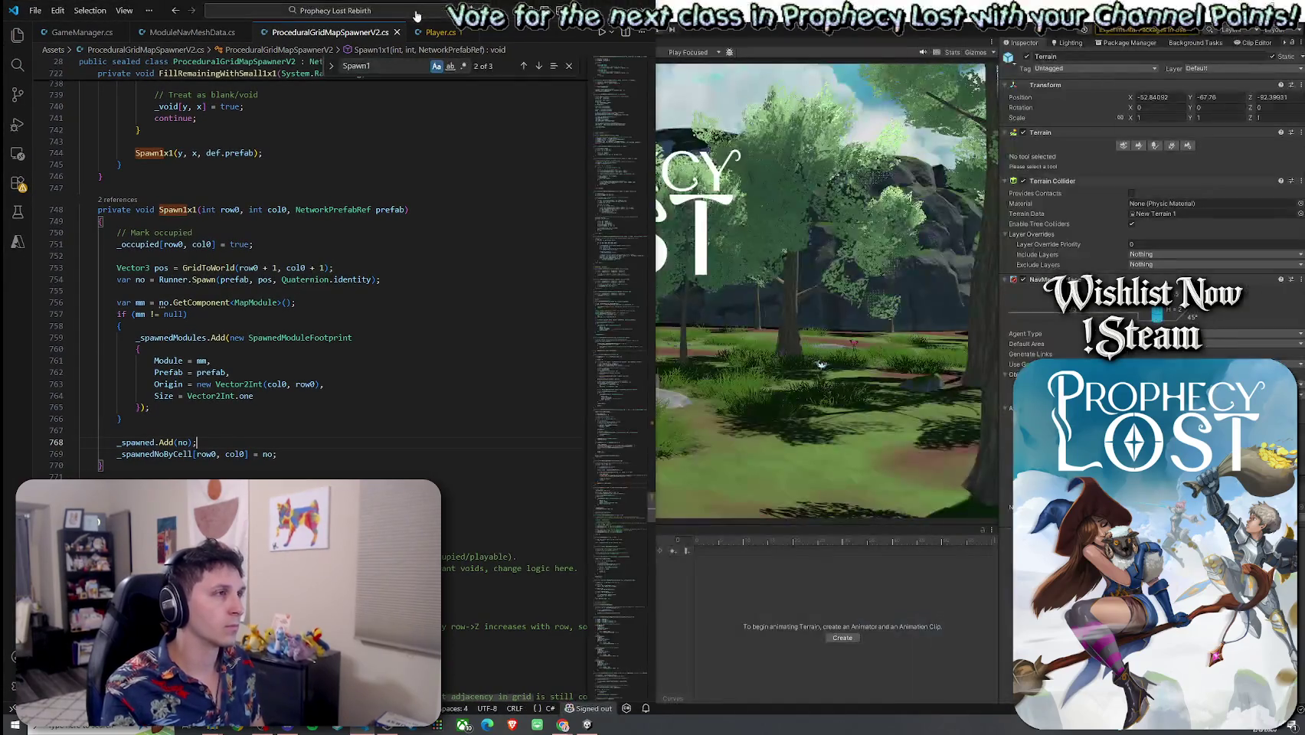
Un-maximize VS Code into a wider, shorter floating window over Unity and zoom out with Ctrl+-
mouse_move(417, 16)
mouse_down()
mouse_move(505, 207)
mouse_move(508, 16)
mouse_up()
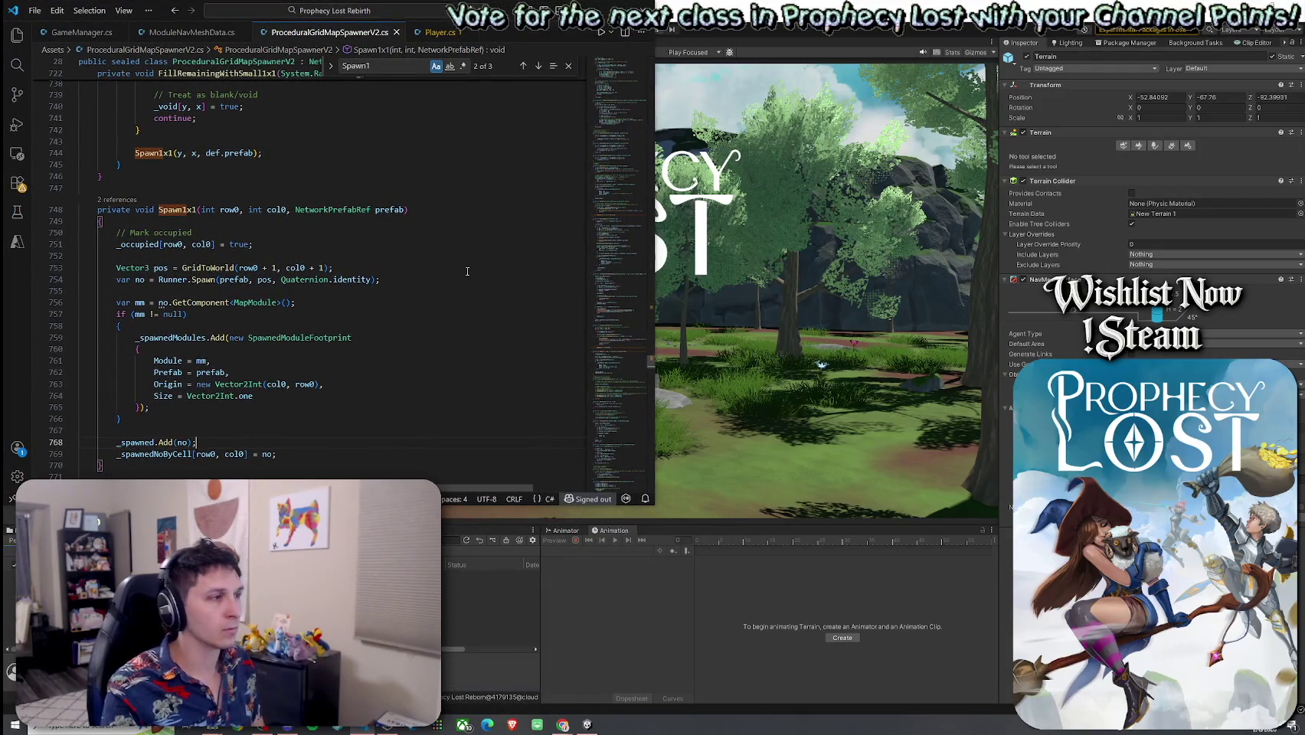
scroll(467, 271, down, 5)
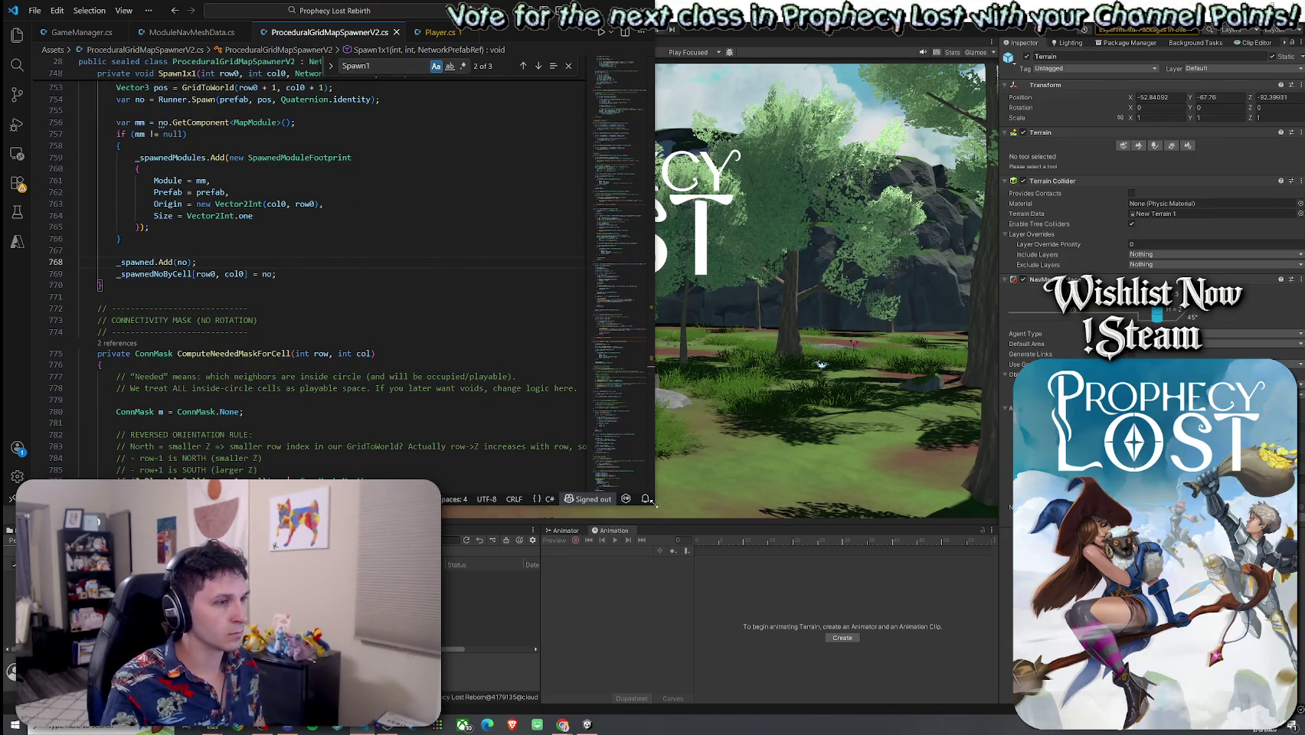
drag(654, 503, 679, 460)
click(458, 310)
scroll(392, 257, up, 2)
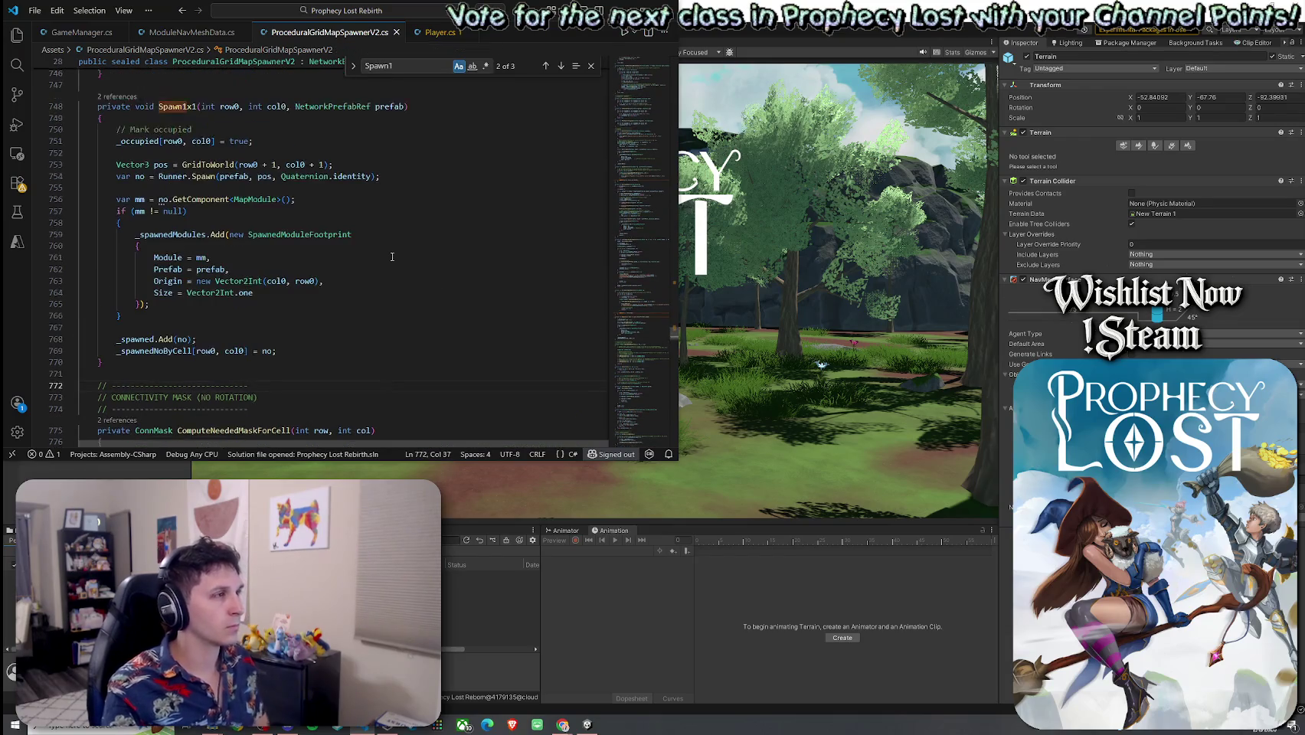
key(ctrl+minus)
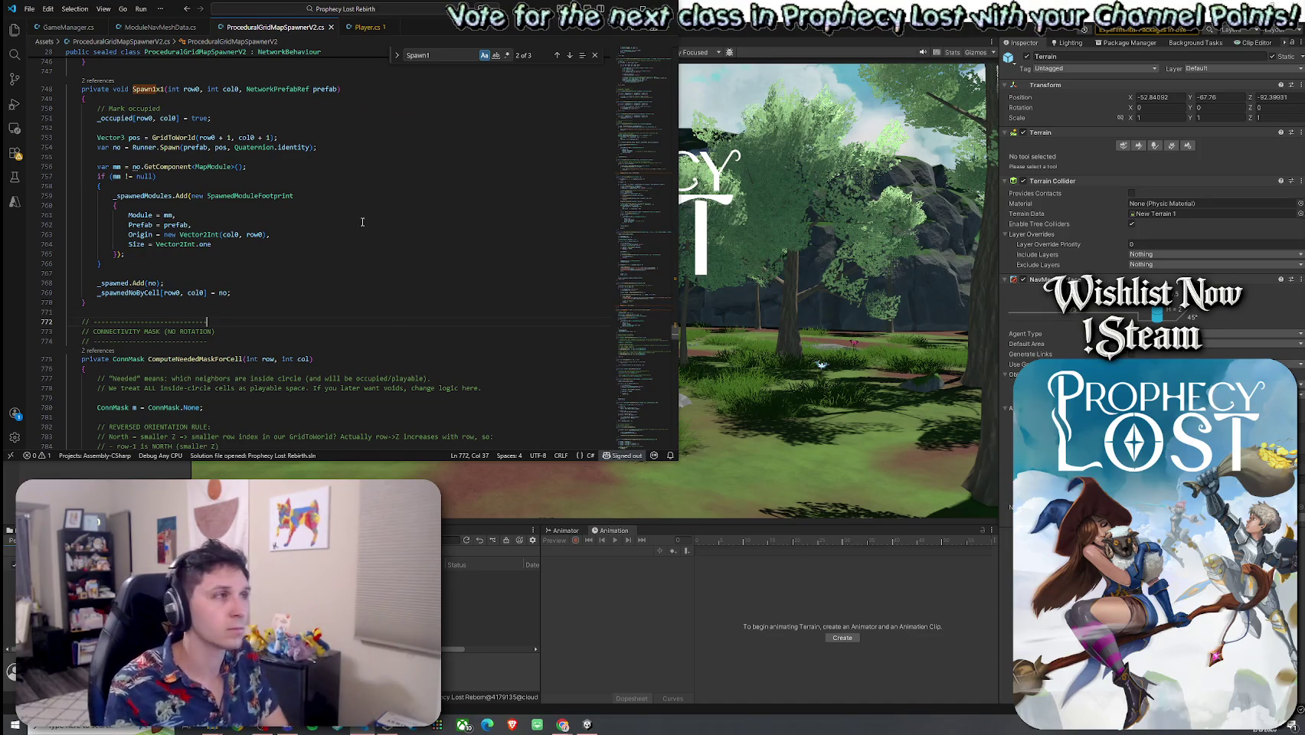
Save ProceduralGridMapSpawnerV2.cs and start a new search in the file
click(29, 9)
click(46, 186)
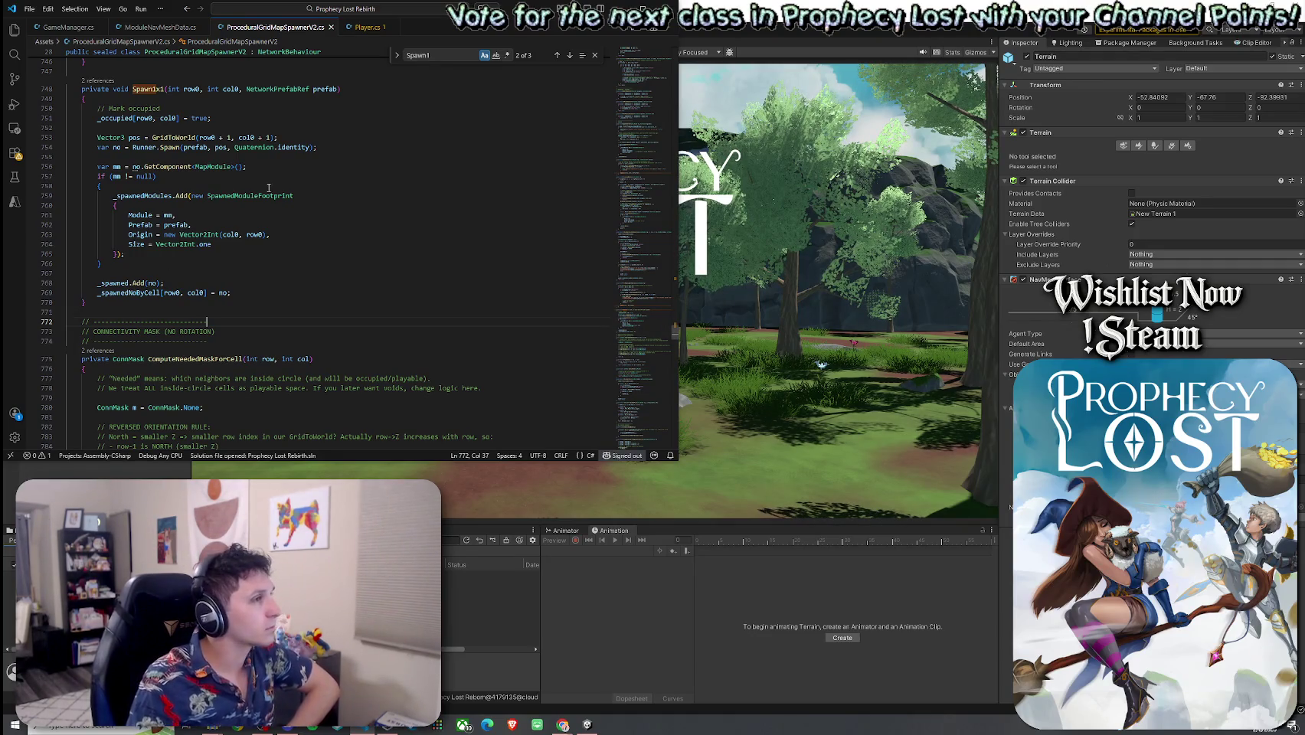
key(ctrl+f)
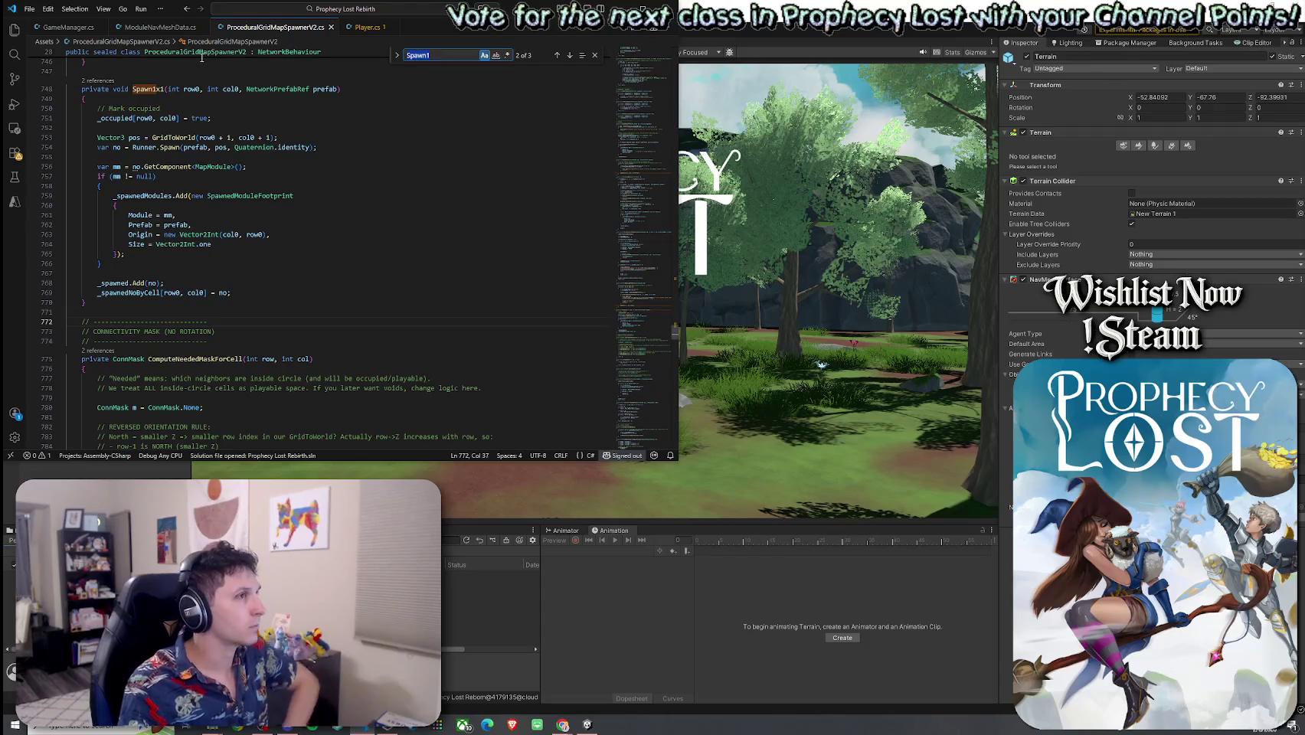
Find SpawnCenter3x3 and add RegisterModuleCells(mm, originCell, def.size); after its footprint block
text(SpawnV)
key(BackSpace)
text(Center3x3)
click(570, 55)
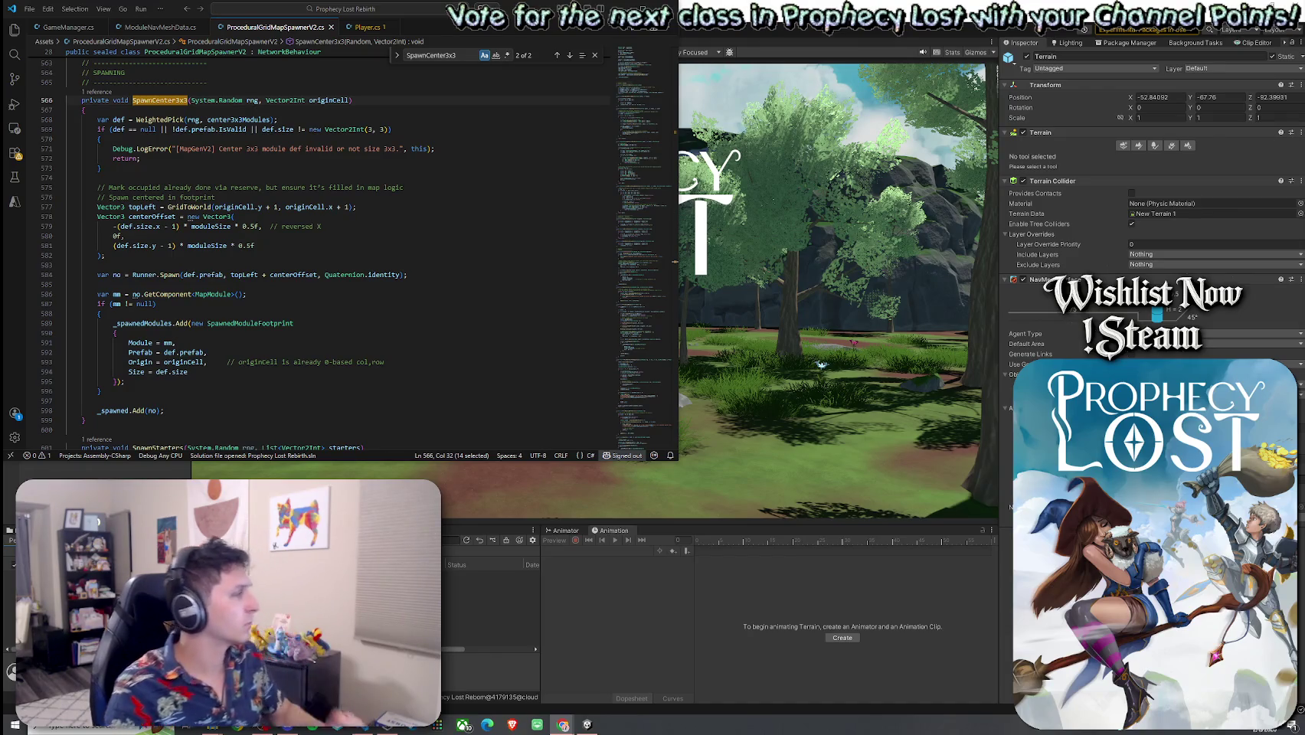
click(189, 381)
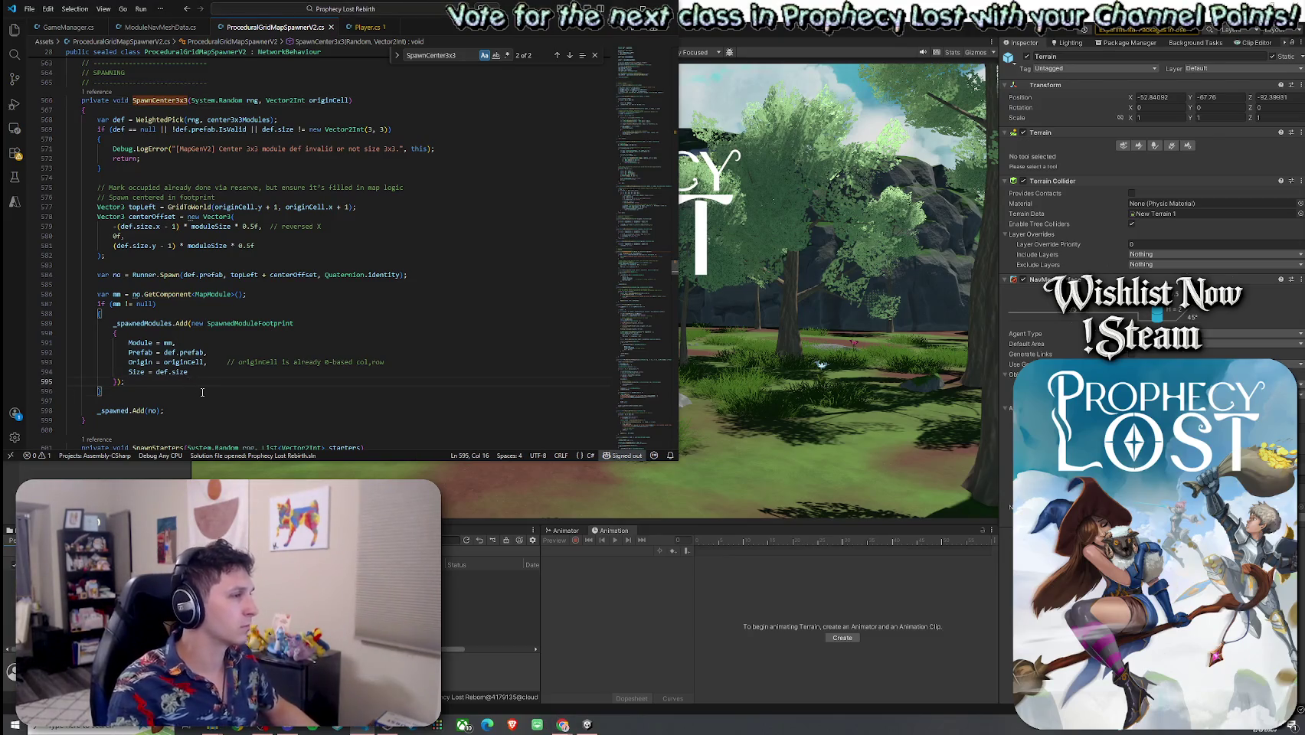
key(Return)
key(Return)
key(Tab)
key(Return)
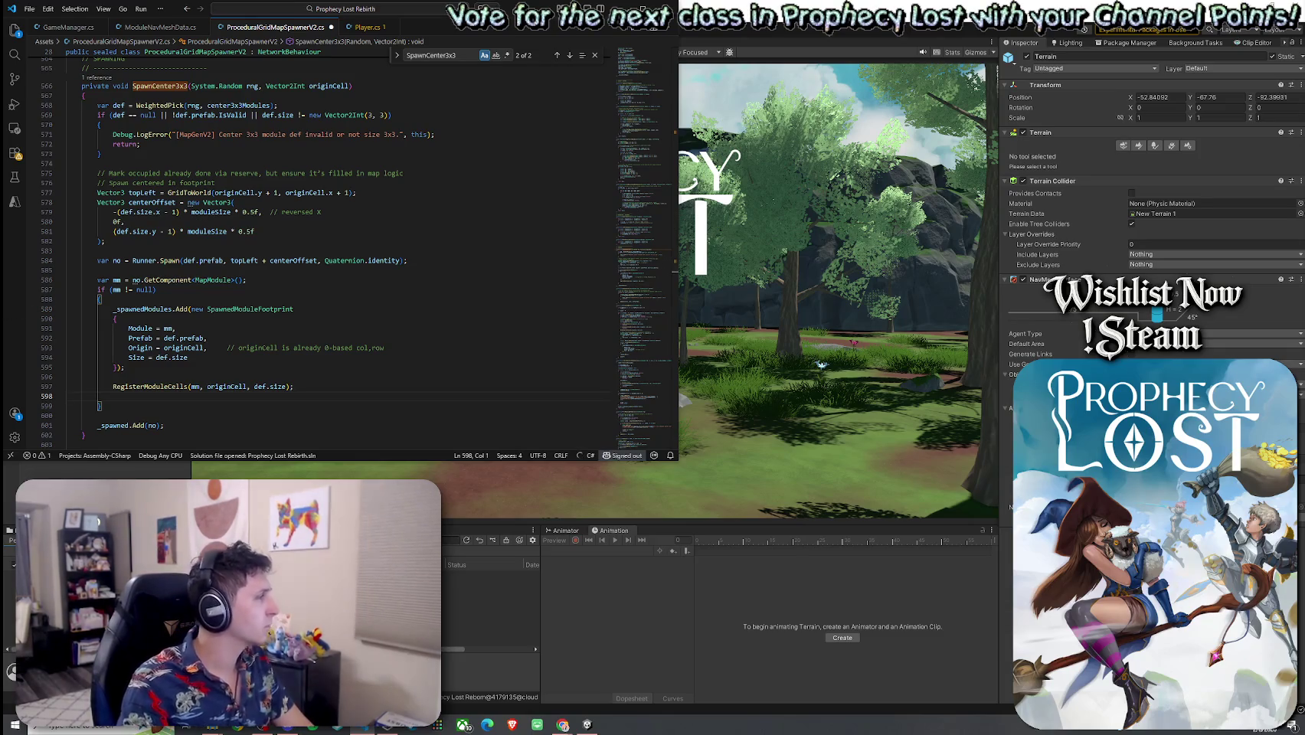
key(ctrl+f)
In PlaceLargeModules, add RegisterModuleCells(mm, originCell, def.size); after the footprint block and save
text(P)
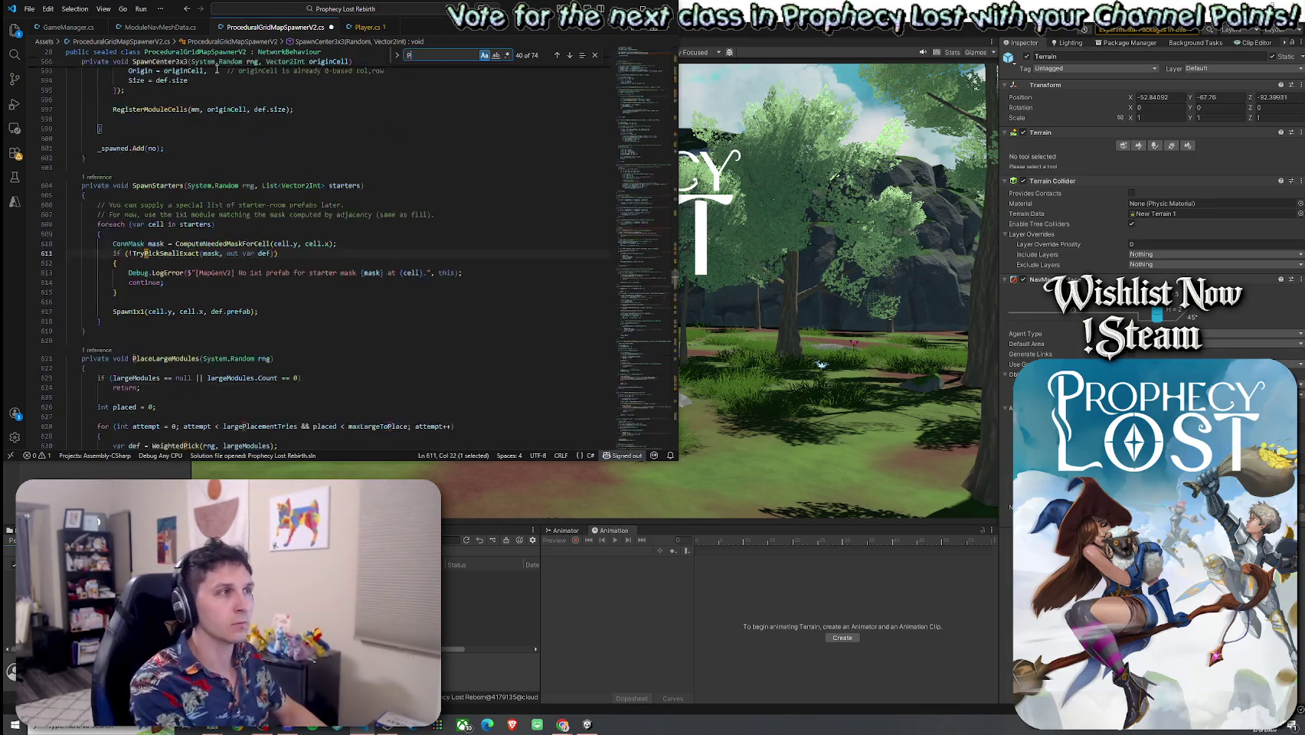
text(laceLargeModules)
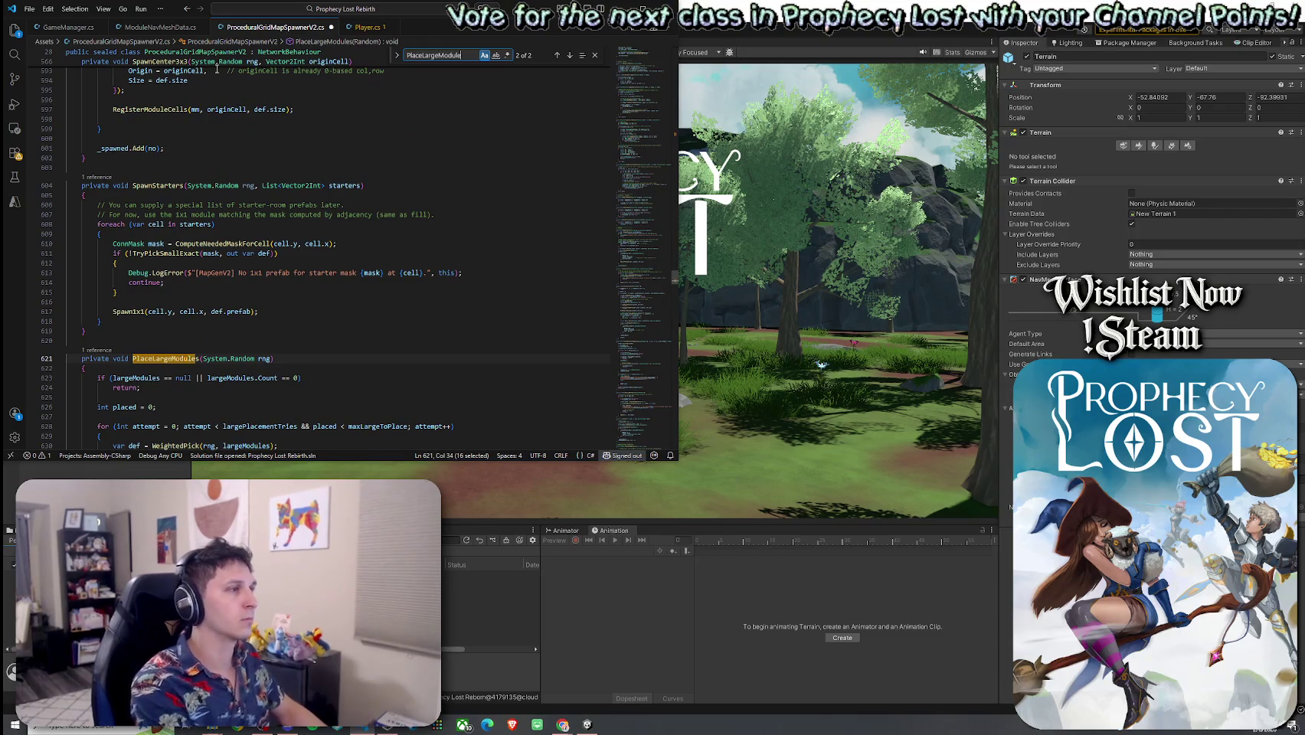
scroll(271, 275, down, 5)
scroll(271, 275, down, 5)
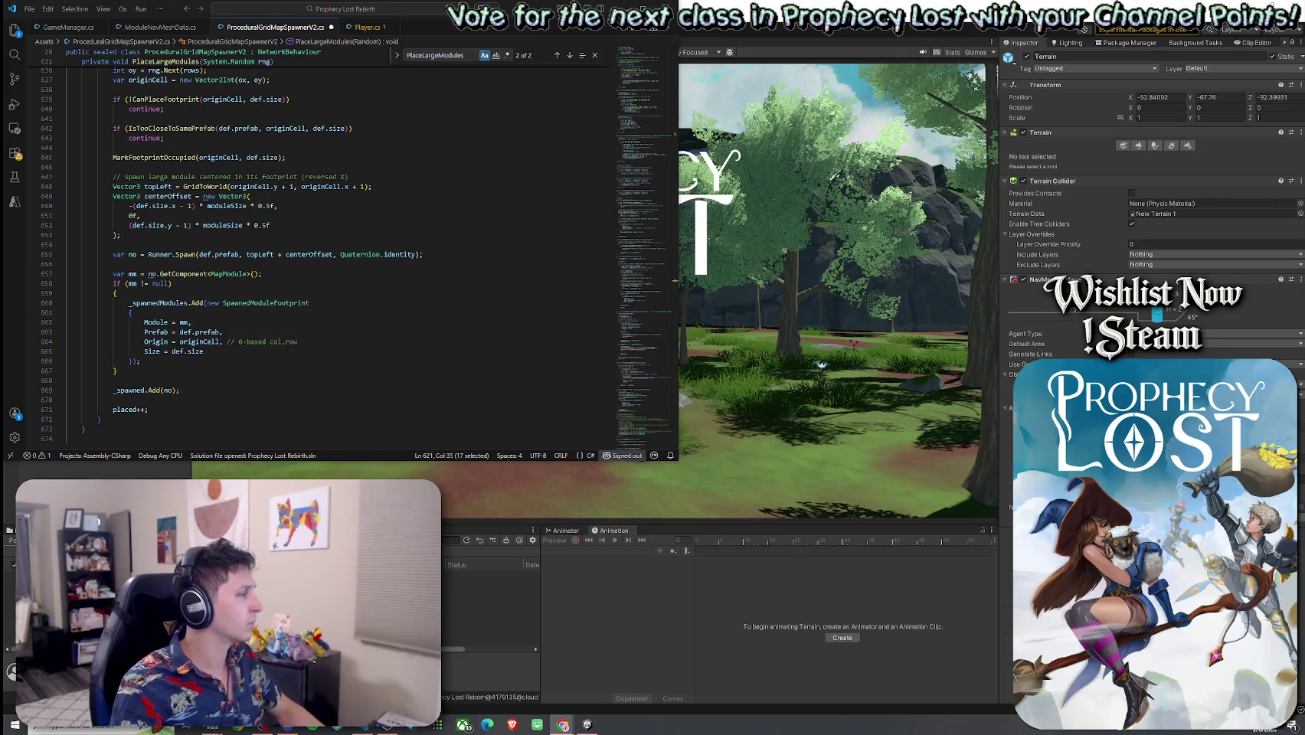
click(163, 365)
key(Return)
key(Return)
text(RegisterModuleCells(mm, originCell, def.size);)
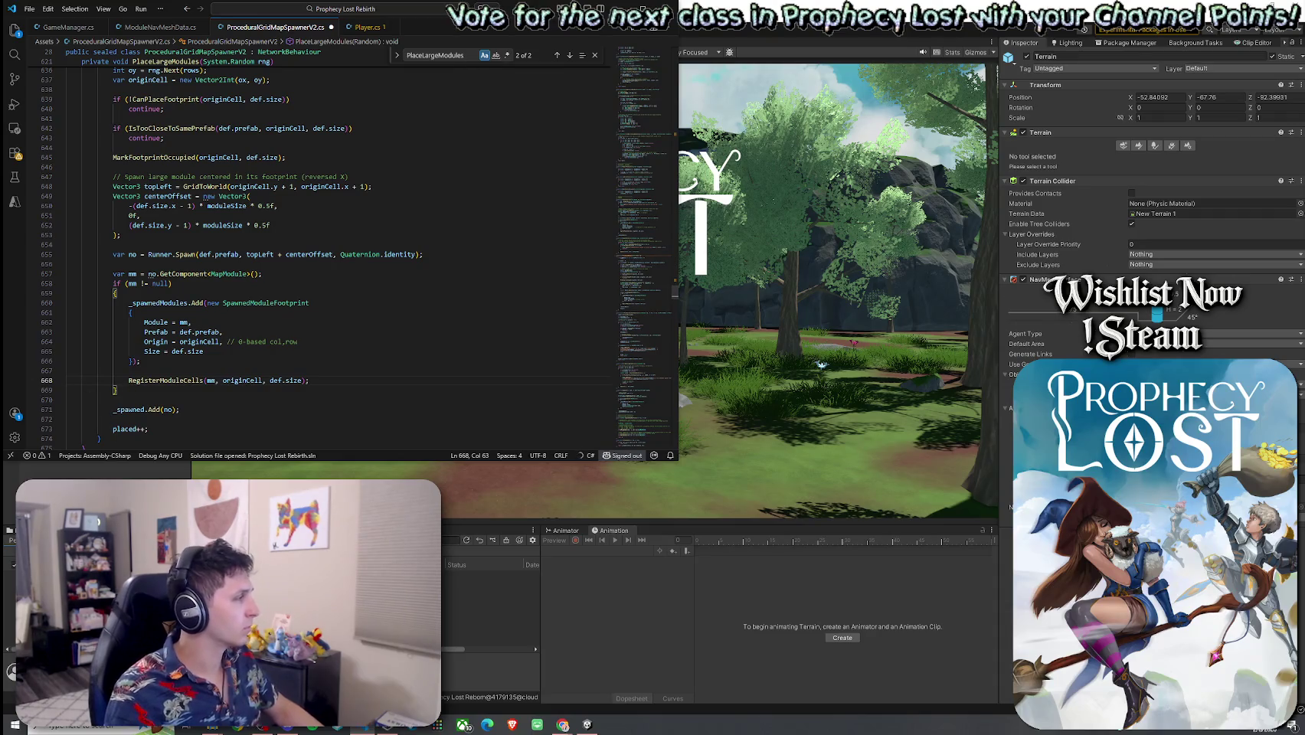
click(29, 9)
click(75, 214)
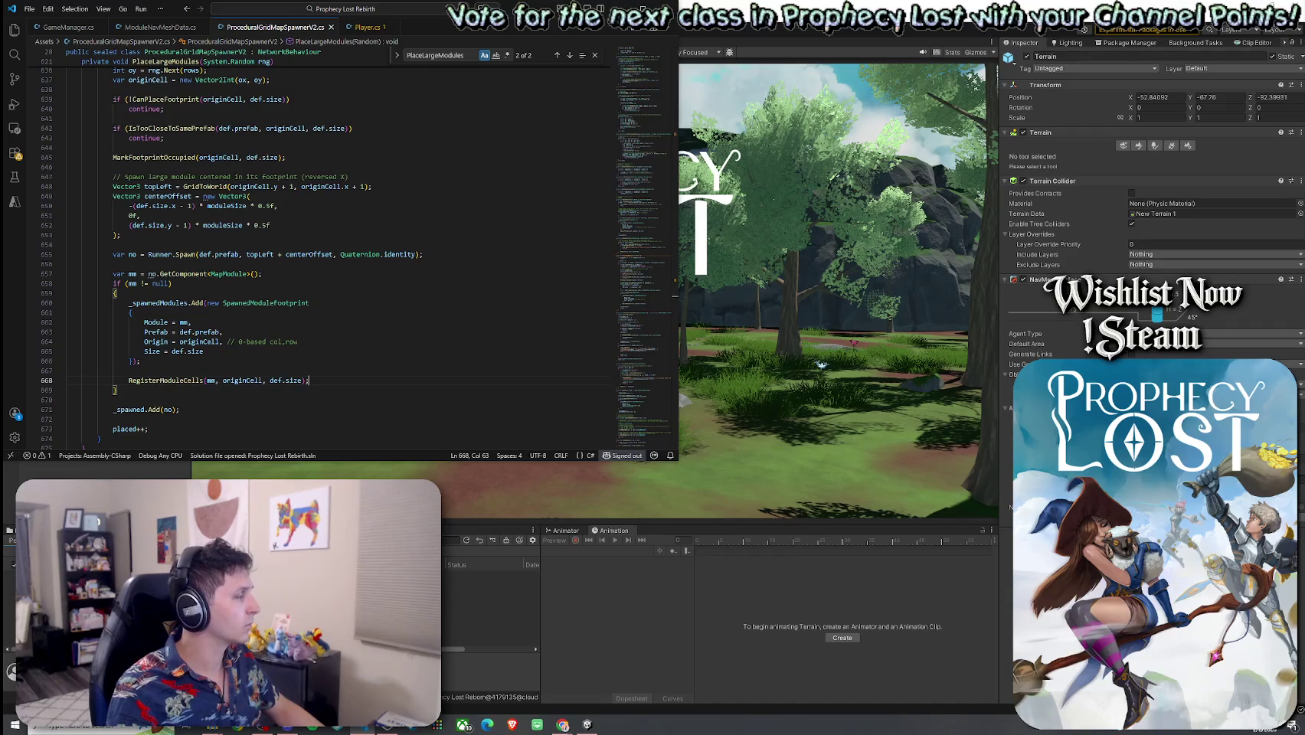
Replace the search term with Spawn1x to locate the single-module spawner
double_click(474, 54)
text(Spawn1x)
scroll(158, 179, down, 6)
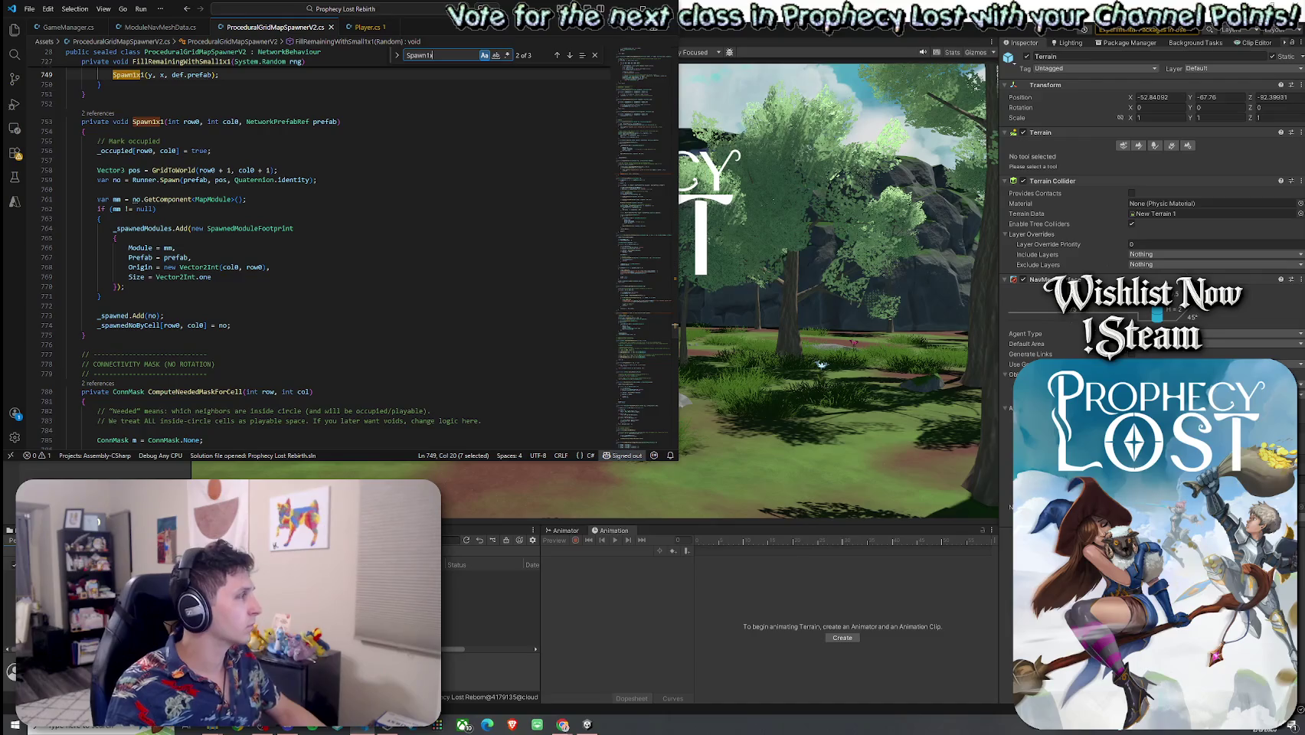
Add RegisterModuleCells(mm, new Vector2Int(col0, row0), Vector2Int.one); to Spawn1x1 and save the script
click(563, 725)
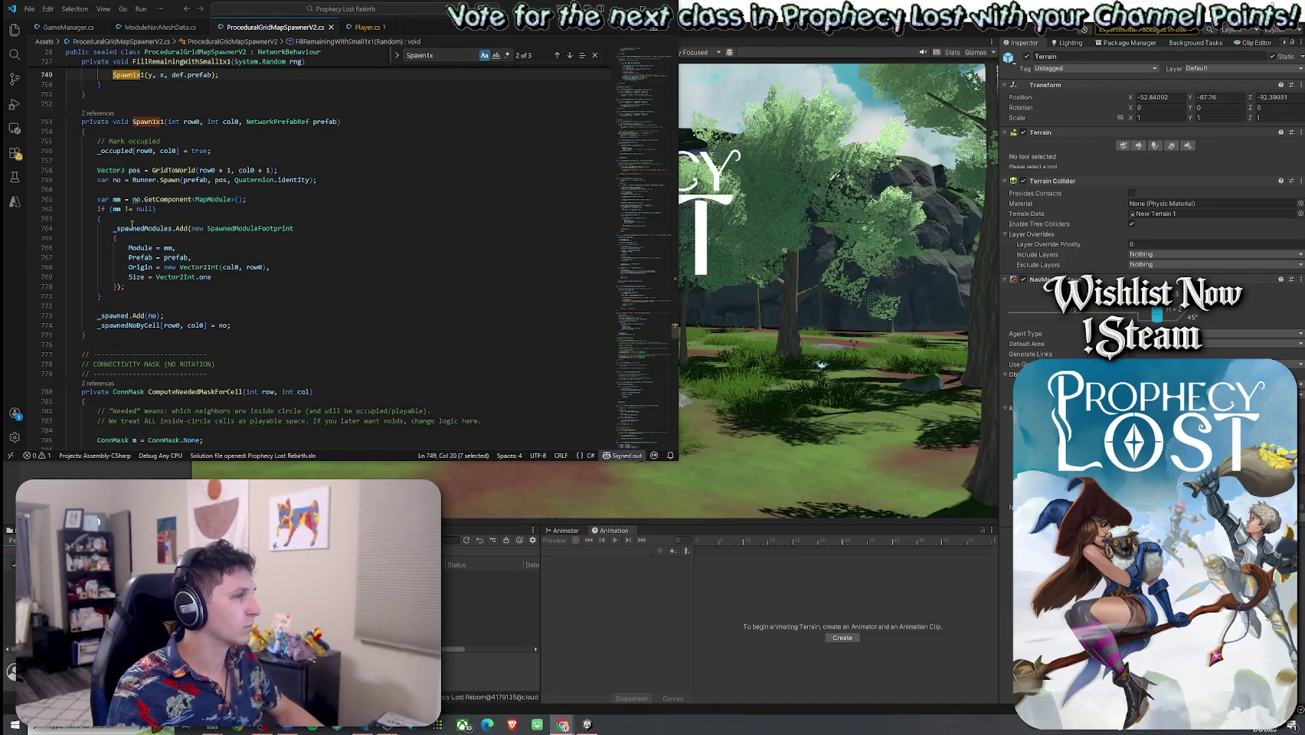
click(152, 286)
text(RegisterModuleCells(mm, new Vector2Int(col0, row0), Vector2Int.one);)
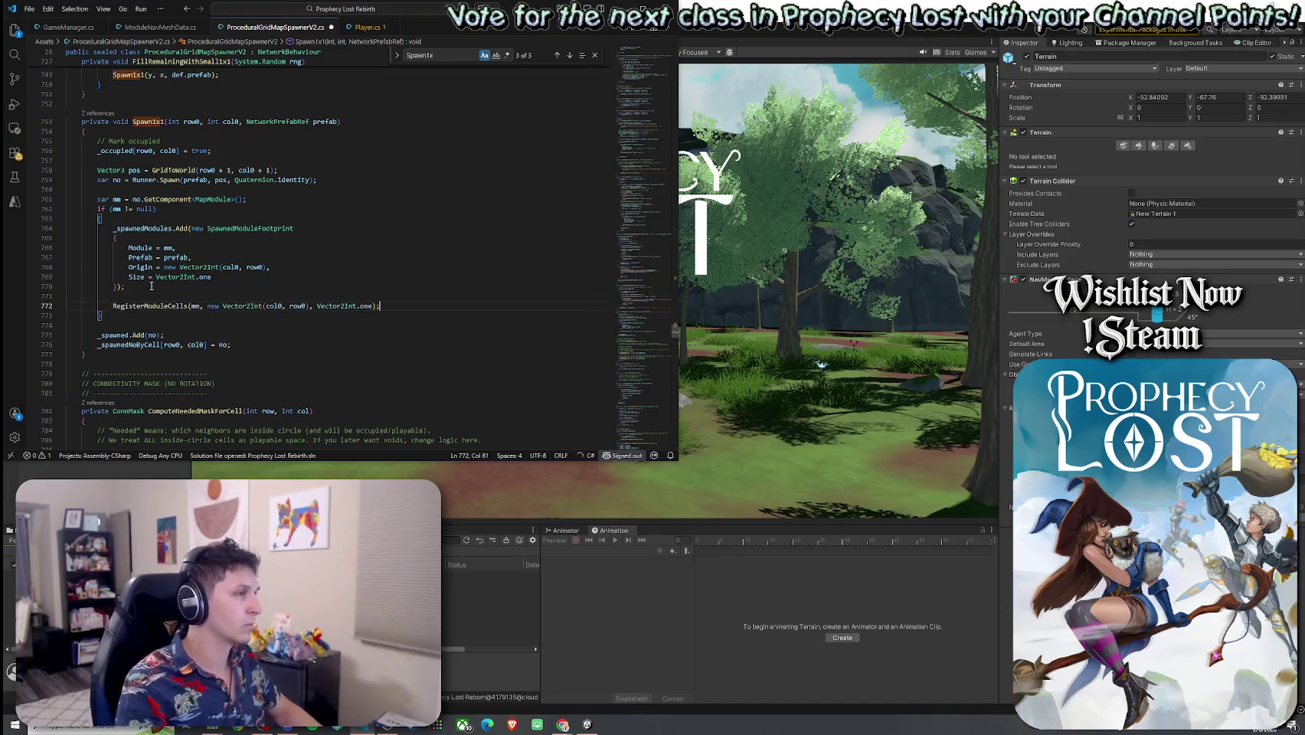
click(29, 8)
click(46, 203)
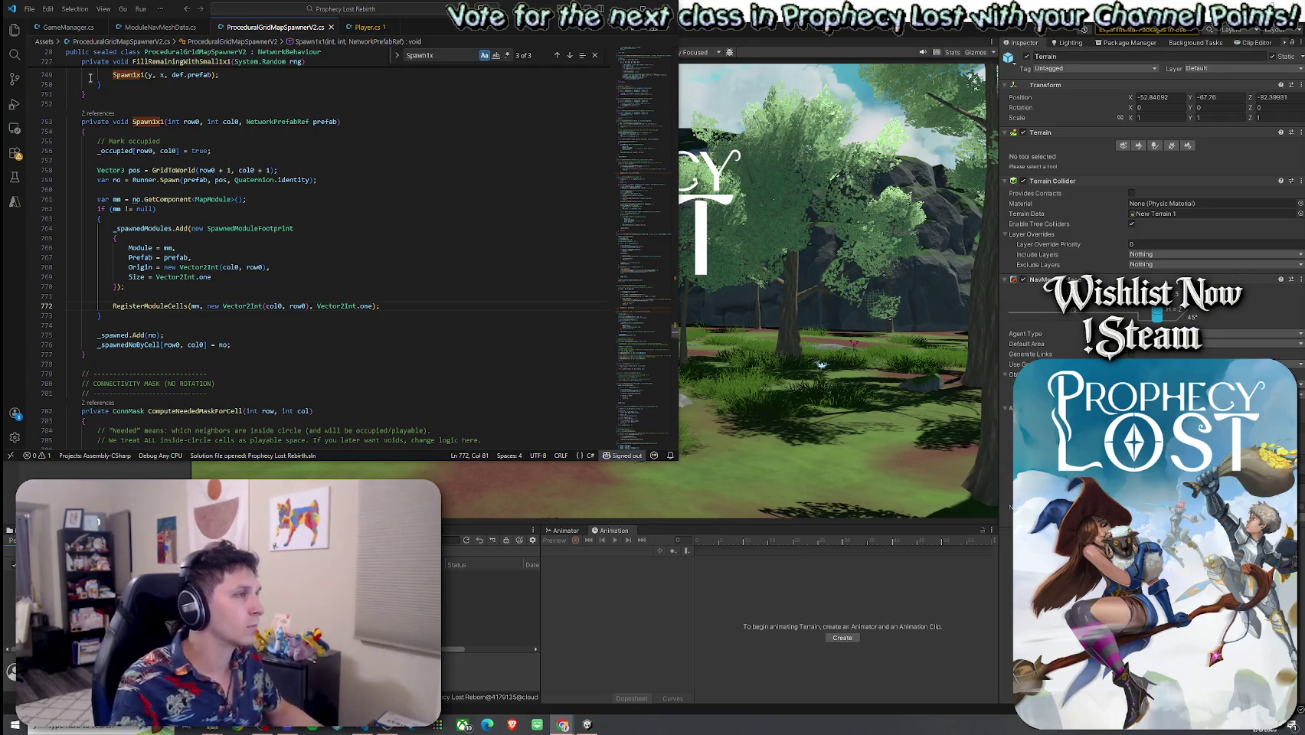
click(29, 9)
click(329, 143)
click(329, 150)
key(ctrl+f)
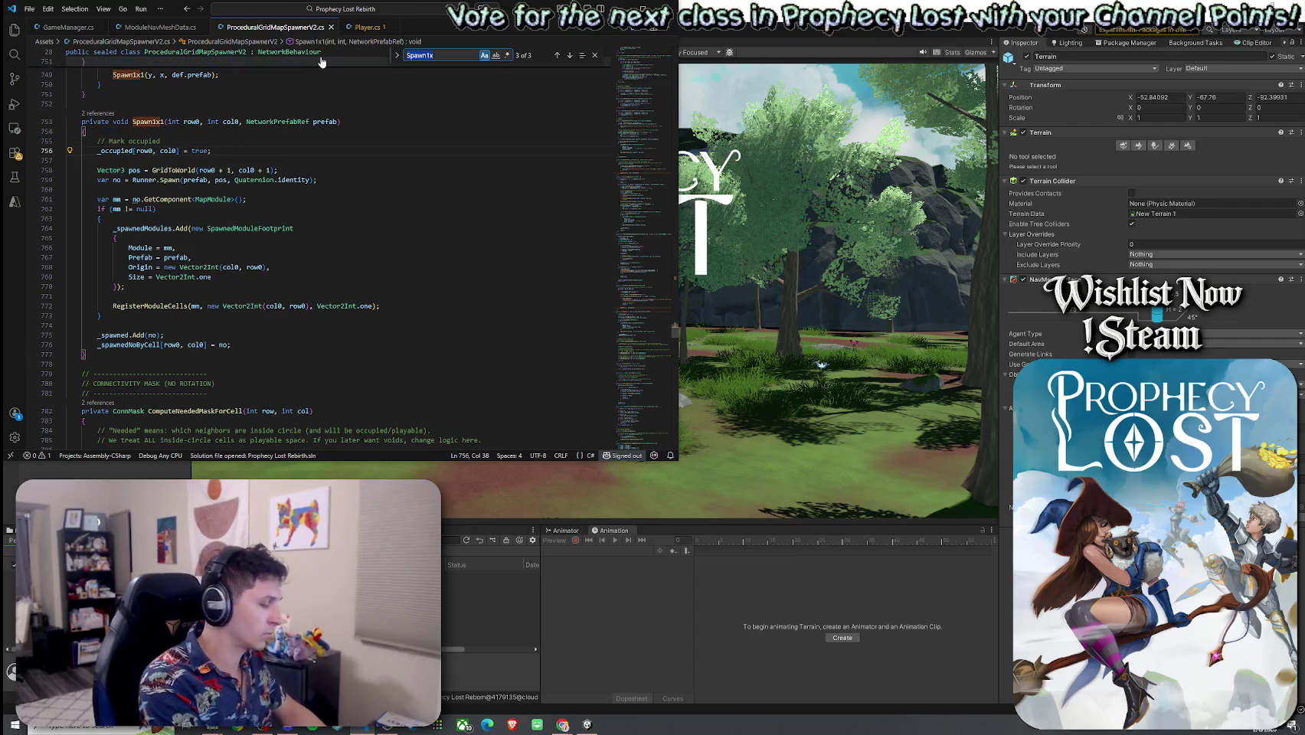
Search for 'Link' and step through the matches up to CreateNavMeshLinkBetween
text(Link)
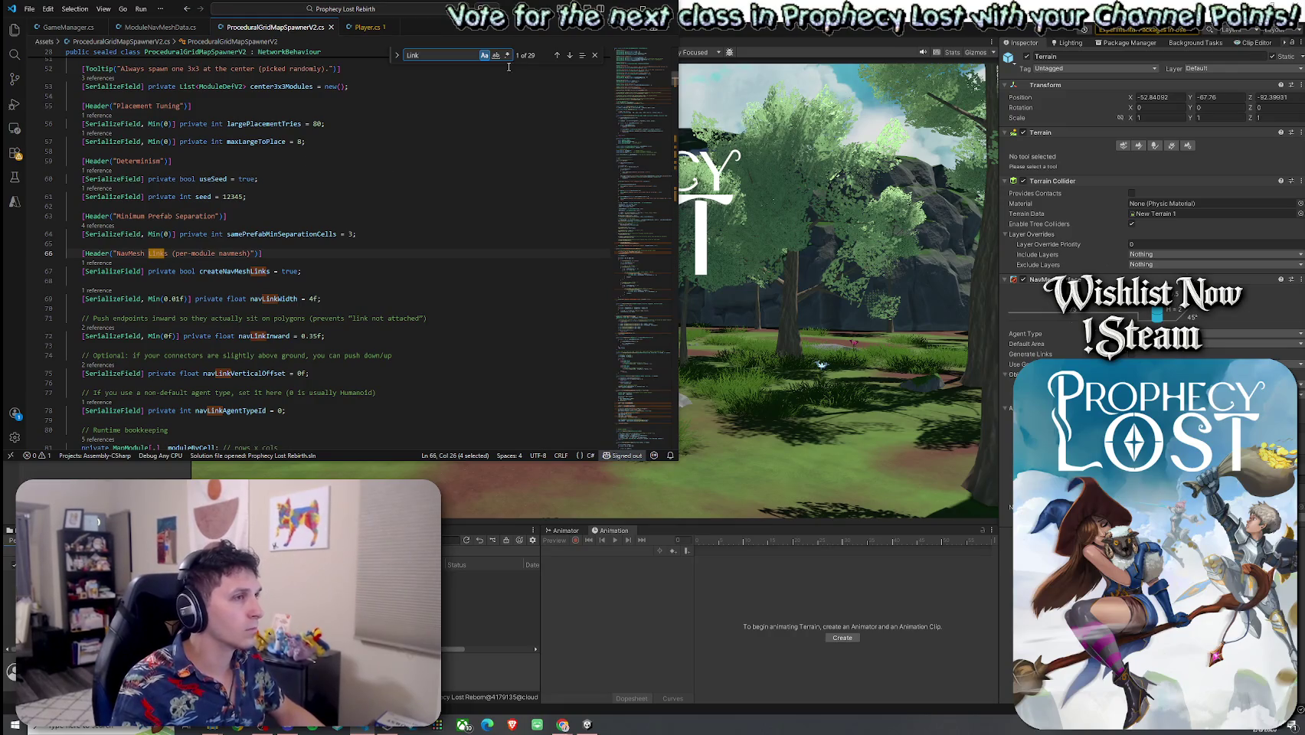
click(557, 57)
click(567, 57)
click(567, 57)
click(567, 56)
click(567, 56)
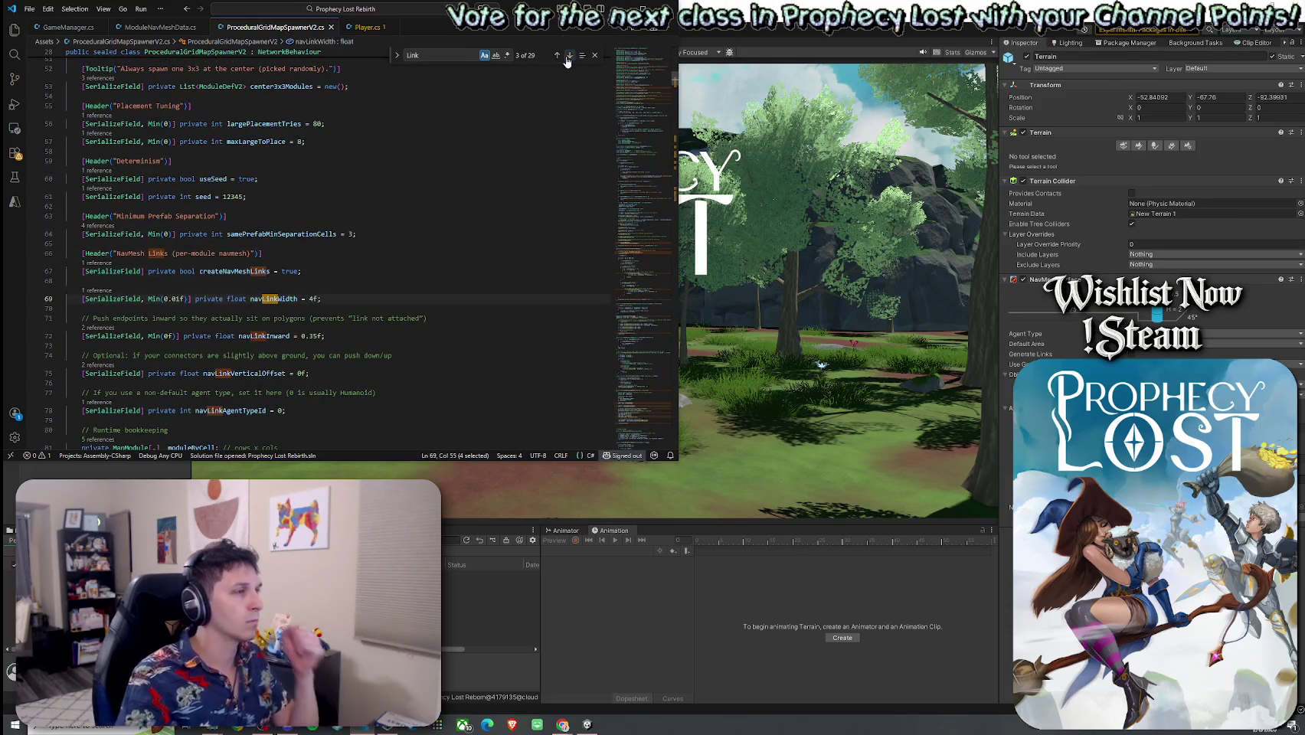
click(567, 57)
click(566, 57)
click(567, 57)
click(567, 56)
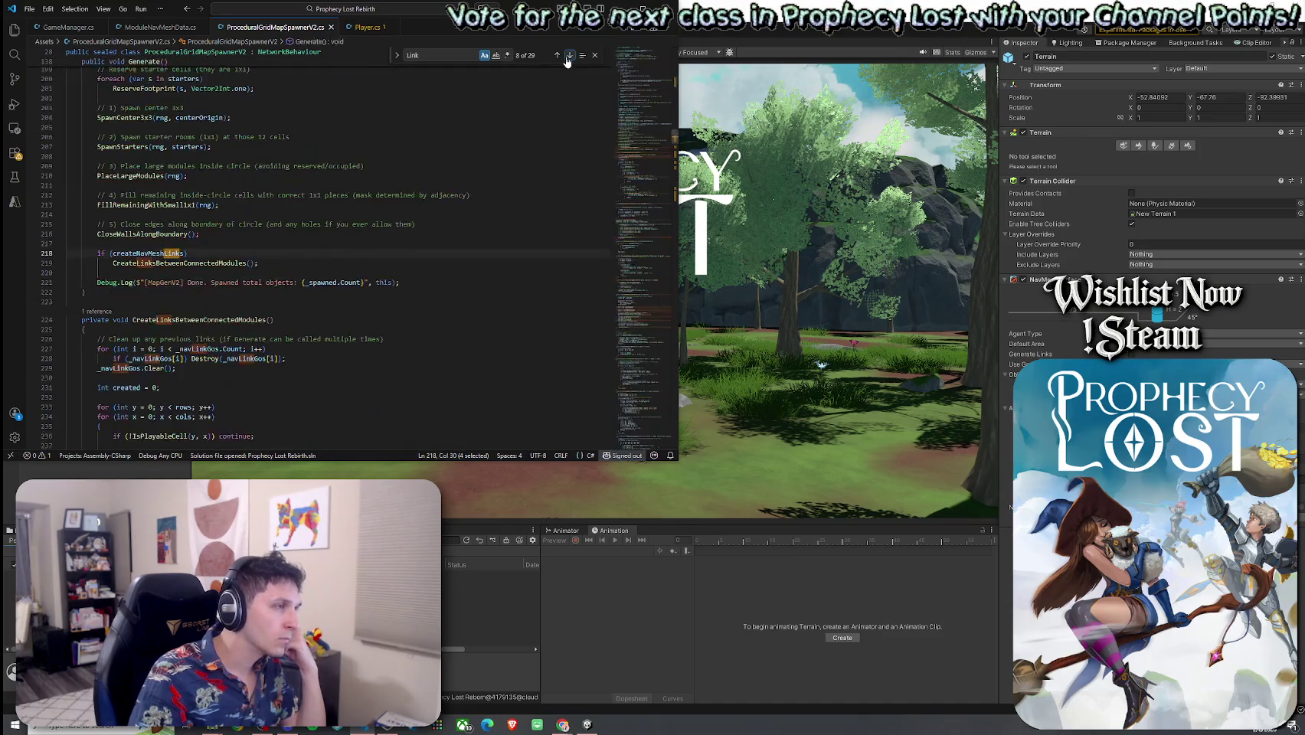
click(567, 56)
click(567, 56)
click(567, 57)
click(567, 57)
click(567, 56)
click(567, 56)
click(567, 57)
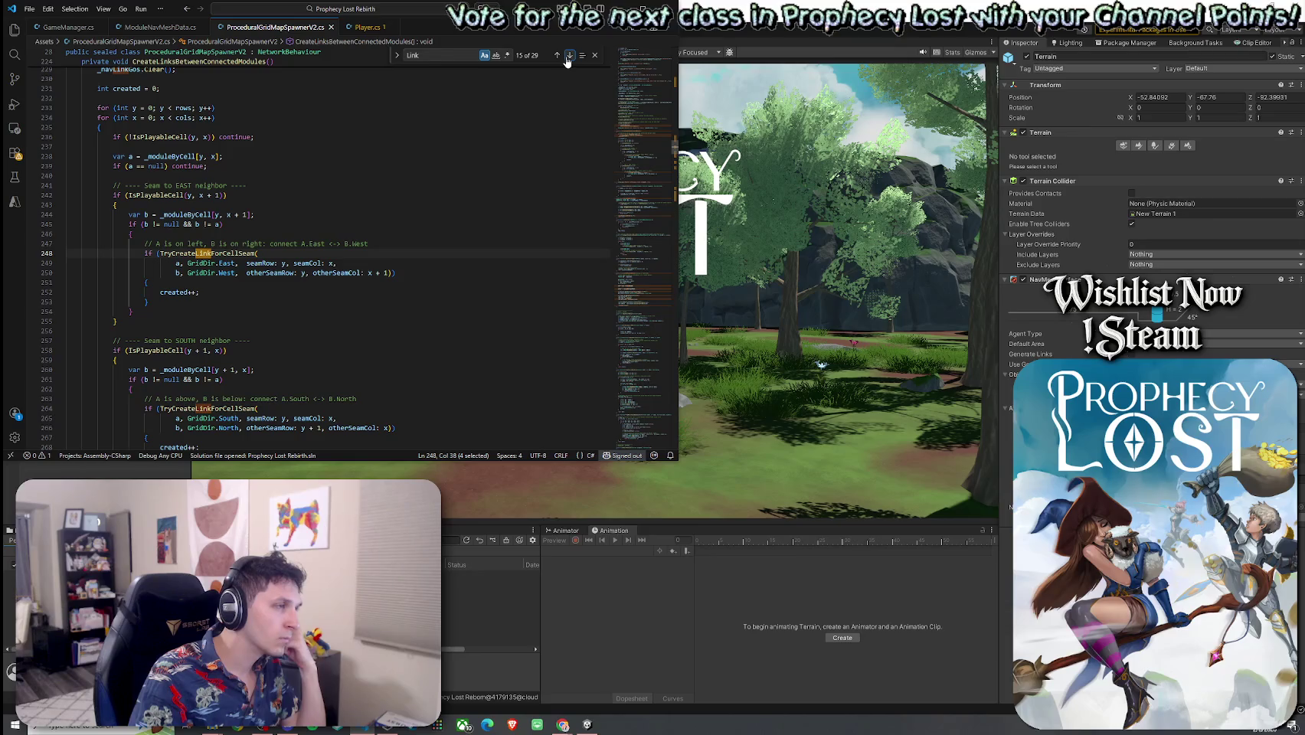
click(567, 56)
click(567, 57)
click(567, 57)
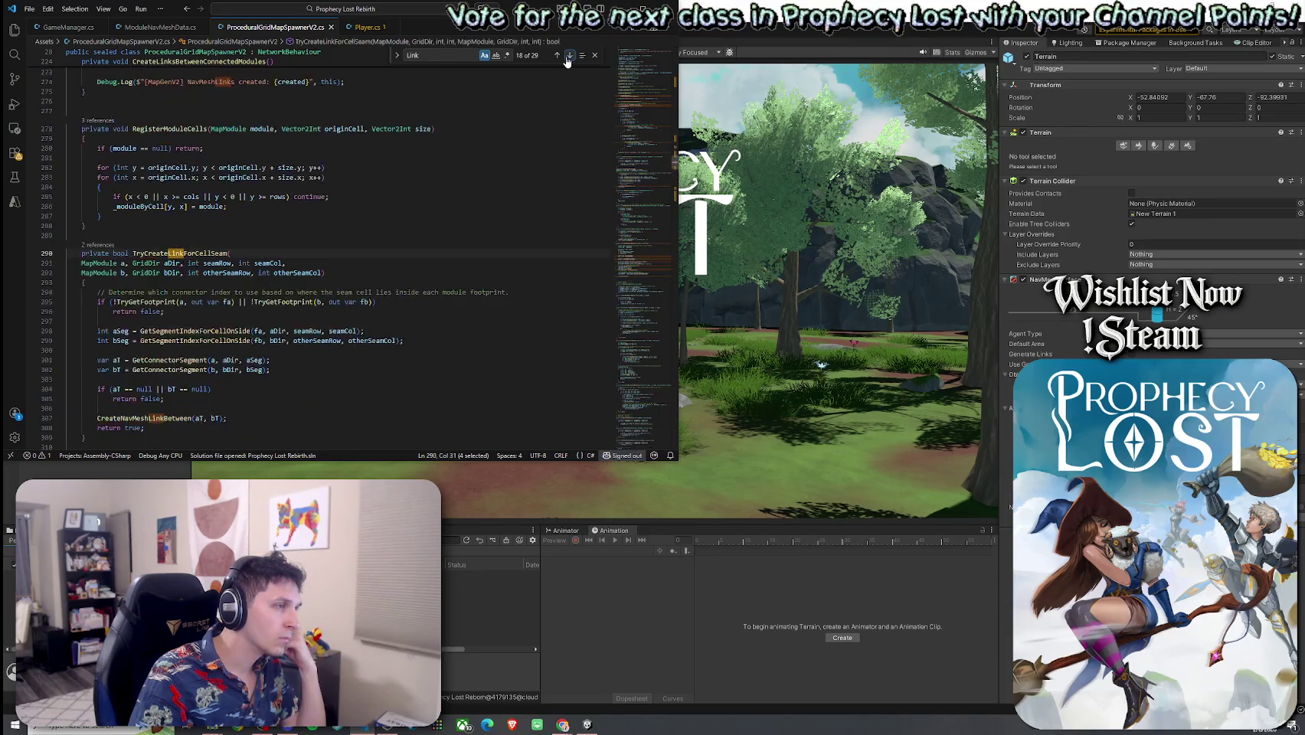
click(569, 56)
click(567, 57)
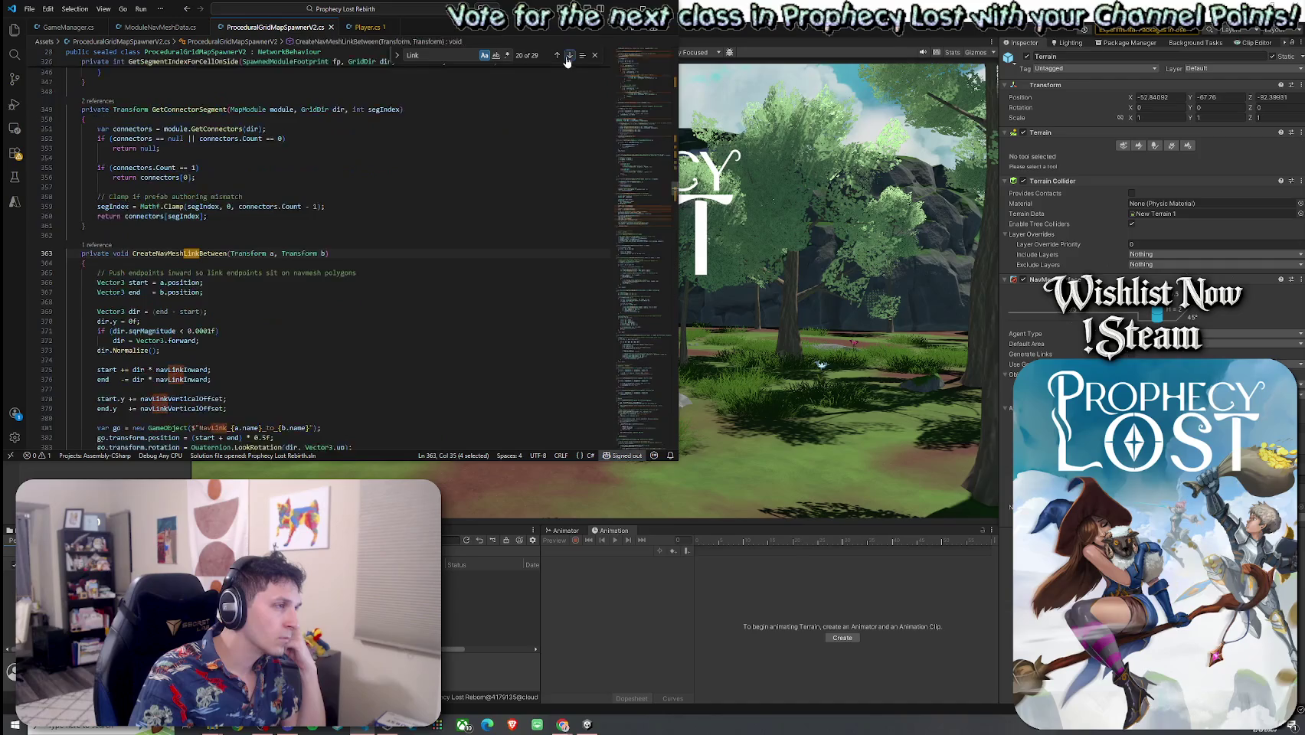
Continue through the remaining Link matches, ending on match 29 at line 395
click(567, 57)
click(566, 57)
click(567, 56)
click(567, 56)
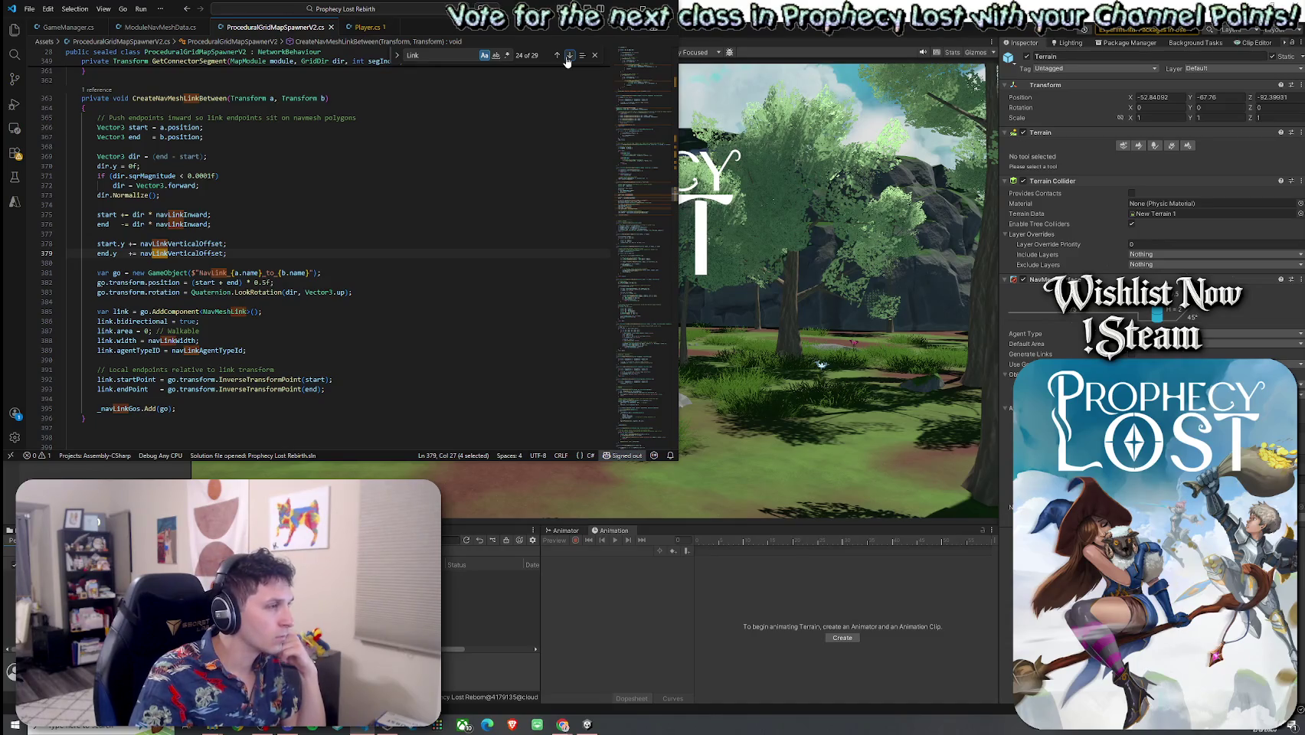
click(567, 58)
click(567, 58)
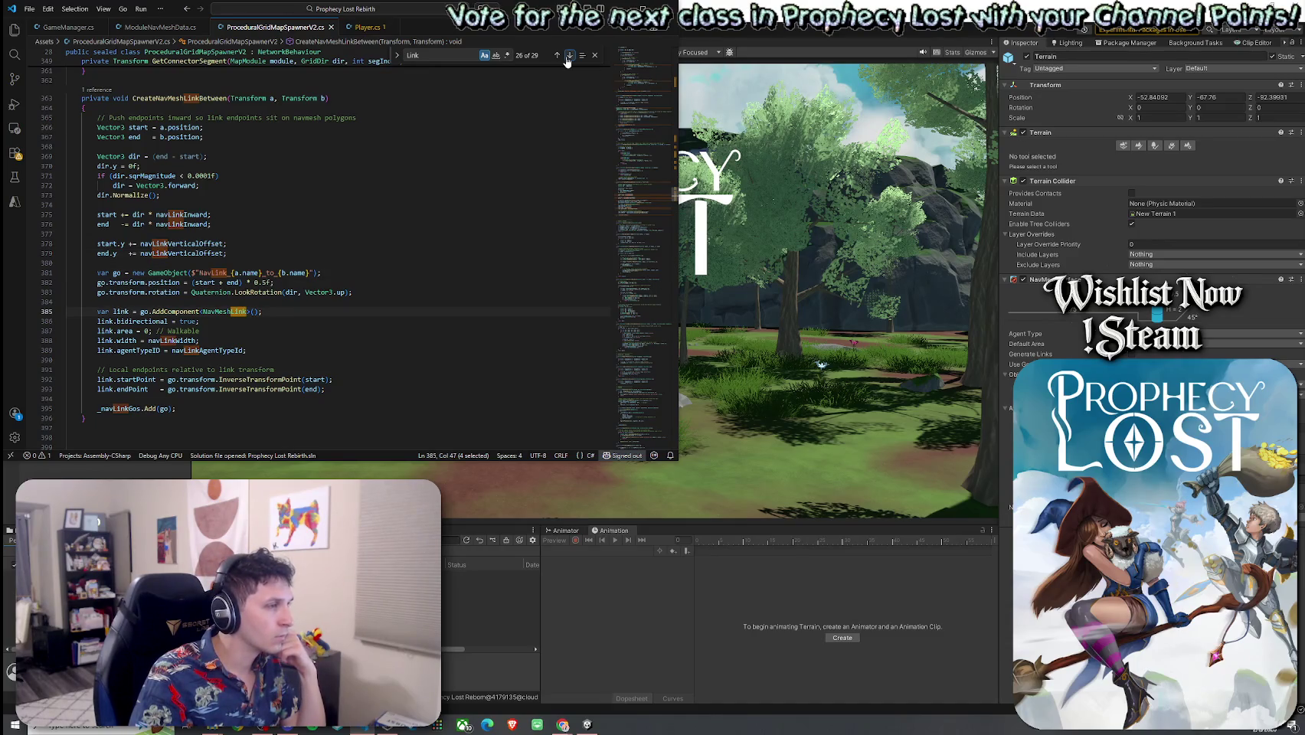
click(567, 58)
click(567, 58)
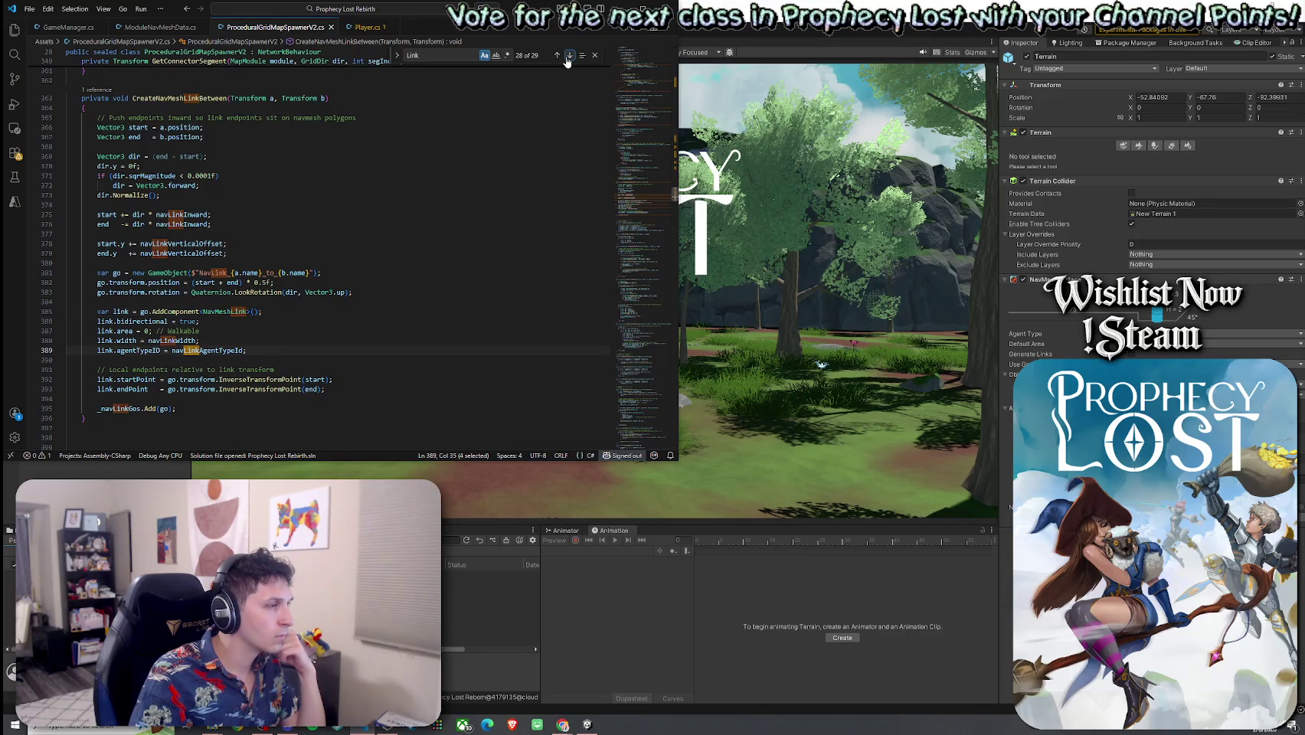
click(567, 58)
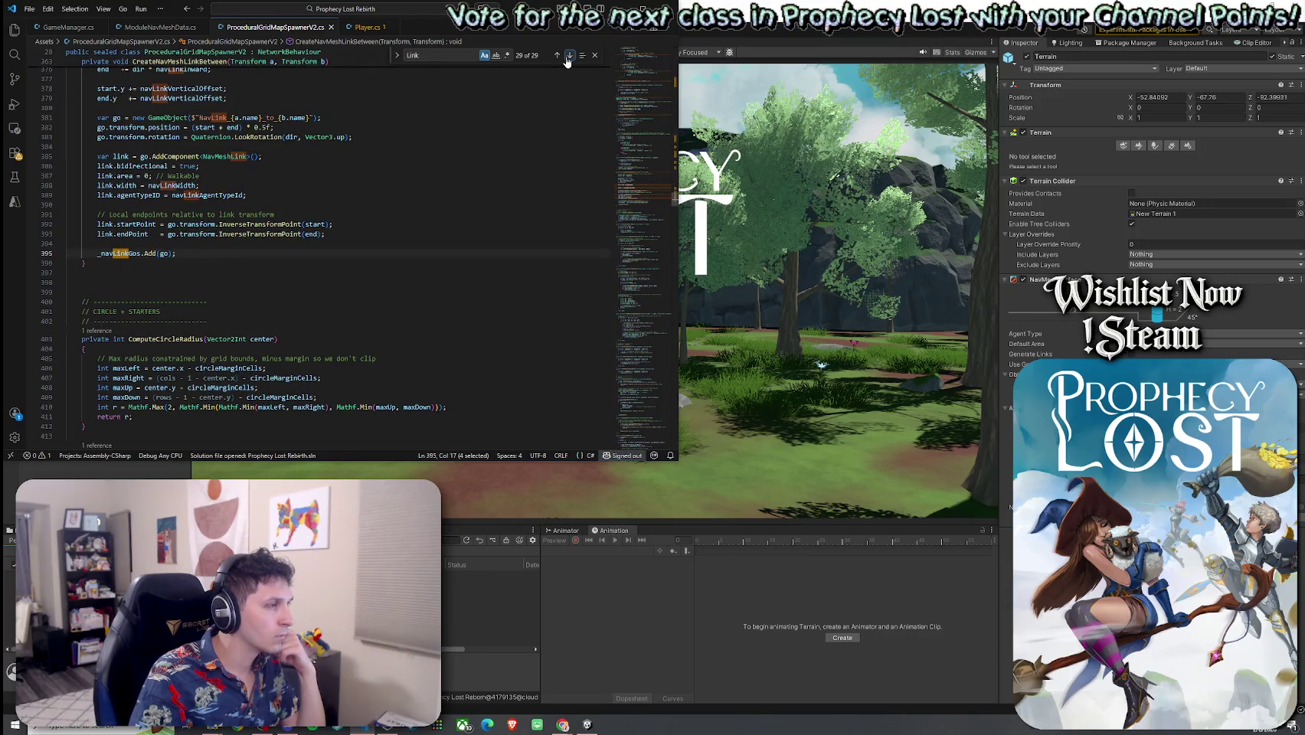
click(567, 59)
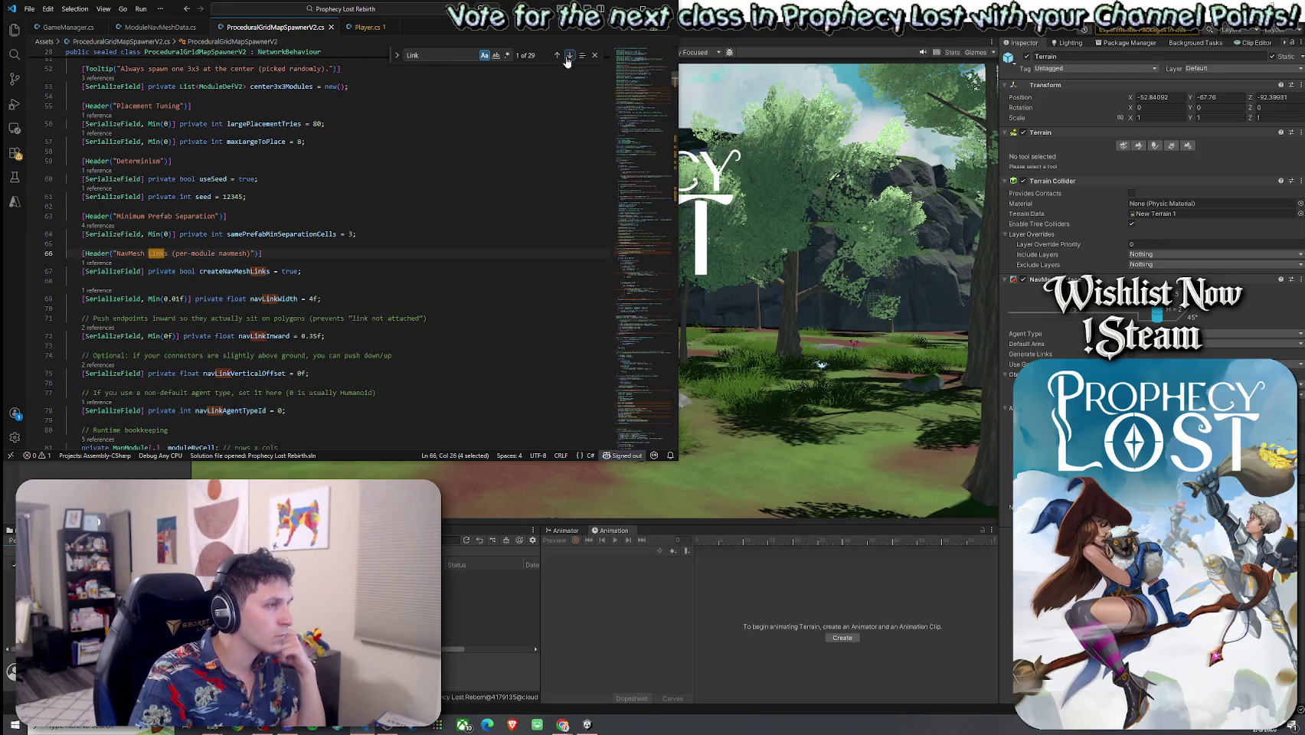
click(557, 56)
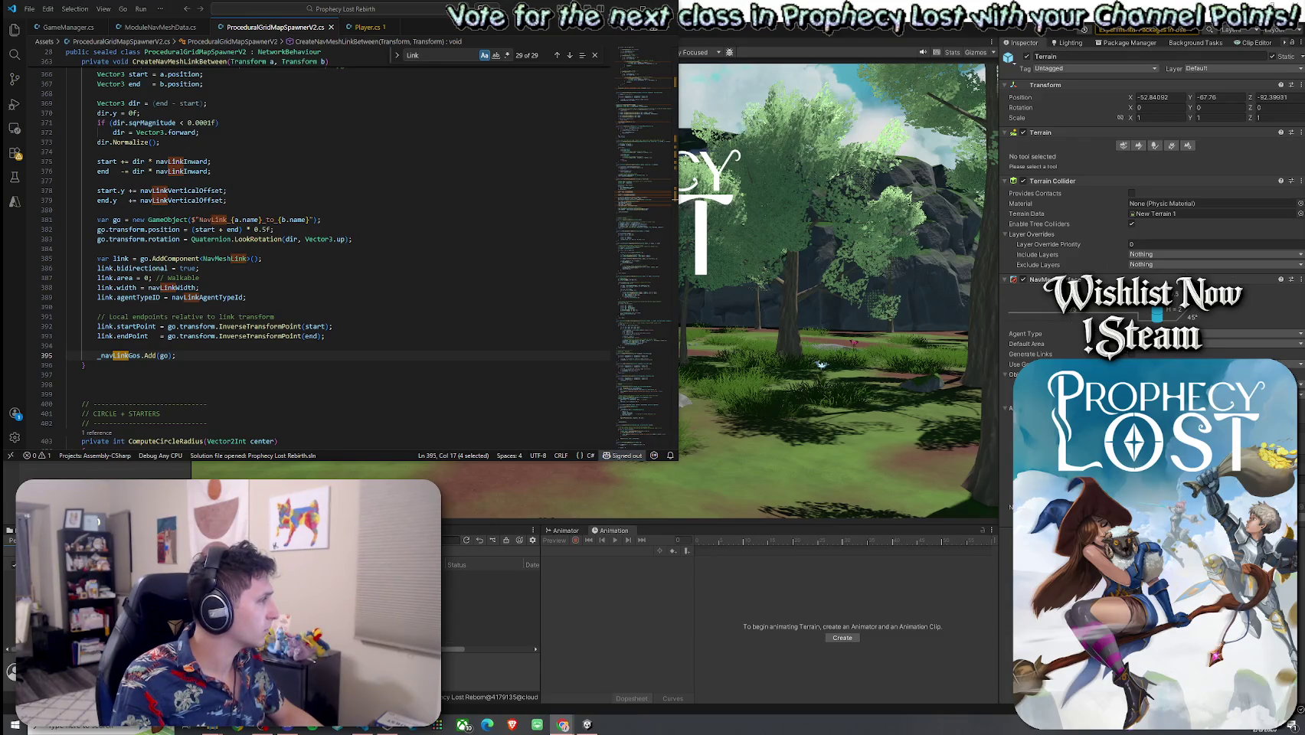
Search for 'Generate' and go to the CreateLinksBetweenConnectedModules definition
key(ctrl+f)
text(Generate)
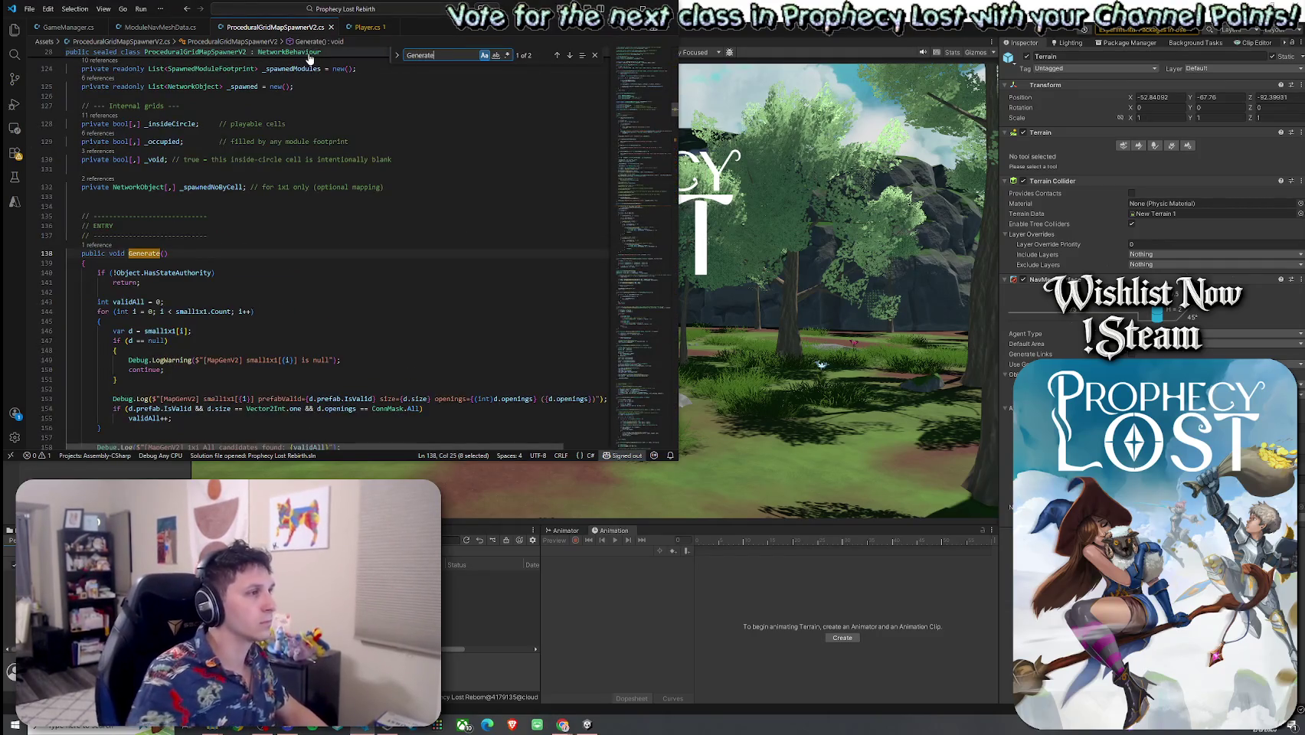
scroll(325, 216, down, 10)
scroll(325, 217, down, 9)
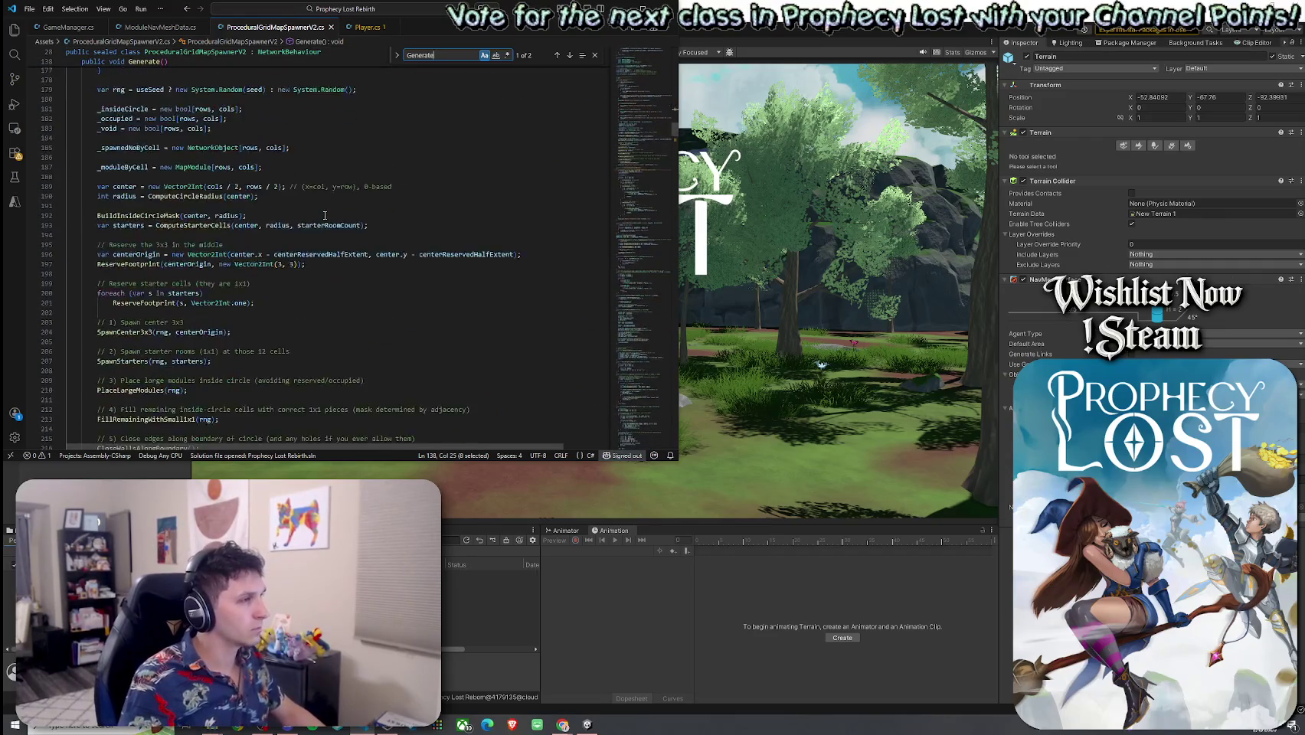
click(199, 350)
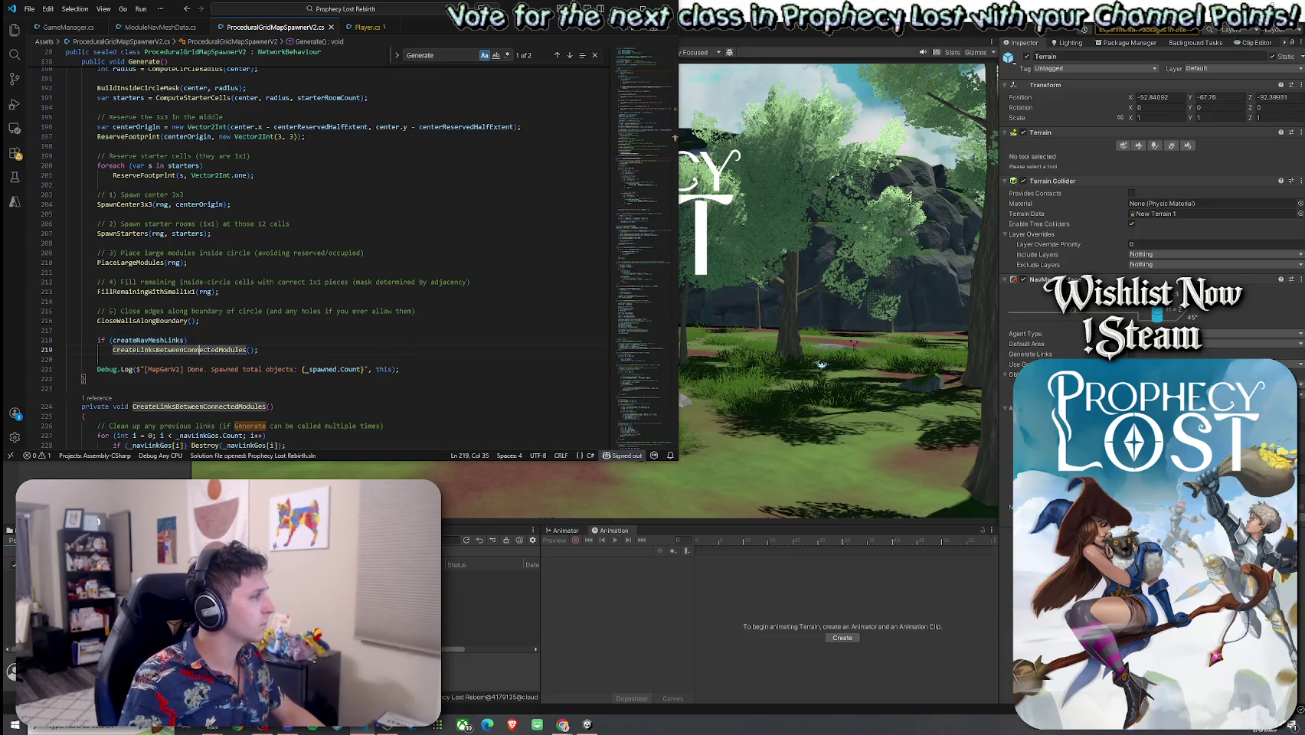
right_click(218, 349)
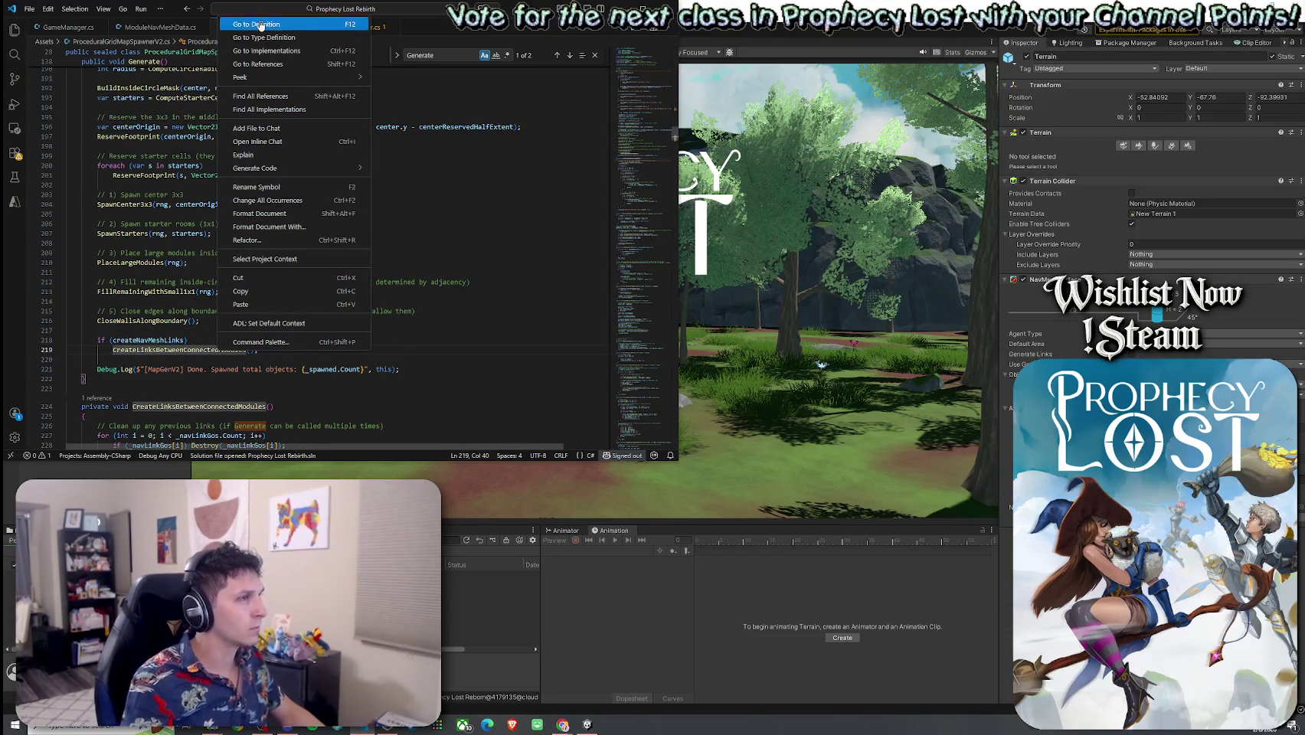
click(260, 25)
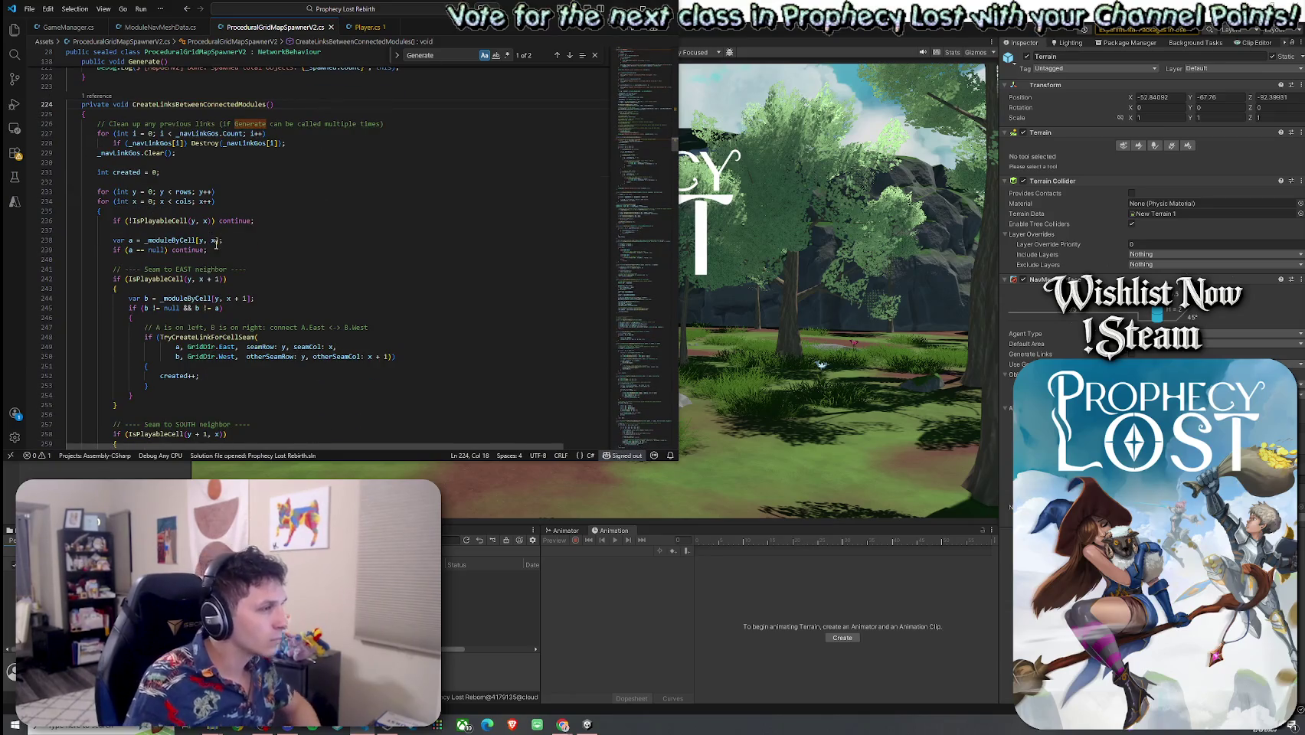
Highlight the TryCreateLinkForCellSeam and GetSegmentIndexForCellOnSide uses in that method
scroll(217, 238, down, 3)
click(220, 260)
scroll(234, 295, down, 5)
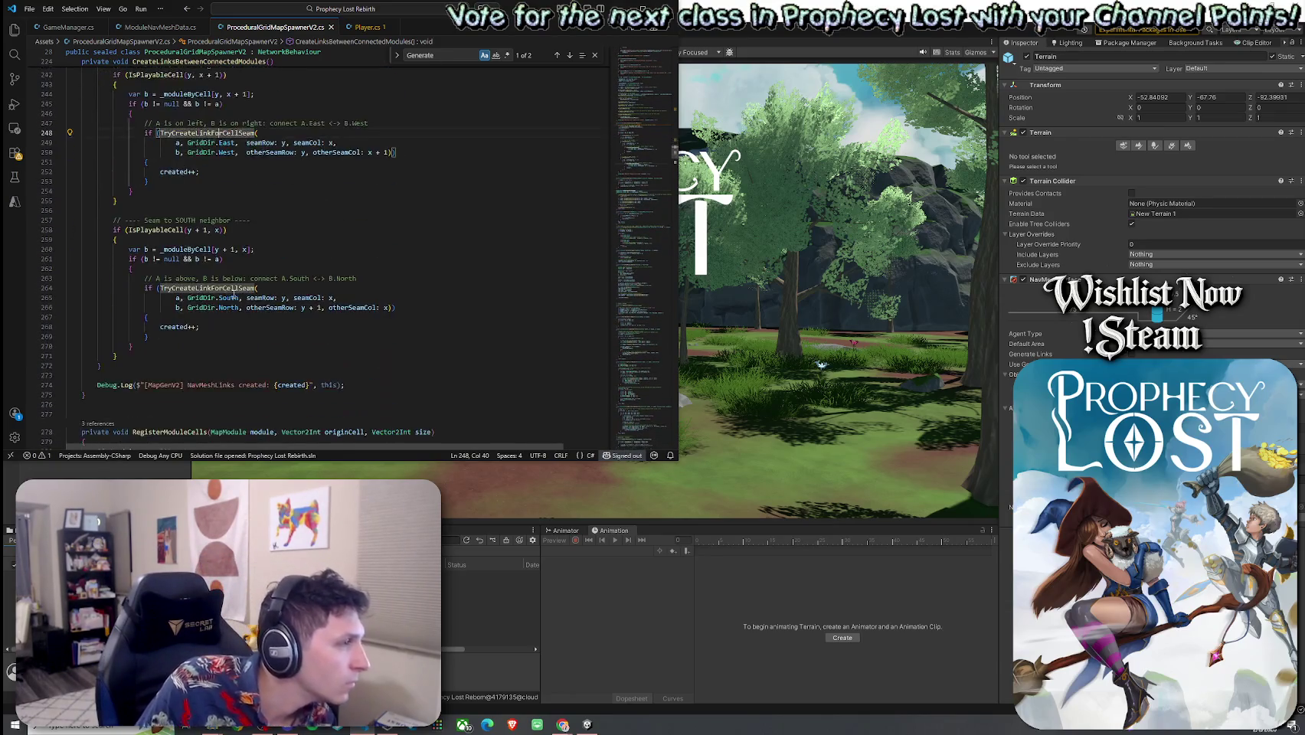
scroll(234, 295, down, 6)
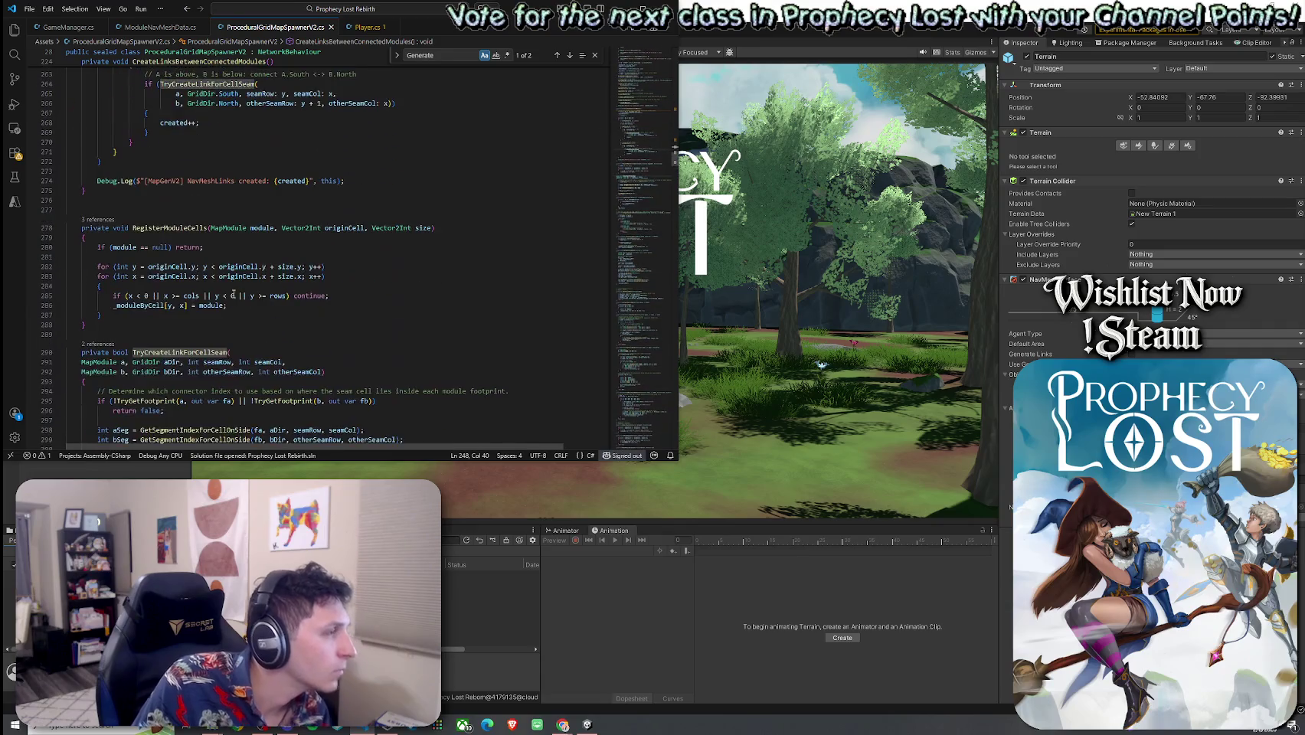
scroll(230, 291, down, 5)
click(211, 277)
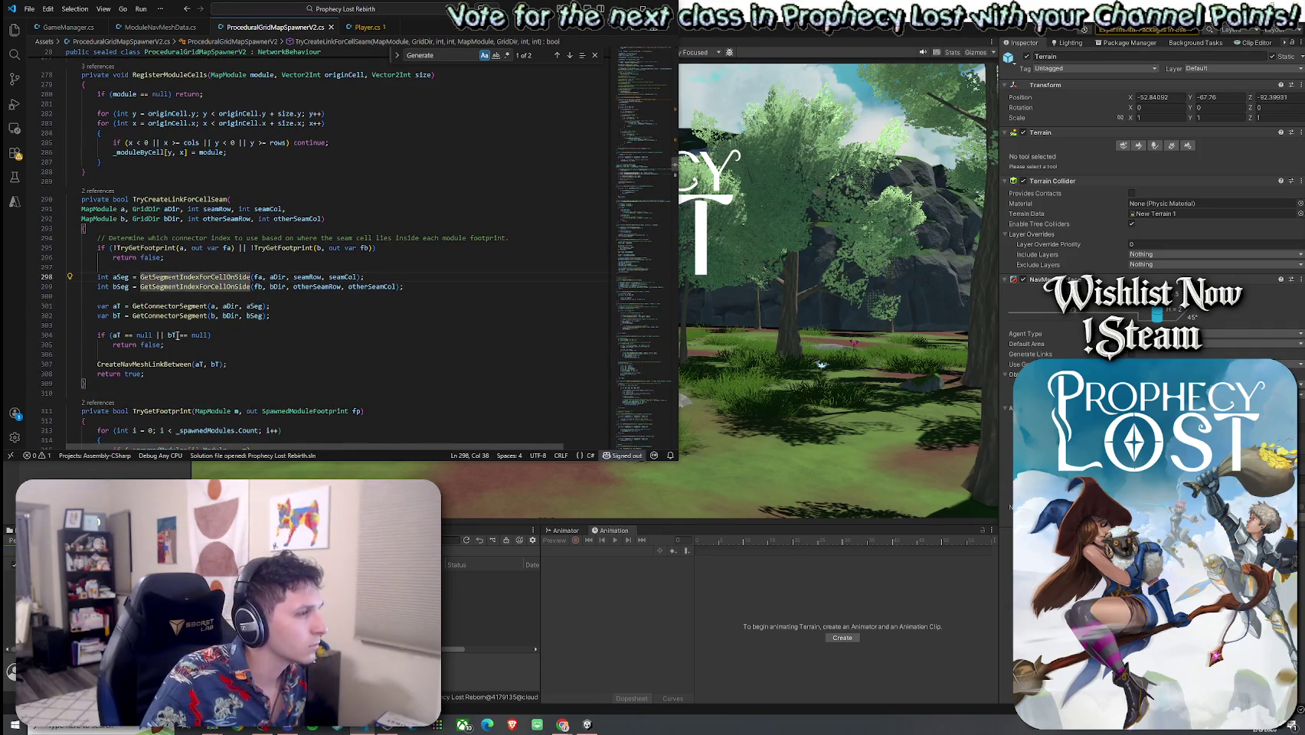
Go to the CreateNavMeshLinkBetween definition from its call site
click(179, 364)
scroll(226, 306, down, 5)
scroll(226, 307, down, 3)
scroll(200, 260, up, 4)
click(188, 237)
key(ctrl+i)
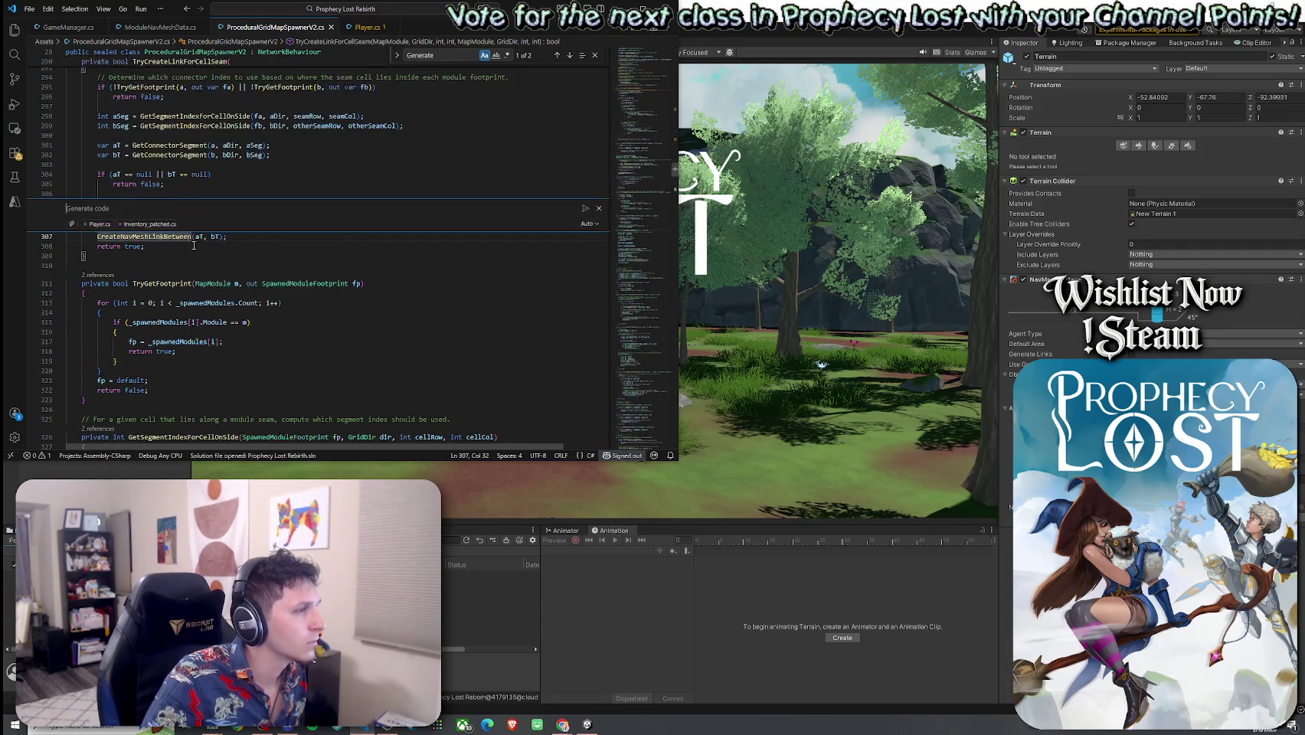
click(599, 208)
right_click(178, 237)
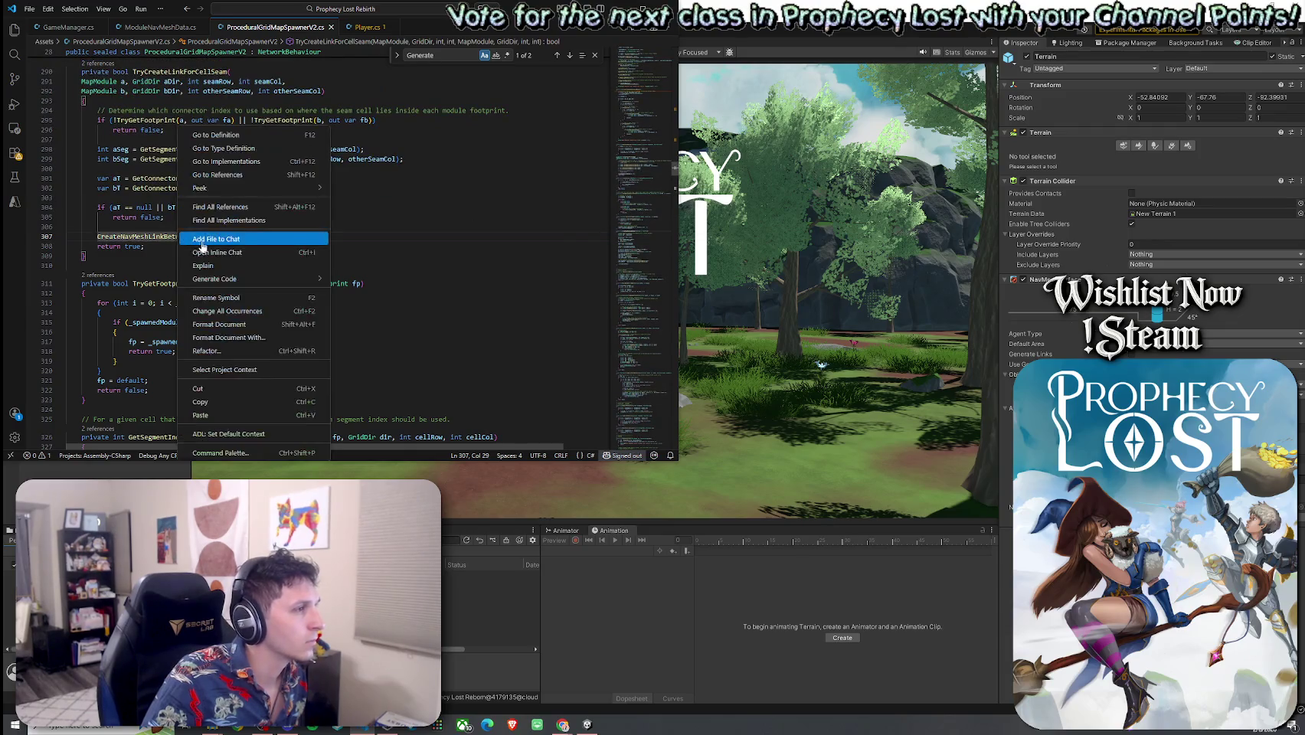
click(227, 136)
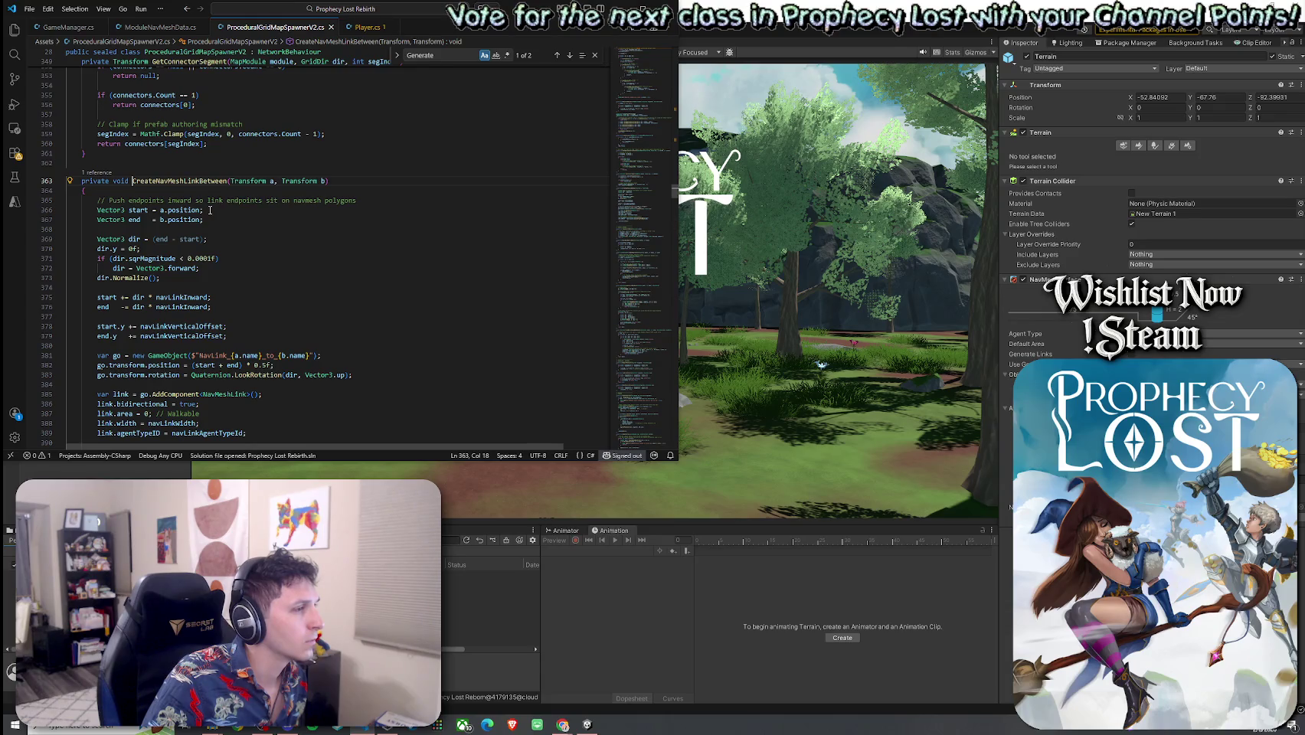
Highlight every NavMeshLink use, then return to Unity so the scripts recompile
scroll(210, 210, down, 1)
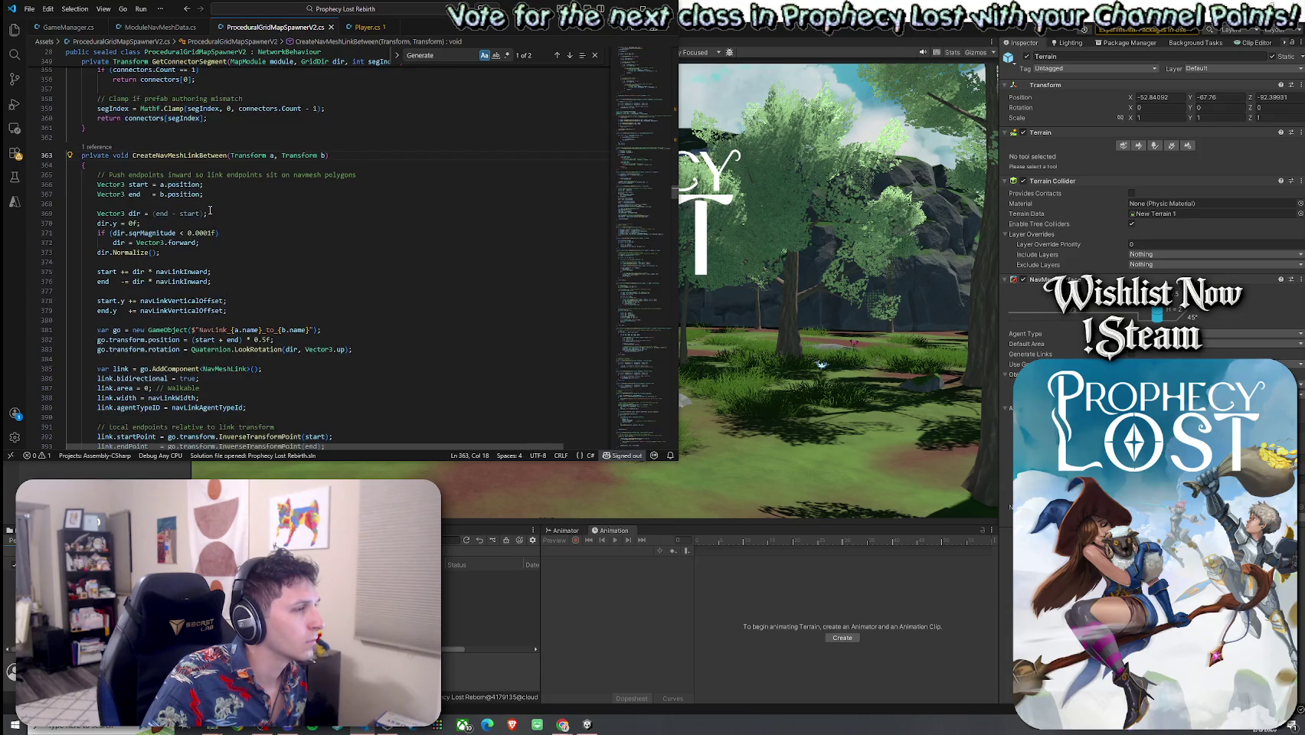
click(238, 369)
click(810, 289)
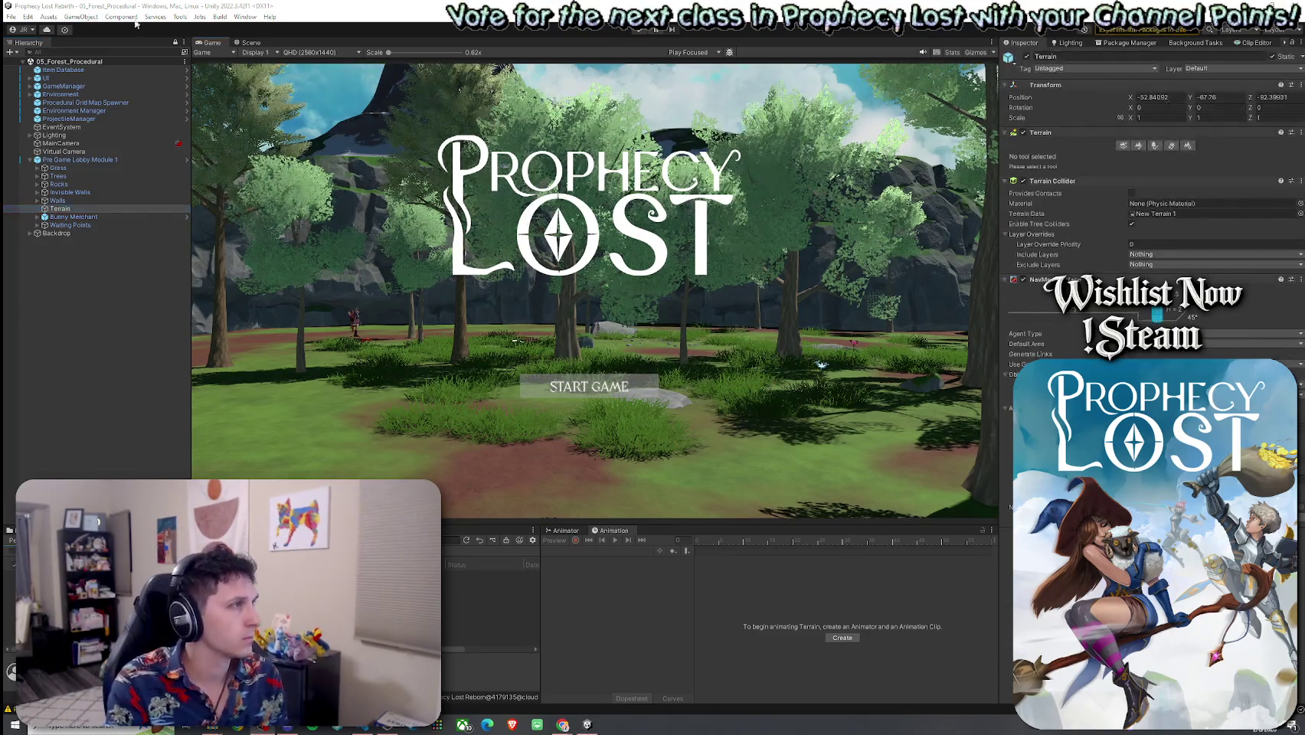
Save the current scene with File > Save and press Play to test the map
click(12, 16)
click(42, 66)
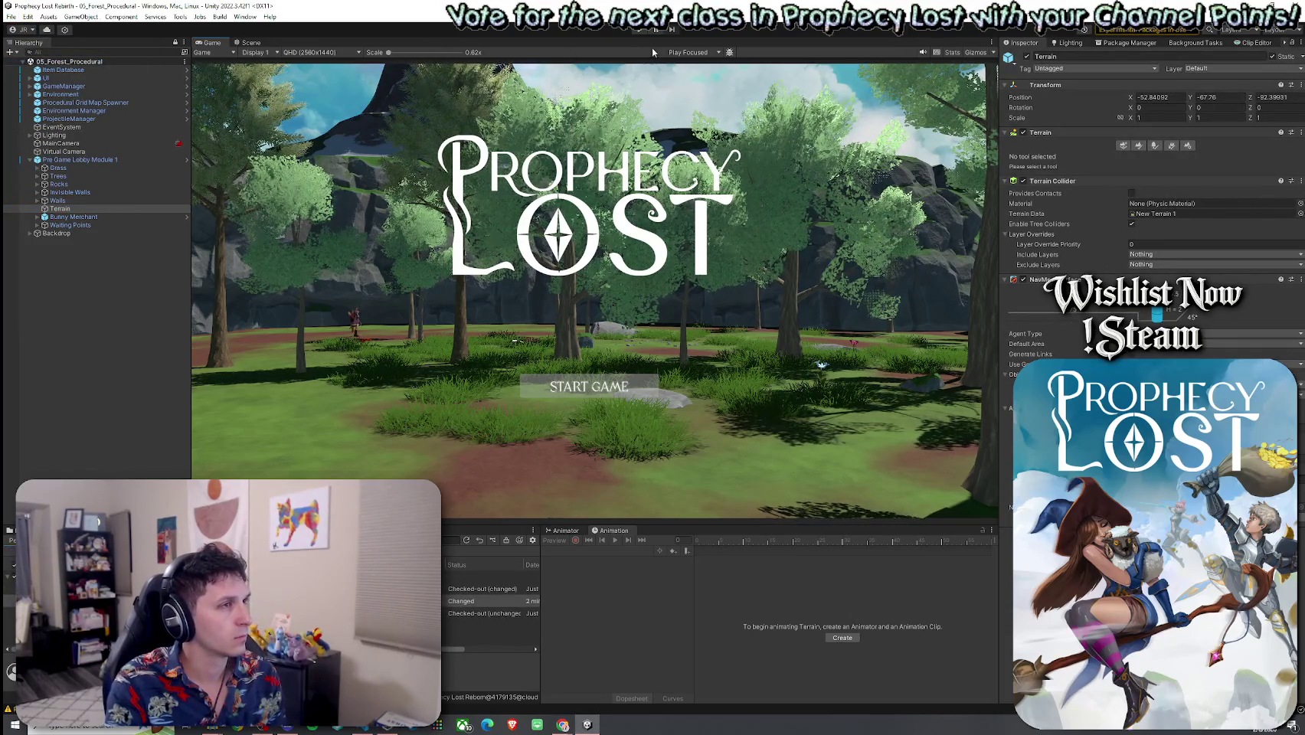
click(639, 31)
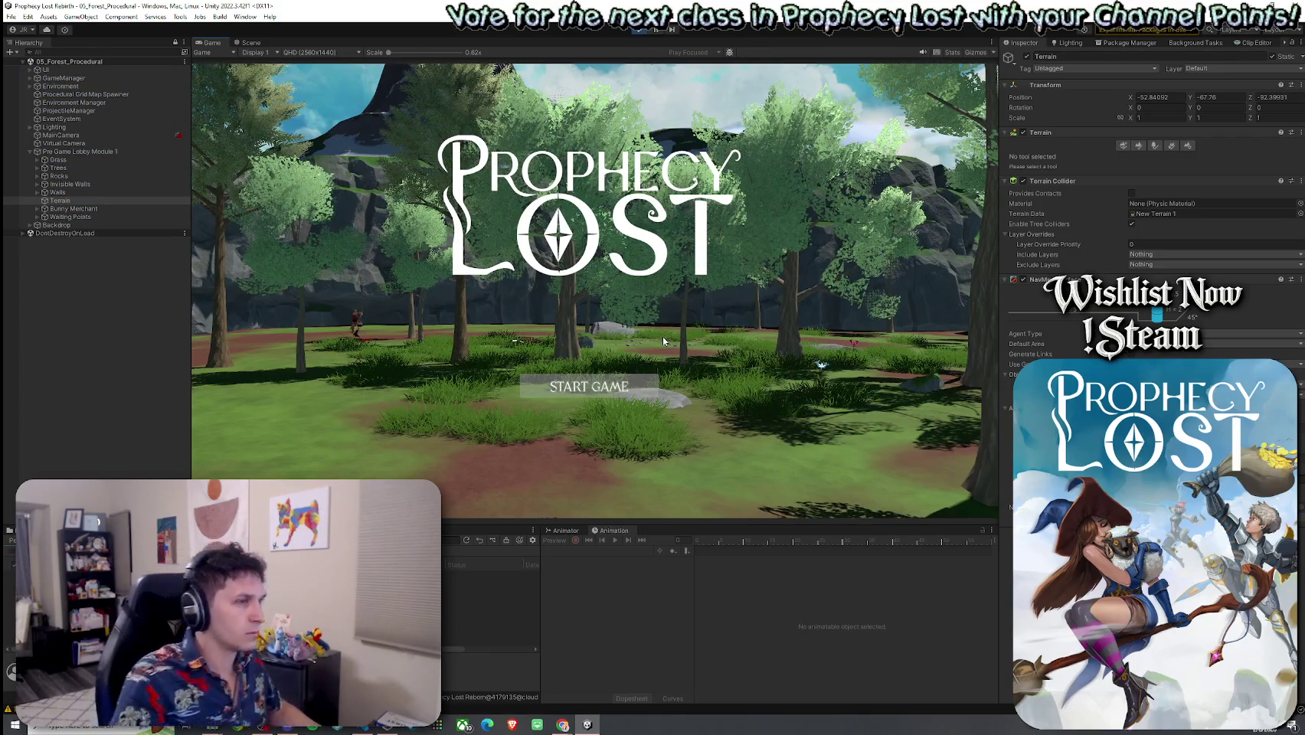
Click START GAME on the title screen and run the hero forward into the forest
click(586, 387)
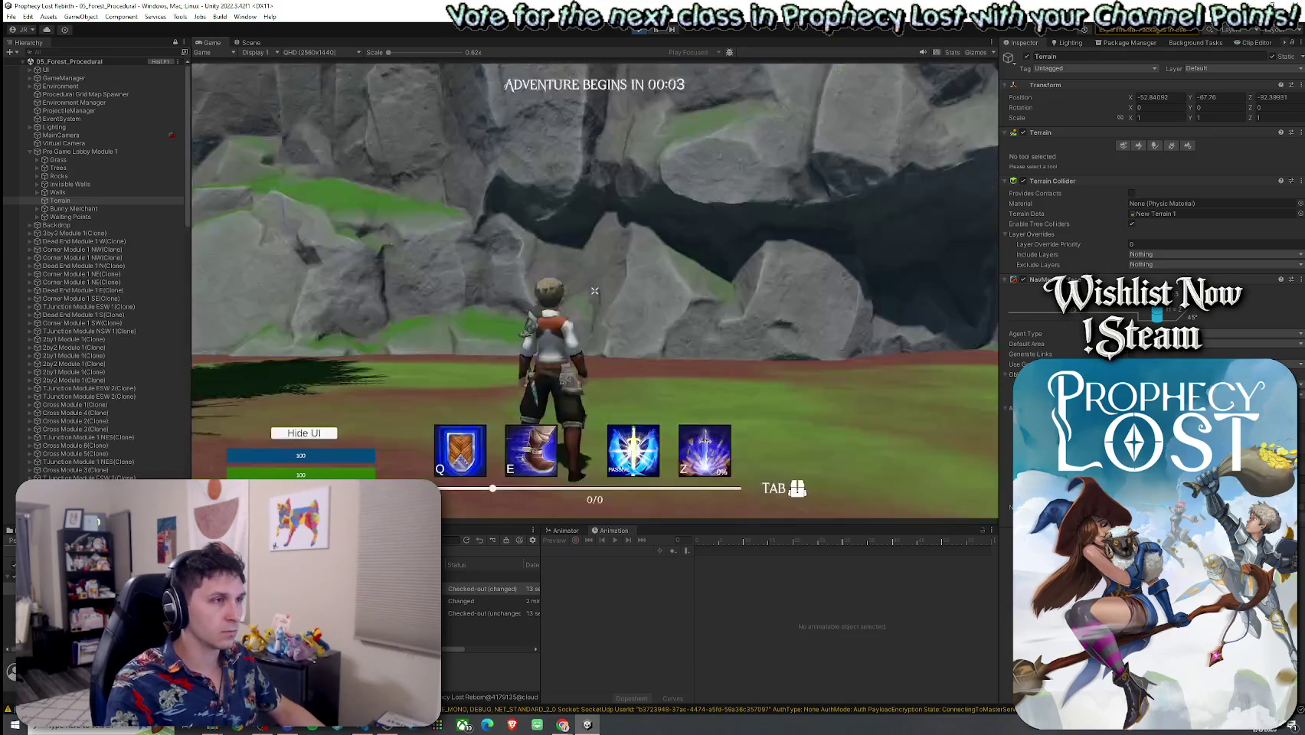
key(w)
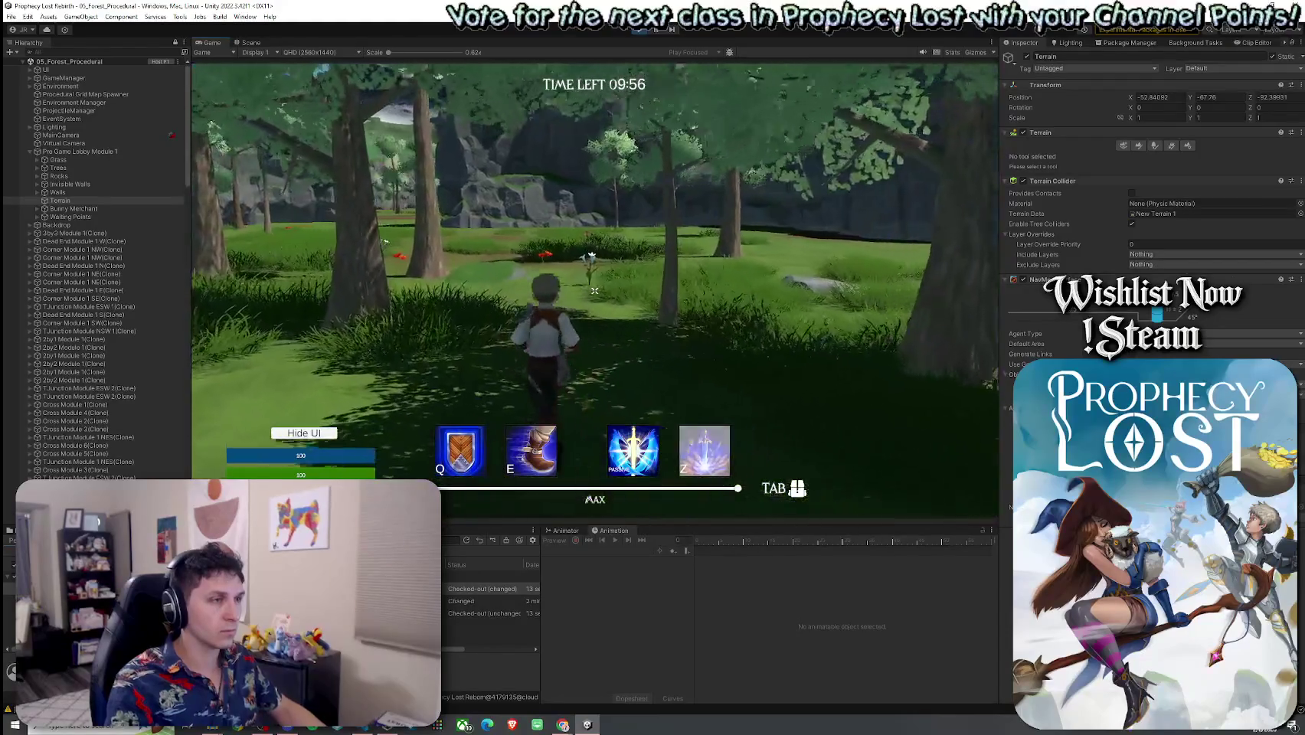
key(Escape)
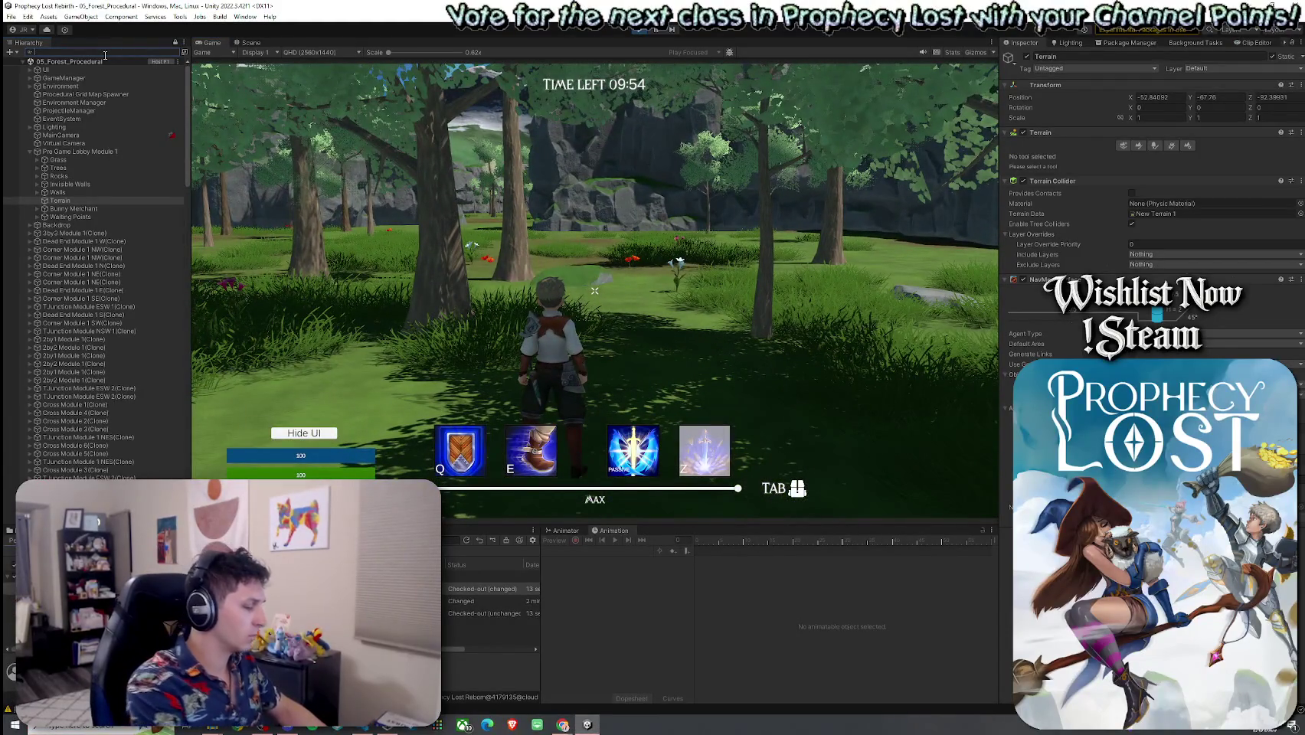
Filter the Hierarchy for 'slime' and frame Yuzu Slime(Clone) in the Scene view
click(105, 52)
text(slime)
click(109, 87)
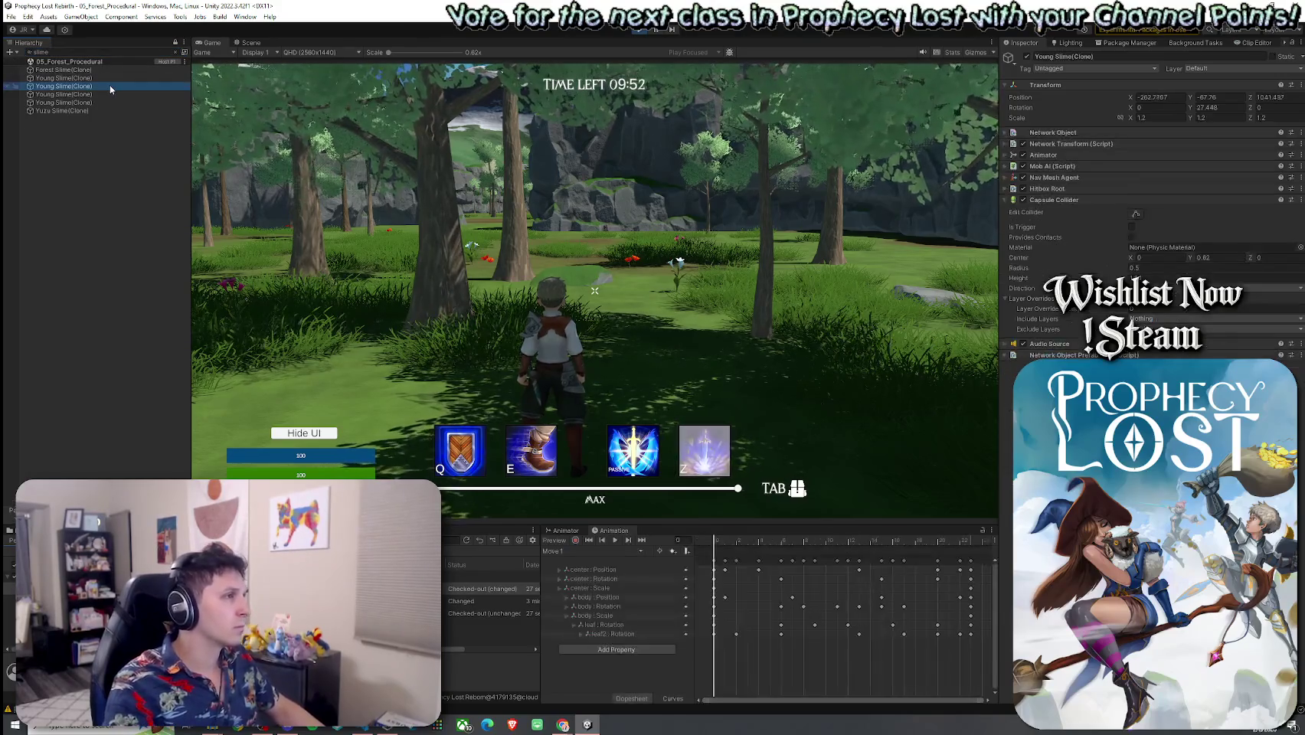
click(107, 111)
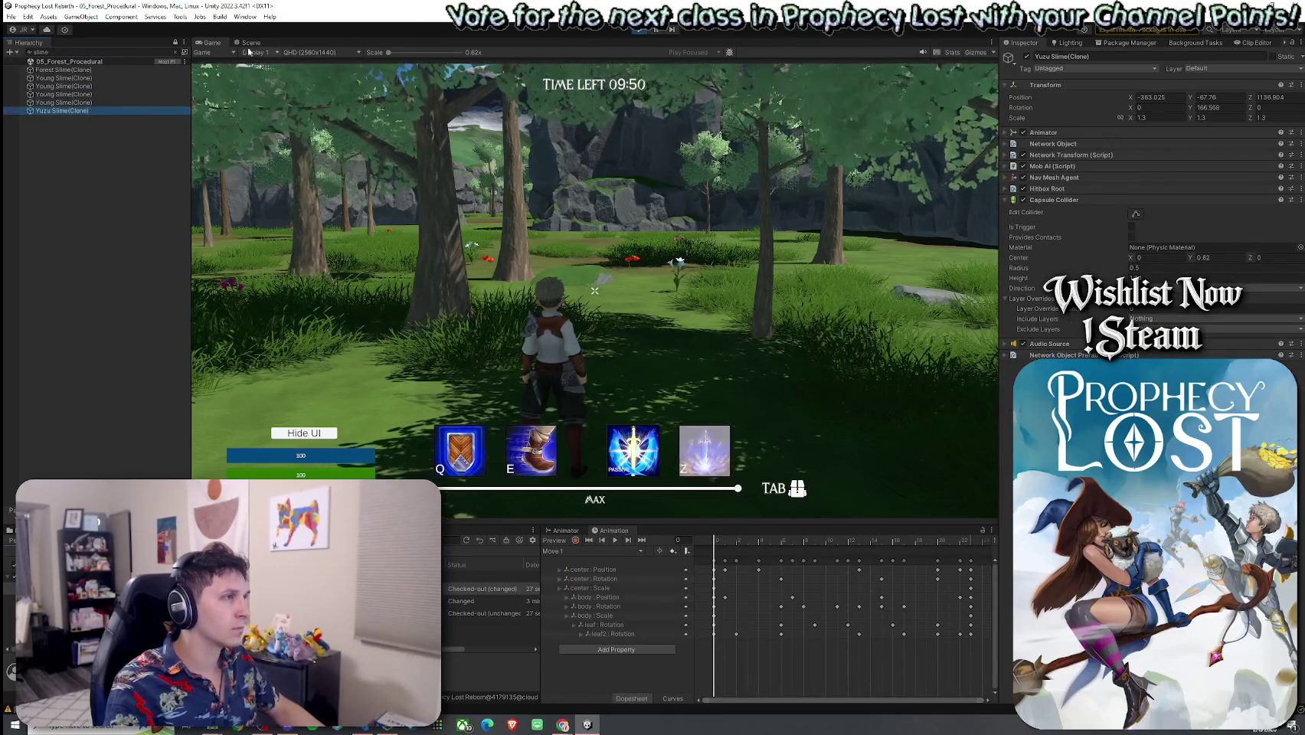
click(249, 43)
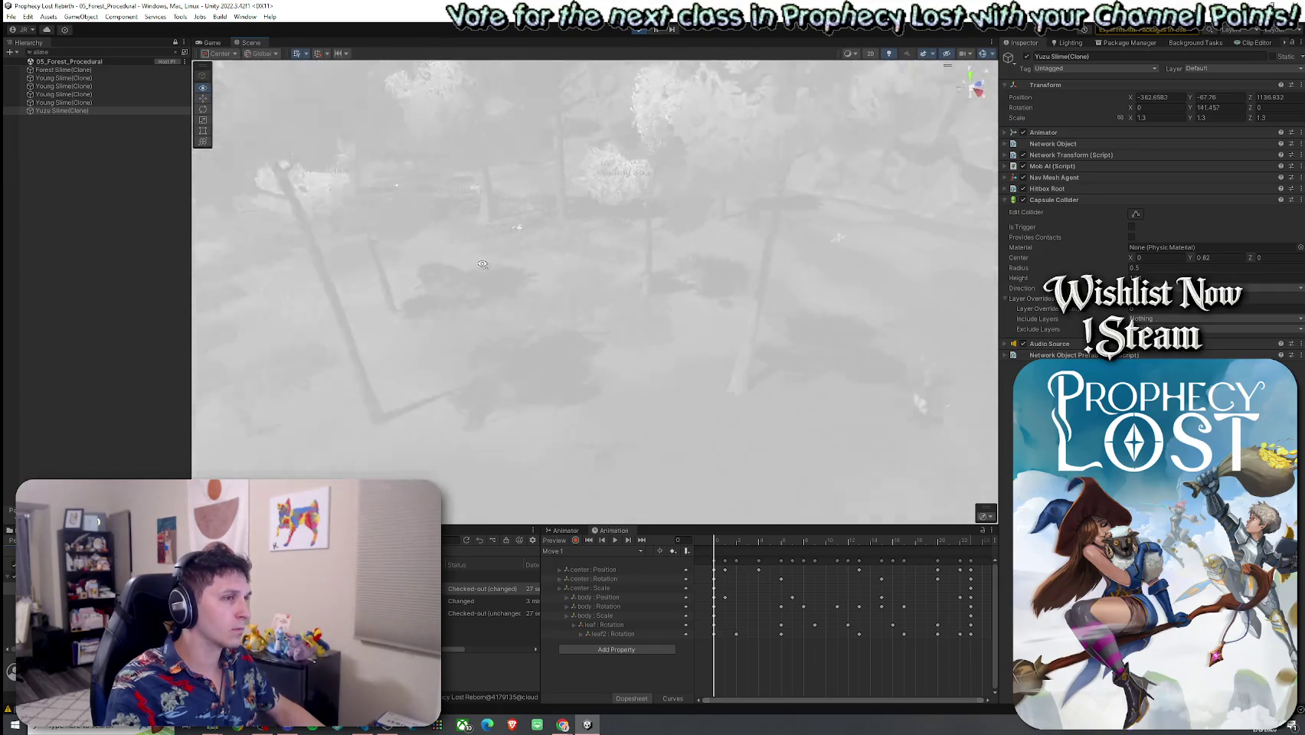
double_click(62, 111)
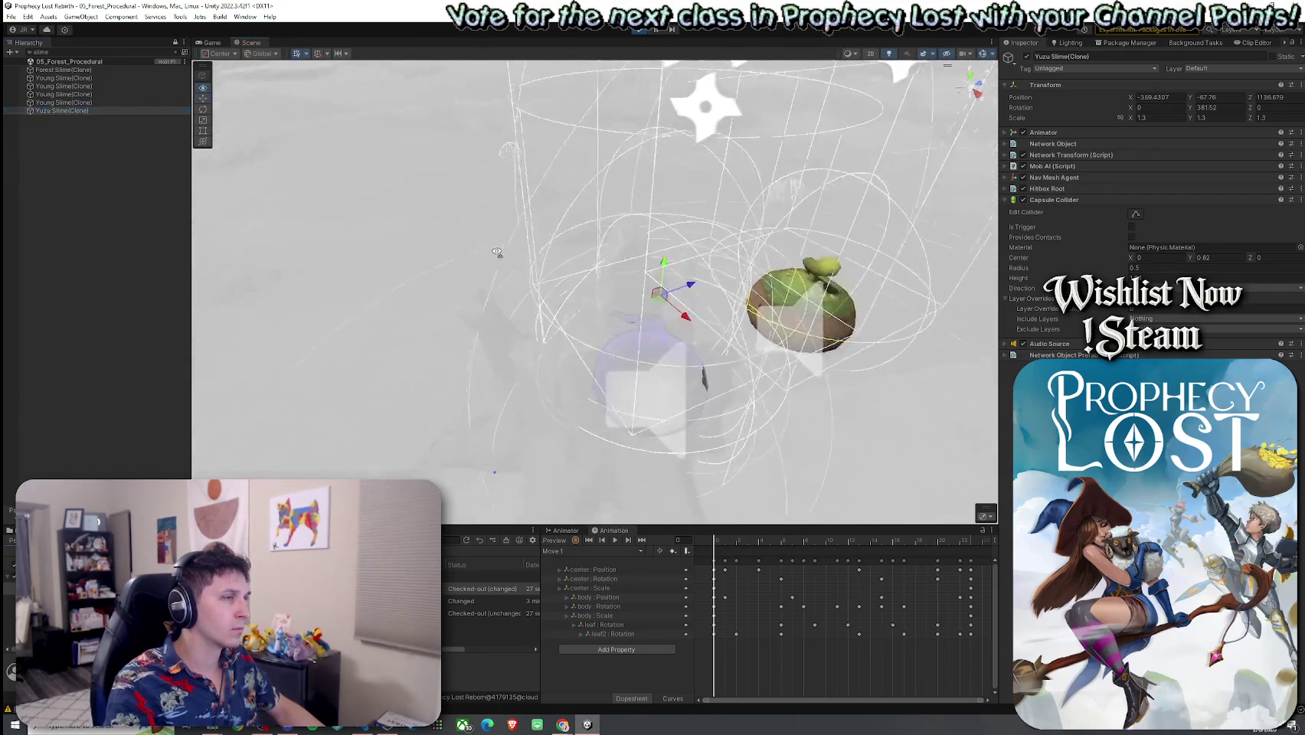
scroll(498, 249, down, 10)
drag(494, 254, 564, 263)
Filter the Hierarchy for 'player', select Player(Clone), and go back to the Game view
double_click(43, 52)
text(player)
click(55, 86)
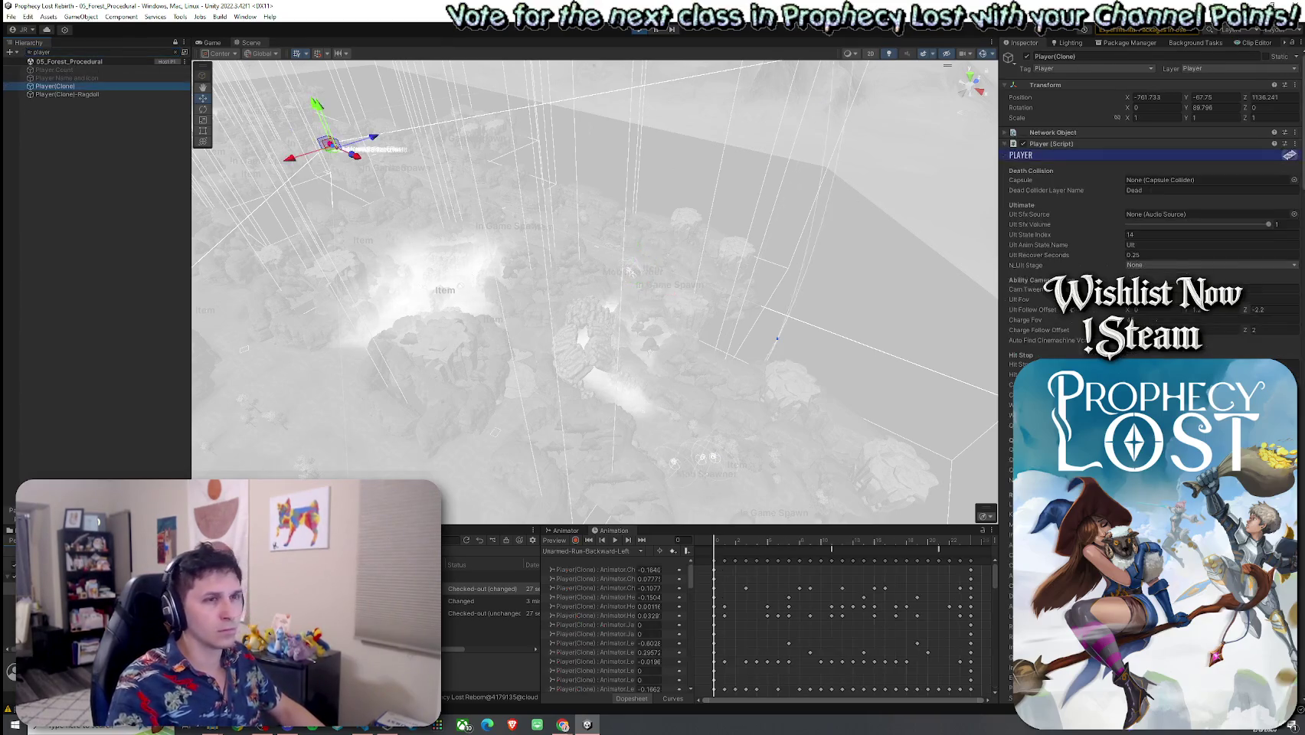
scroll(1149, 230, down, 5)
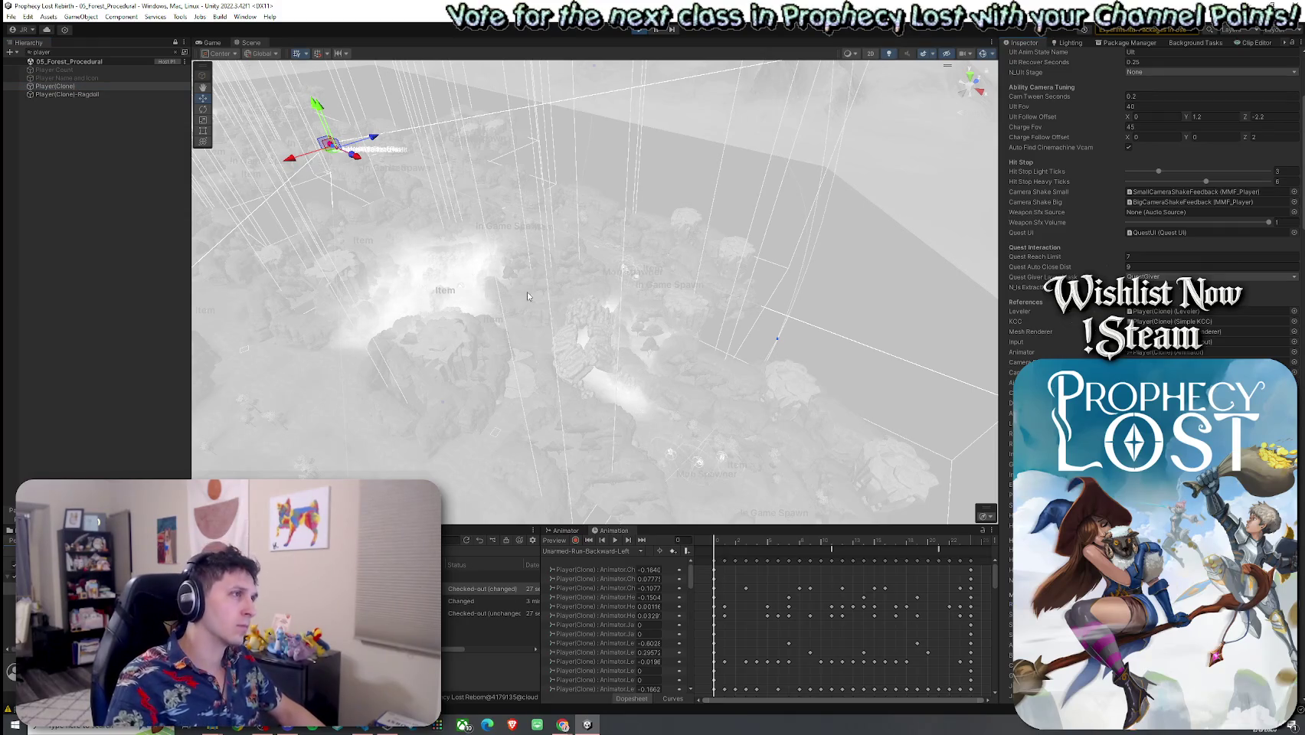
click(211, 42)
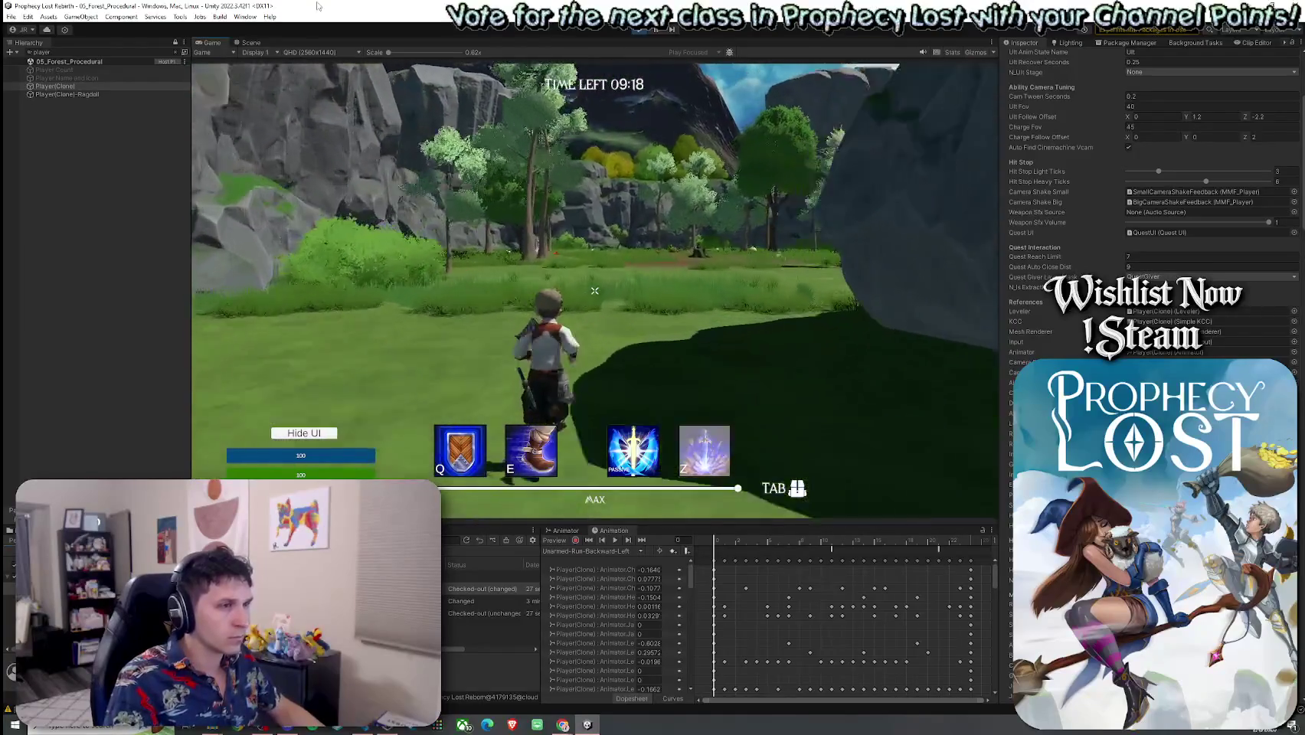
Run the hero with W across the clearings toward the slimes, then switch to the Scene view
key(super)
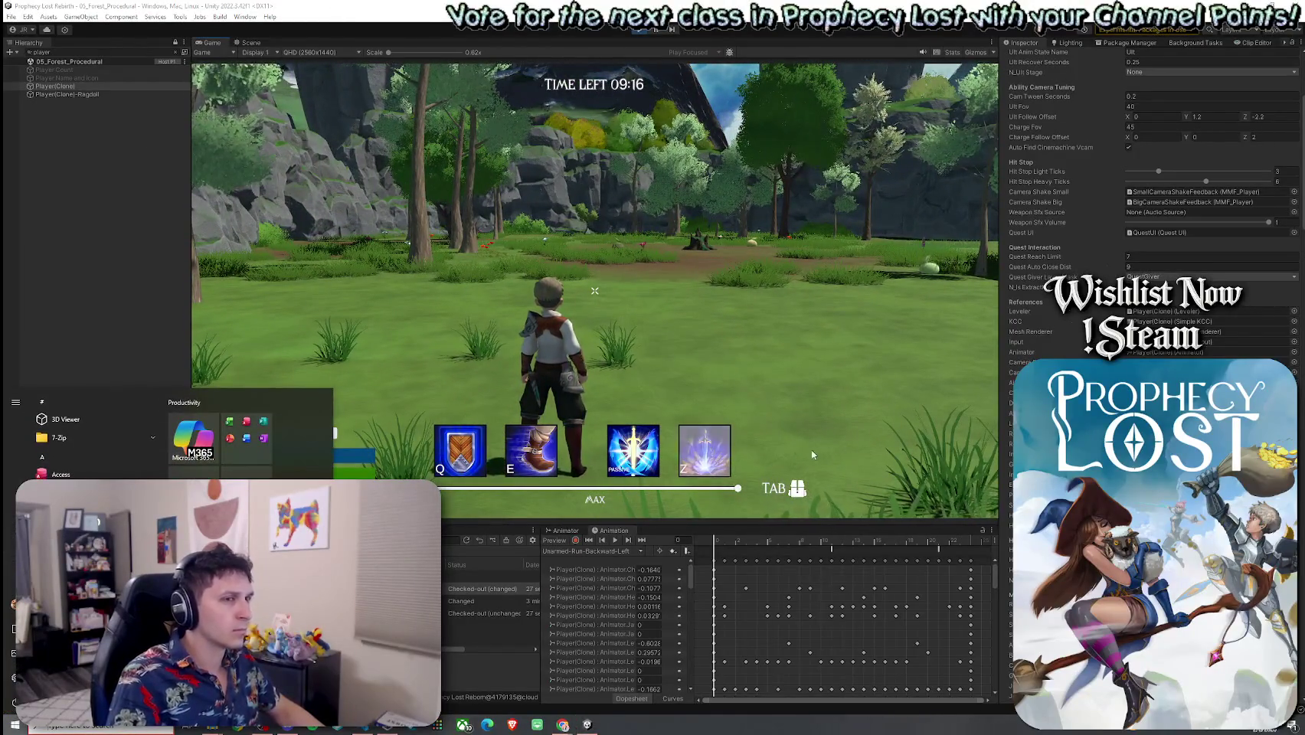
key(super)
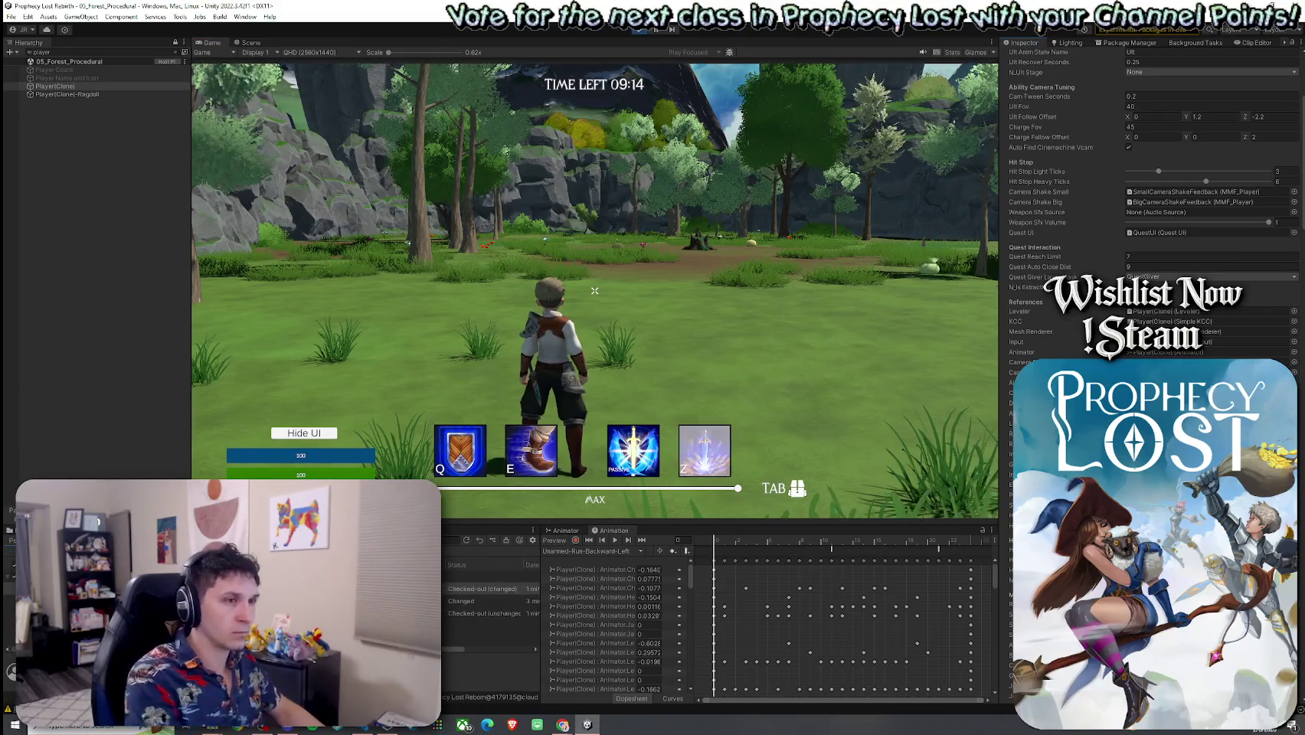
key(w)
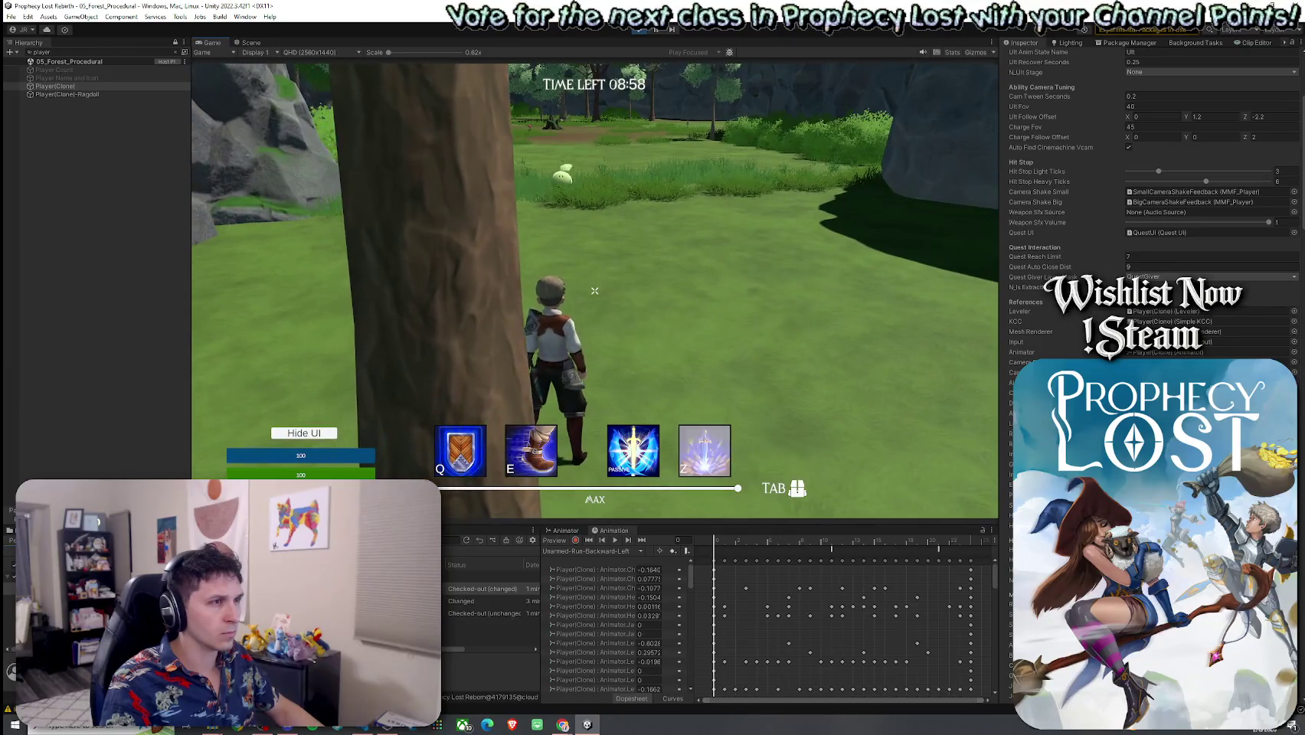
key(w)
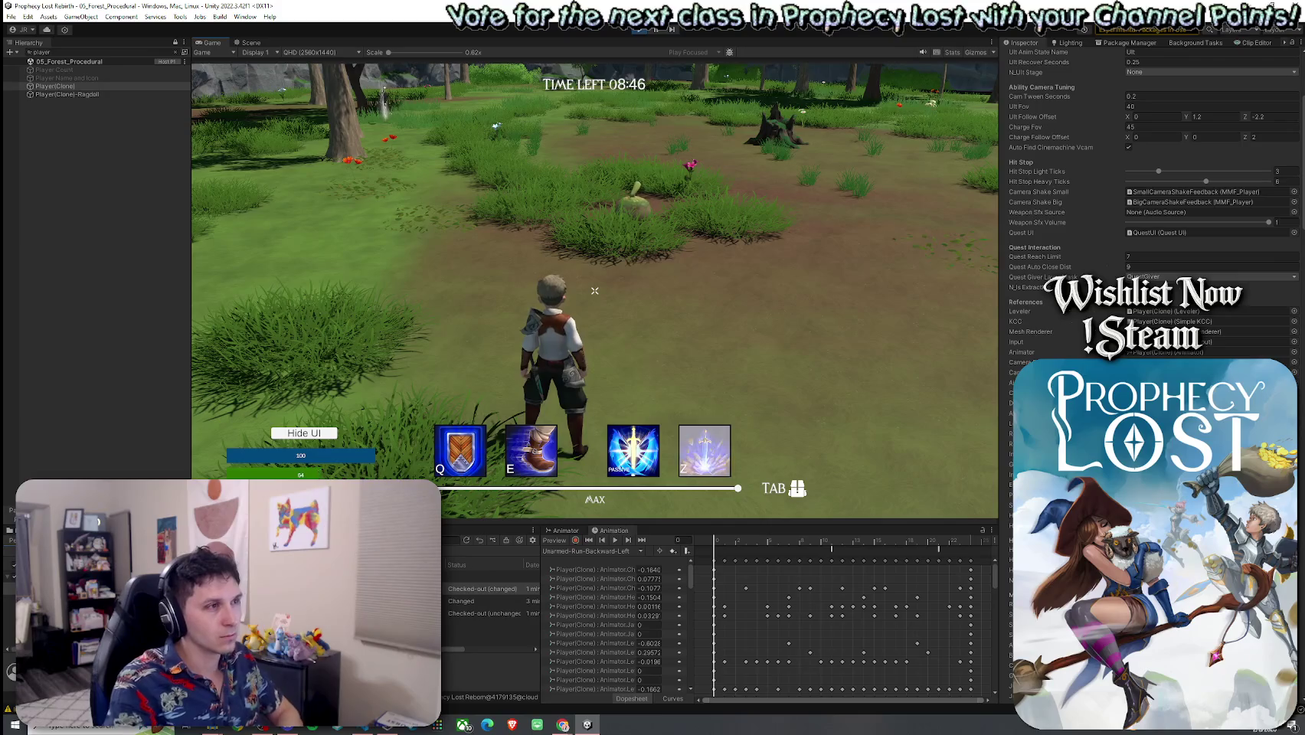
key(w)
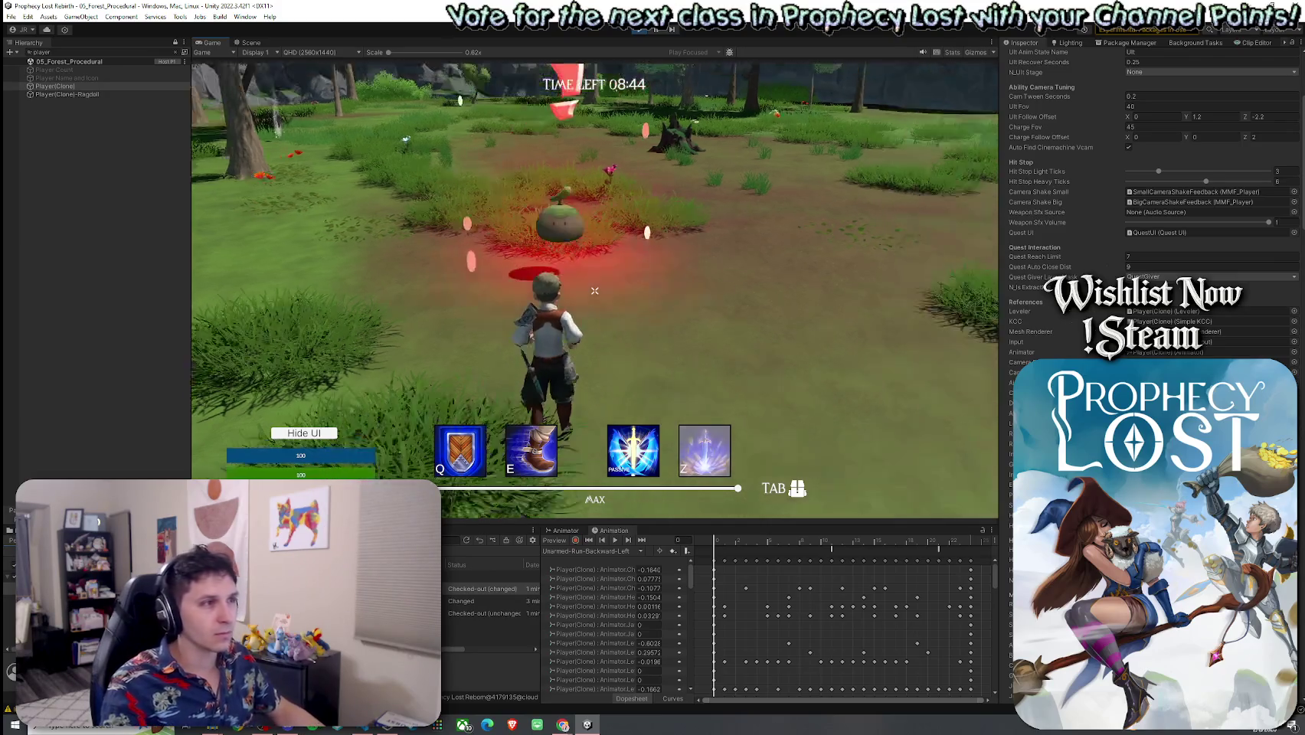
key(w)
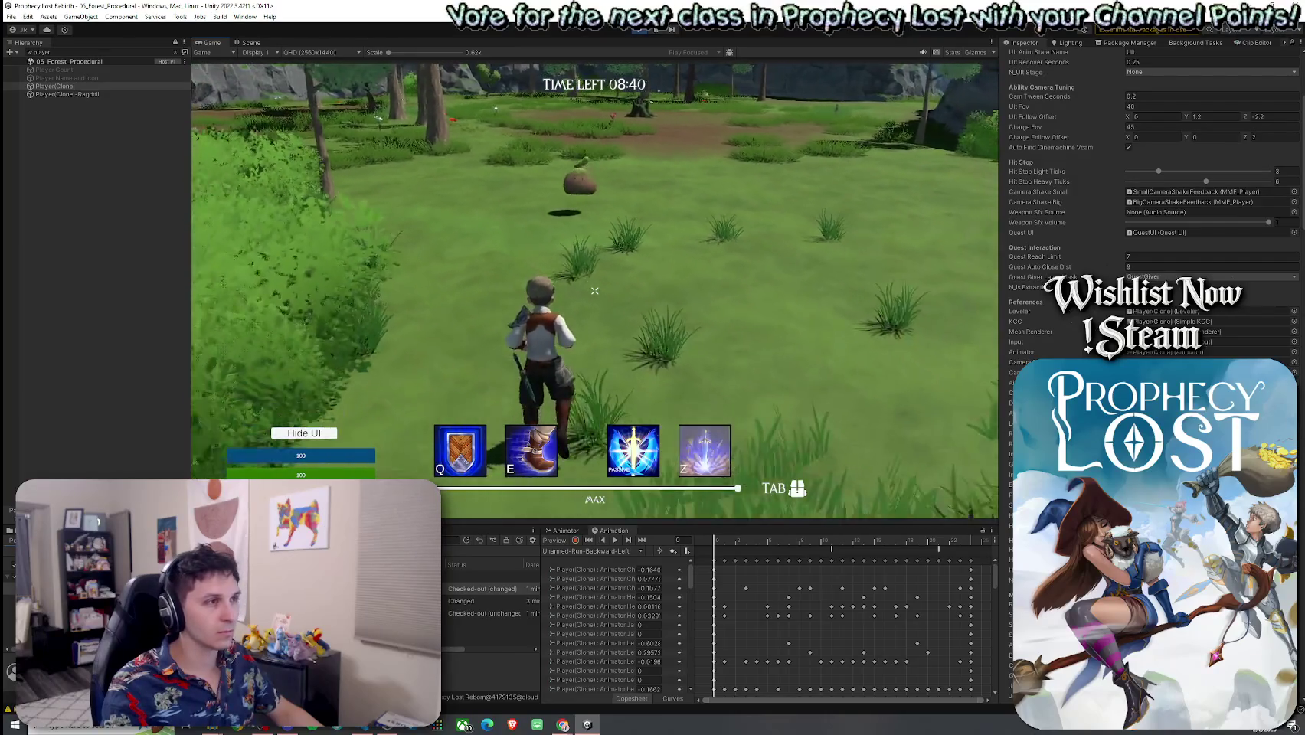
key(w)
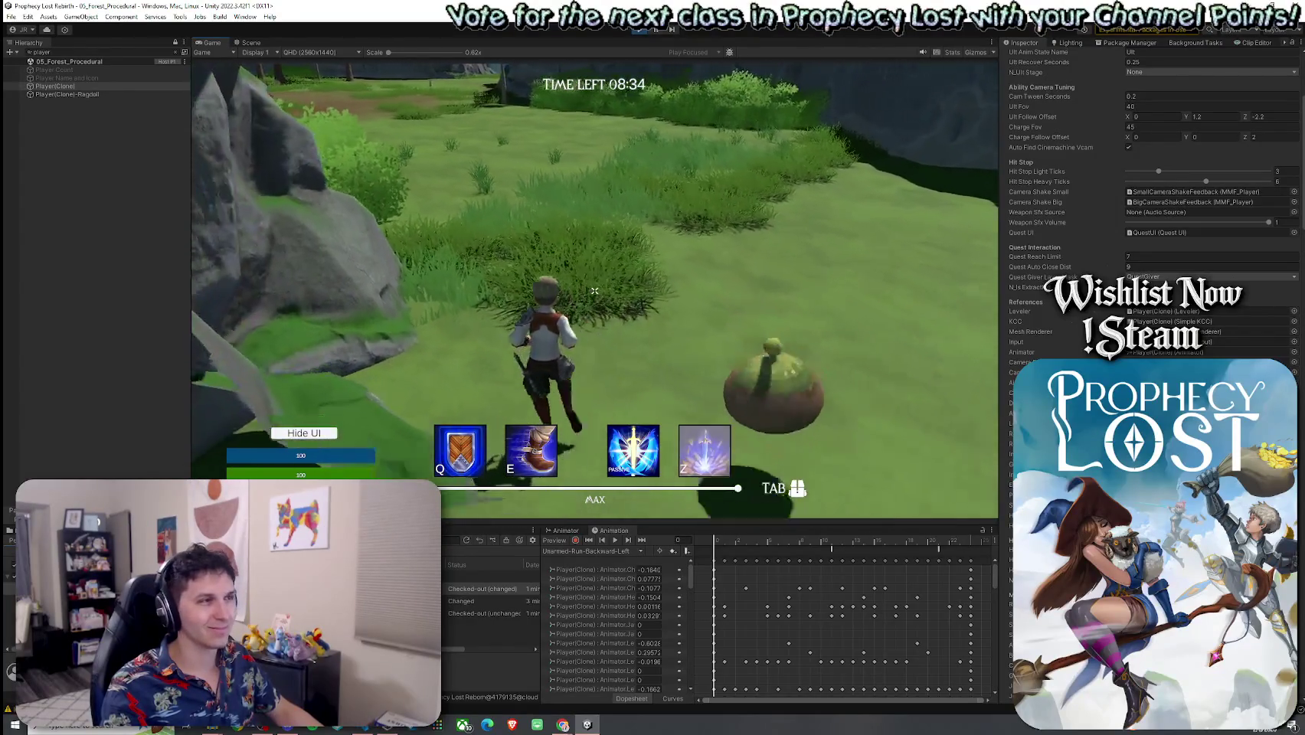
key(w)
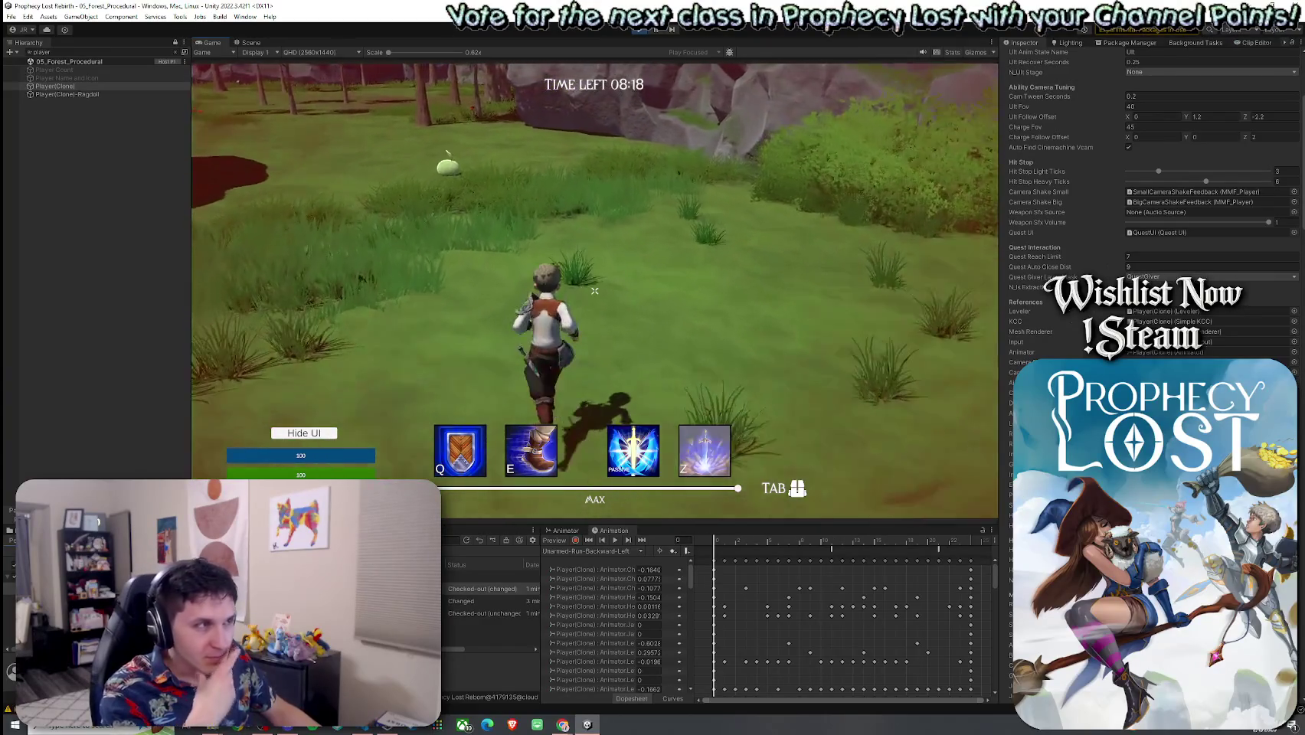
key(w)
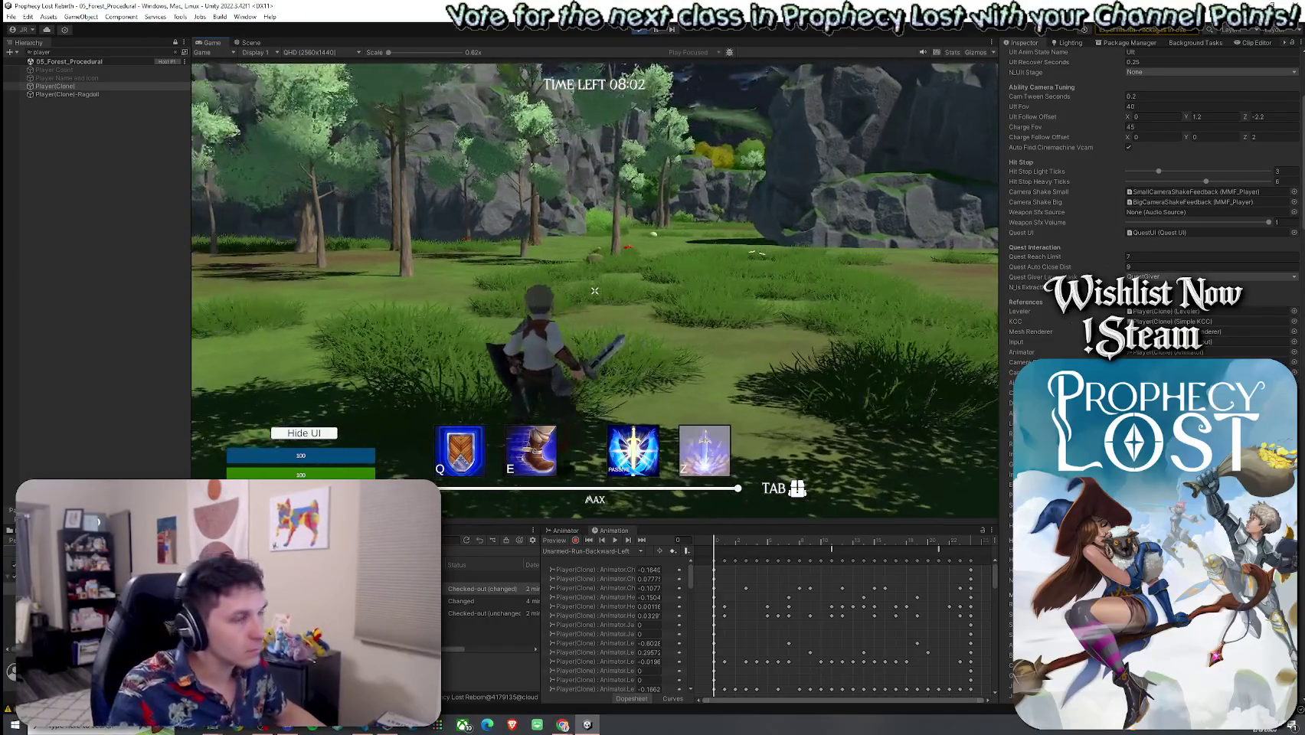
click(257, 44)
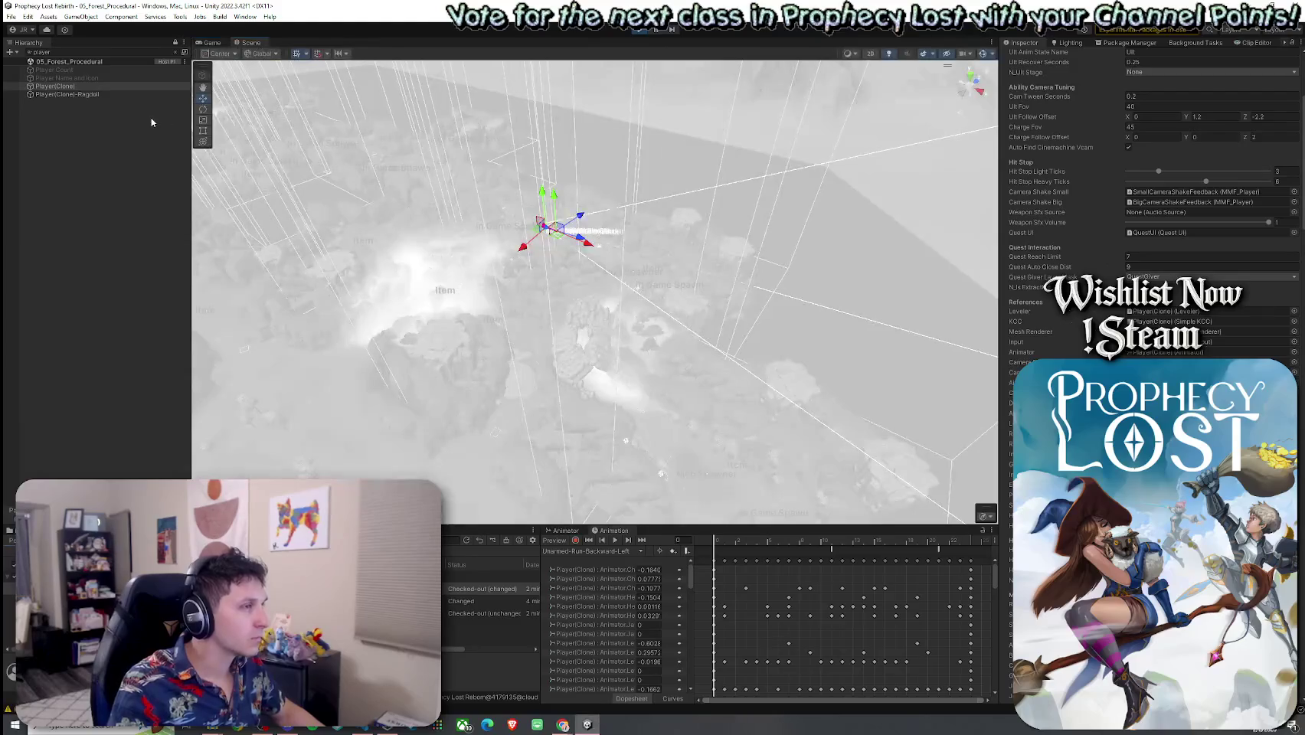
Fly the Scene camera over to the rocks and select the Terrain for Corner Module 1 NE
drag(597, 278, 574, 236)
scroll(575, 236, up, 5)
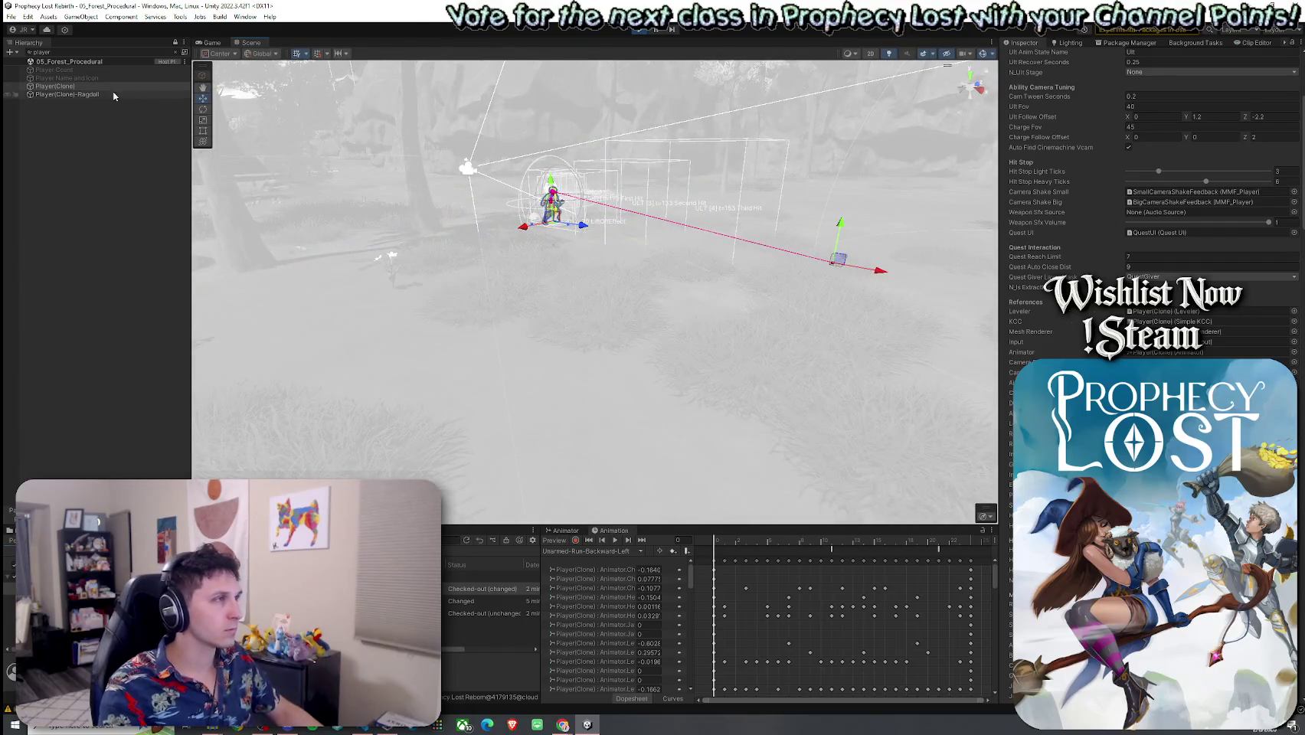
mouse_move(243, 156)
mouse_down()
mouse_move(611, 170)
mouse_move(483, 239)
mouse_move(740, 270)
mouse_move(657, 267)
mouse_move(806, 306)
mouse_up()
click(741, 275)
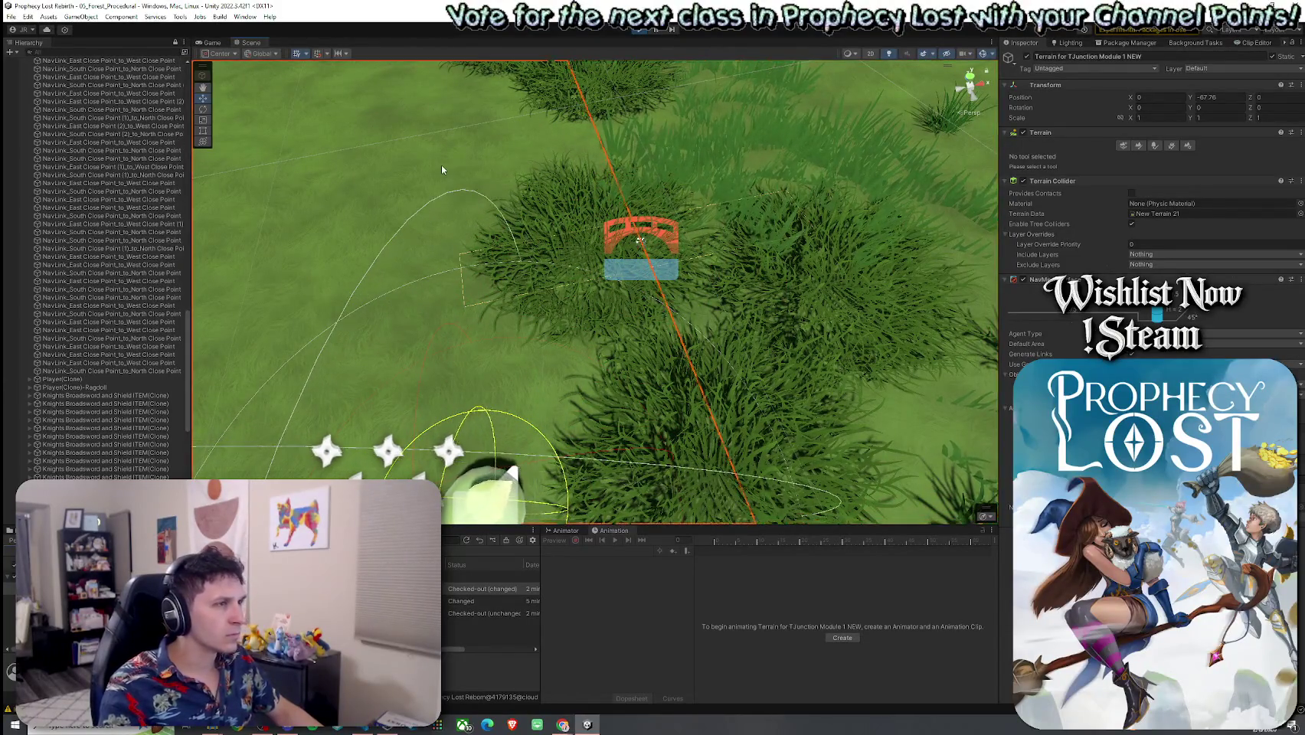
Inspect scene objects near the seam: the TJunction Module 1 NEW terrain, a grass patch, a cliff rock and a pine tree
click(684, 222)
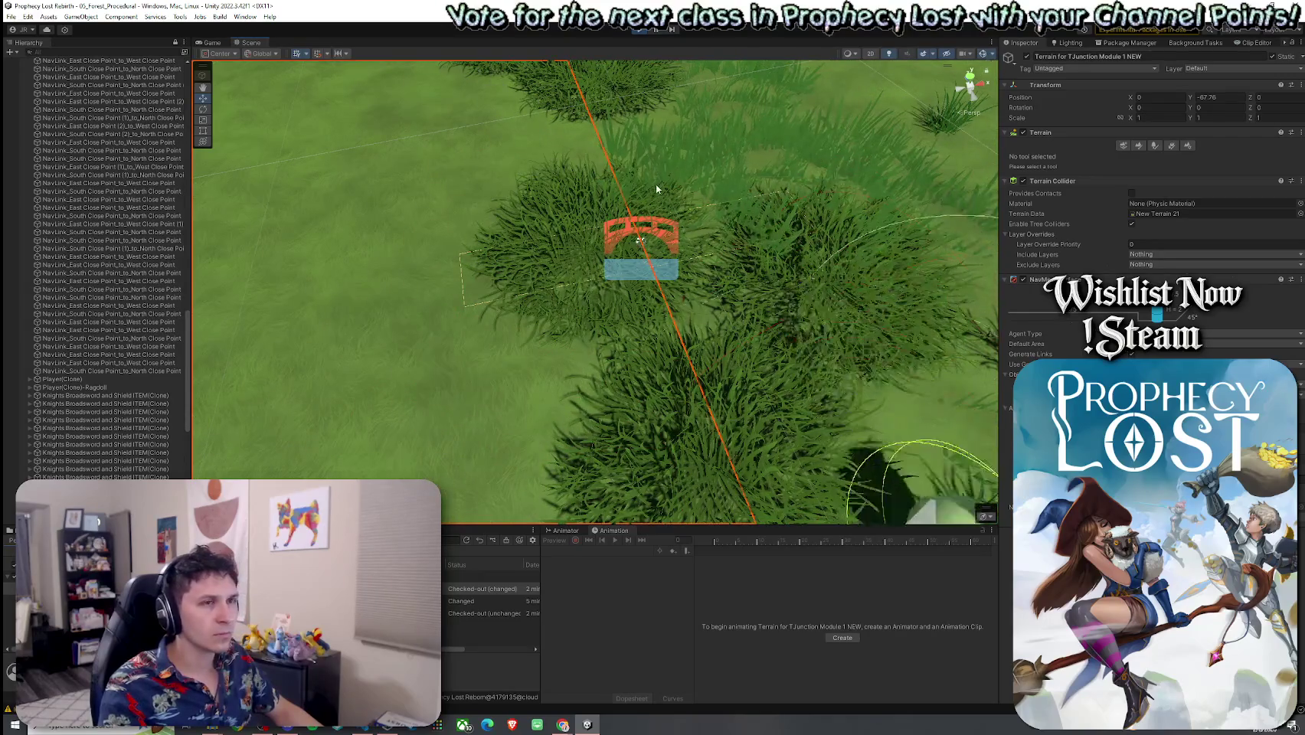
click(510, 194)
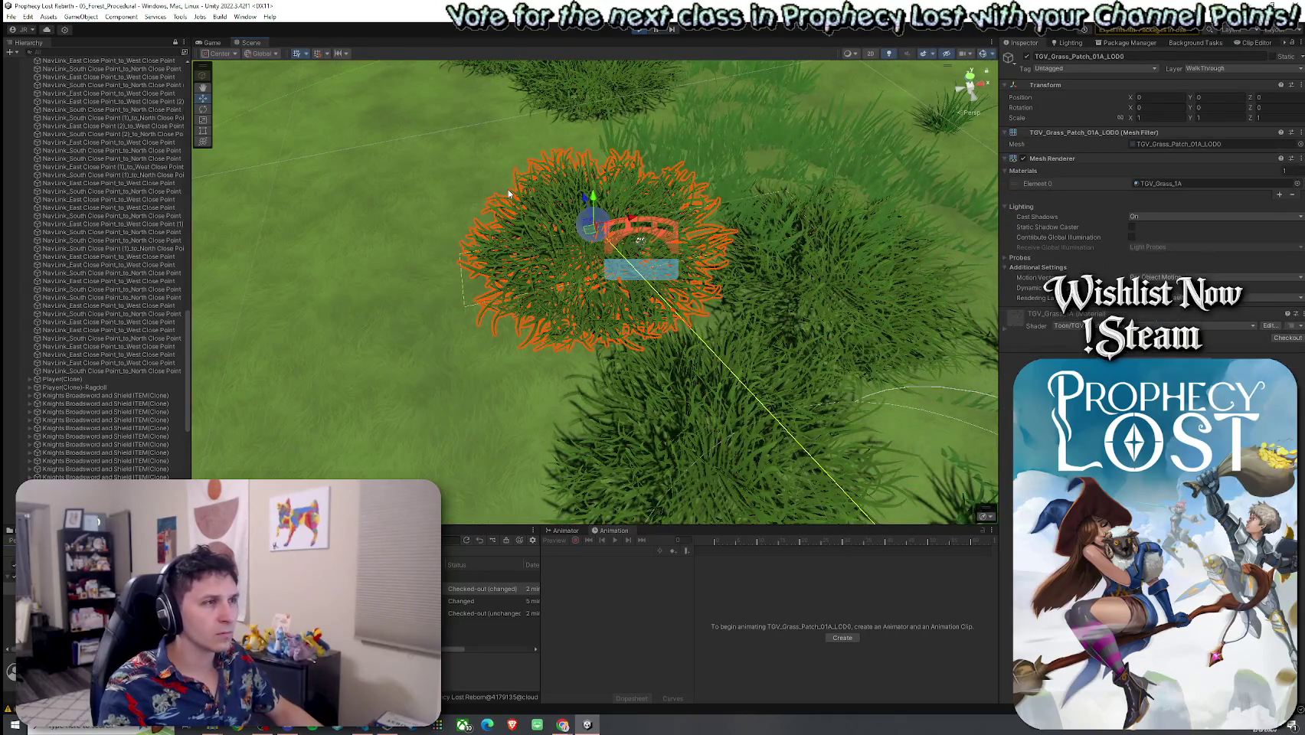
click(382, 300)
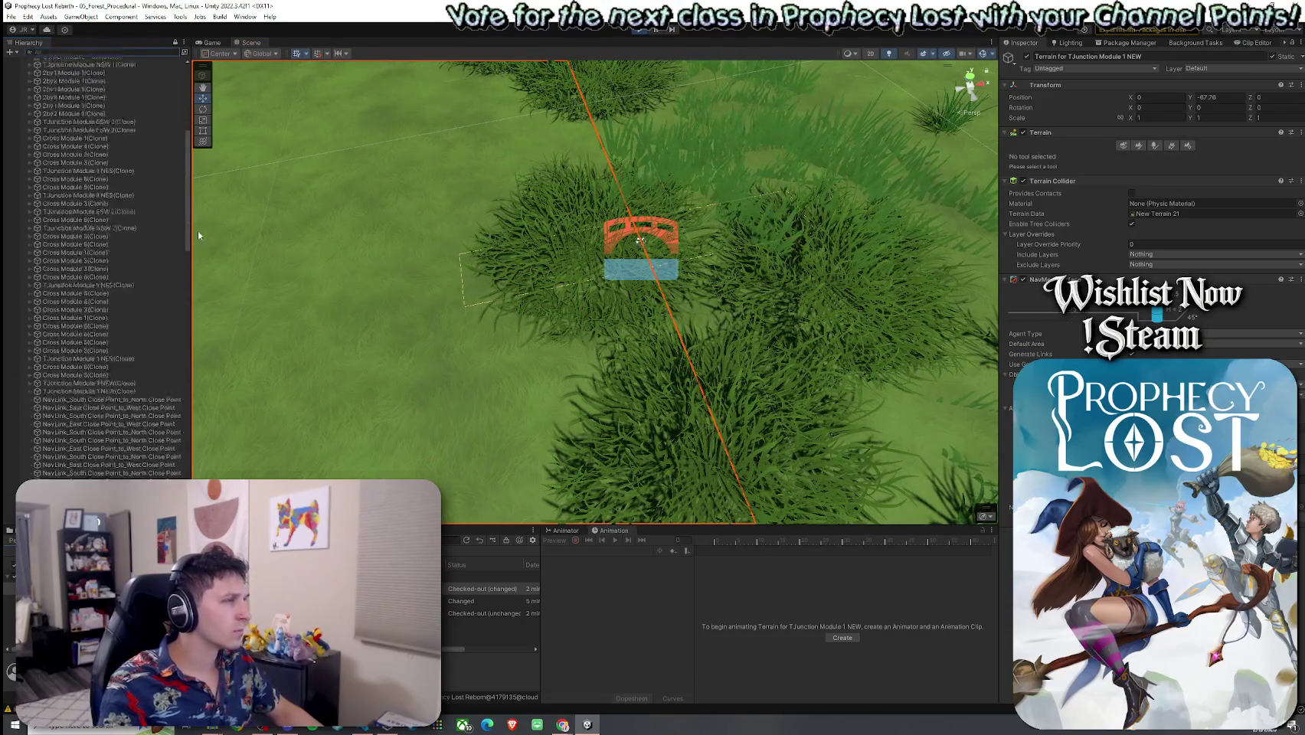
click(30, 152)
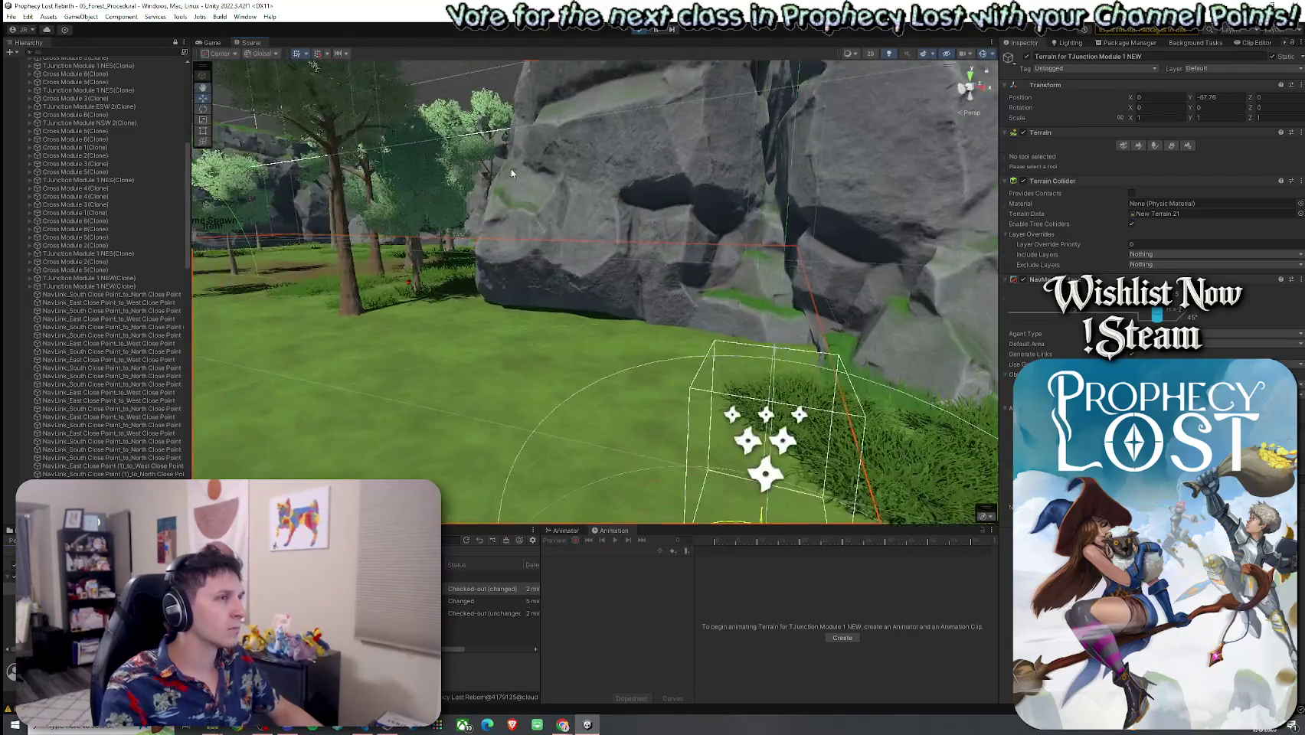
click(420, 247)
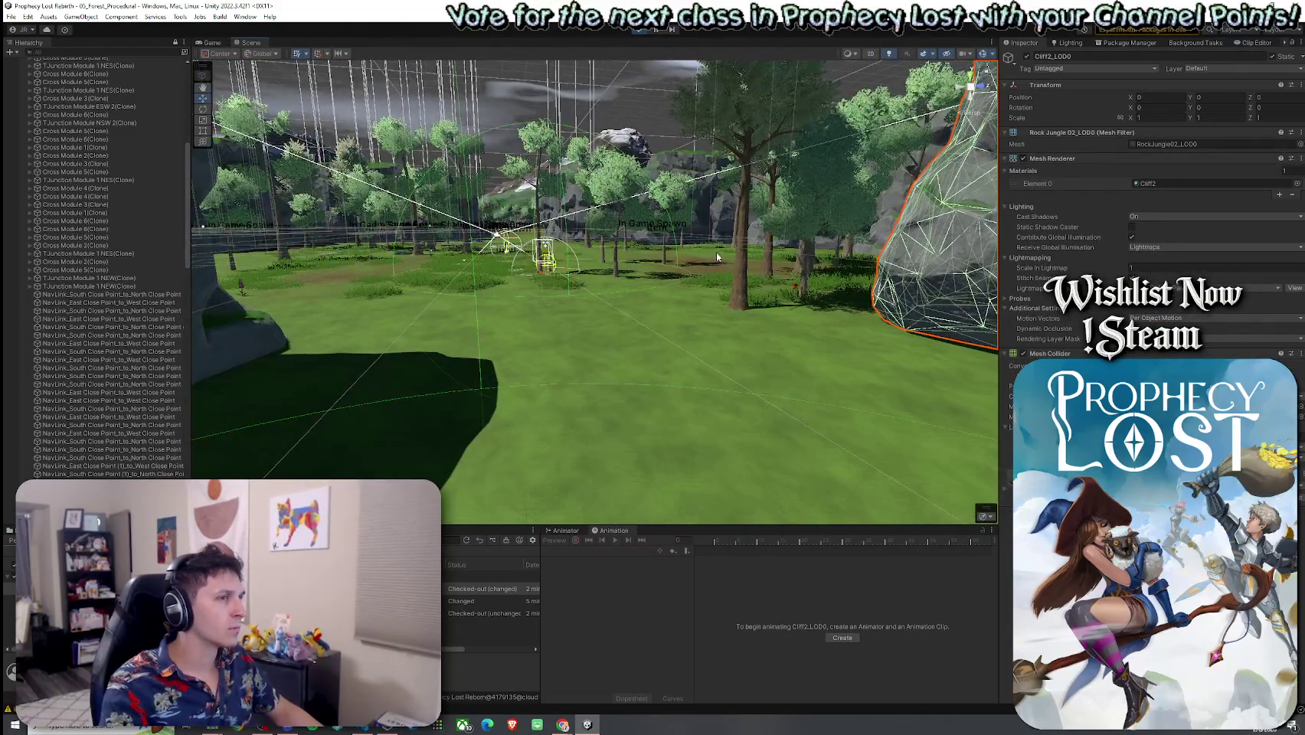
click(747, 255)
Frame the bridge link close up and select NavLink_East Close Point_to_West Close Point
scroll(122, 356, down, 8)
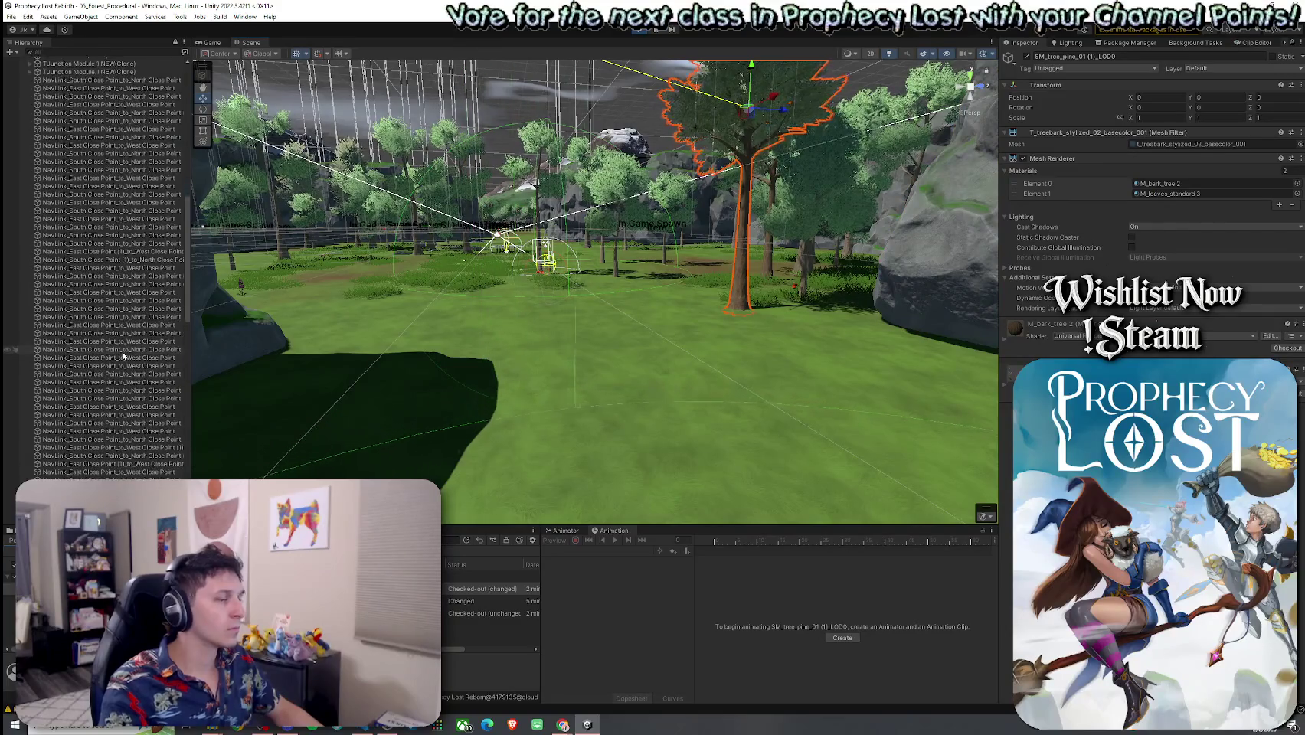
alt+drag(786, 366, 755, 464)
scroll(756, 464, down, 10)
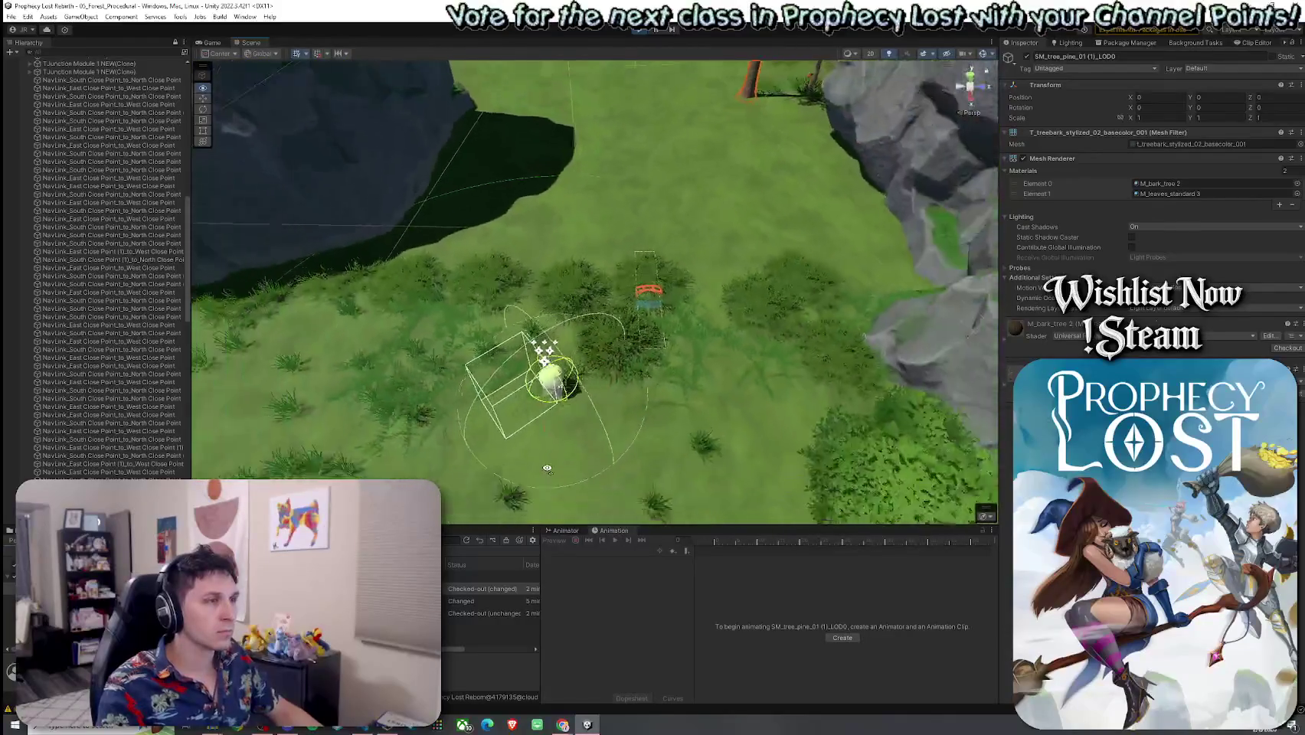
alt+drag(553, 472, 553, 472)
key(f)
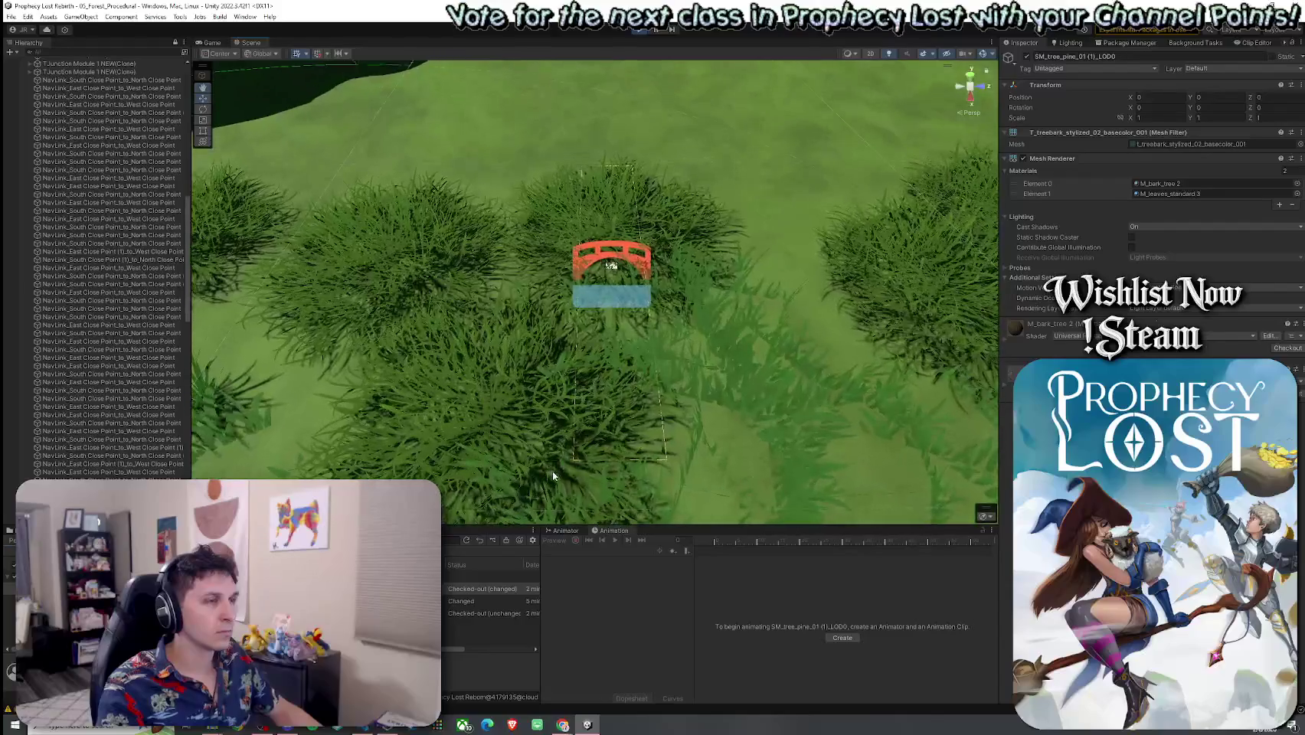
click(594, 272)
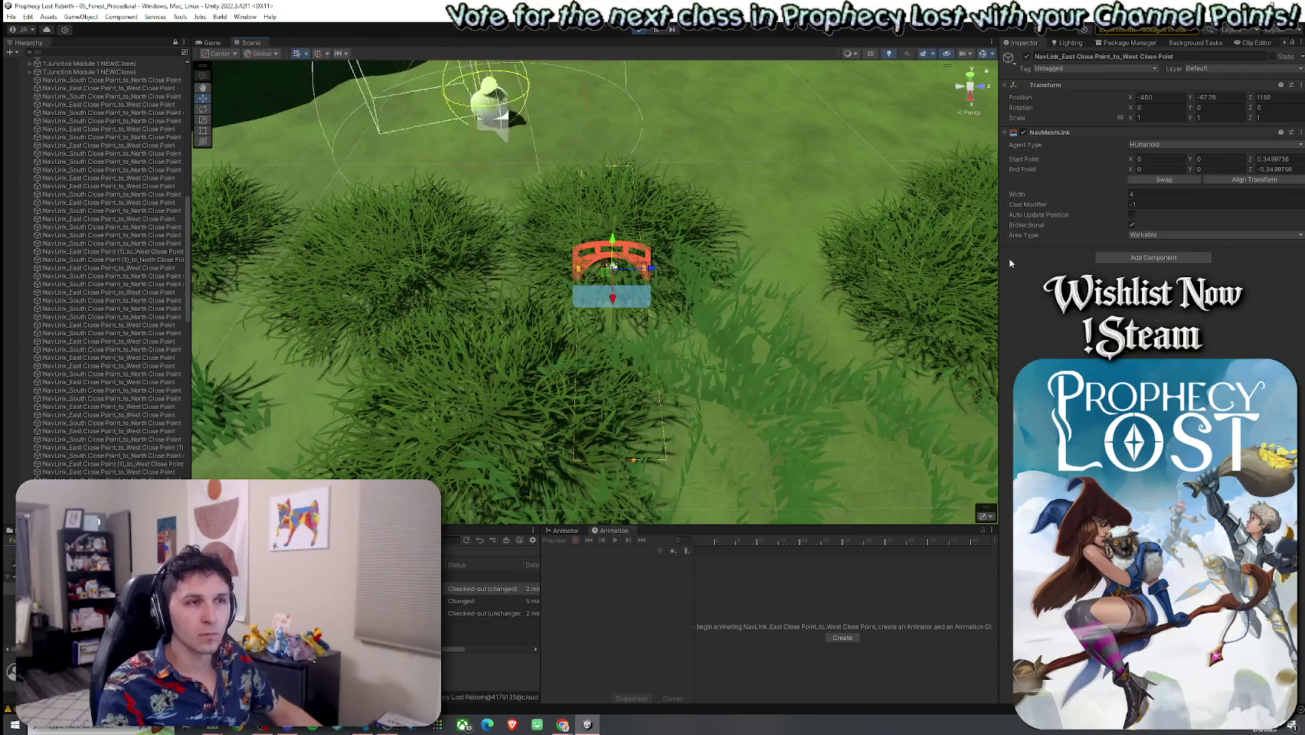
Try a link width of 7.95, then revert it to 4
click(1184, 195)
text(7.95)
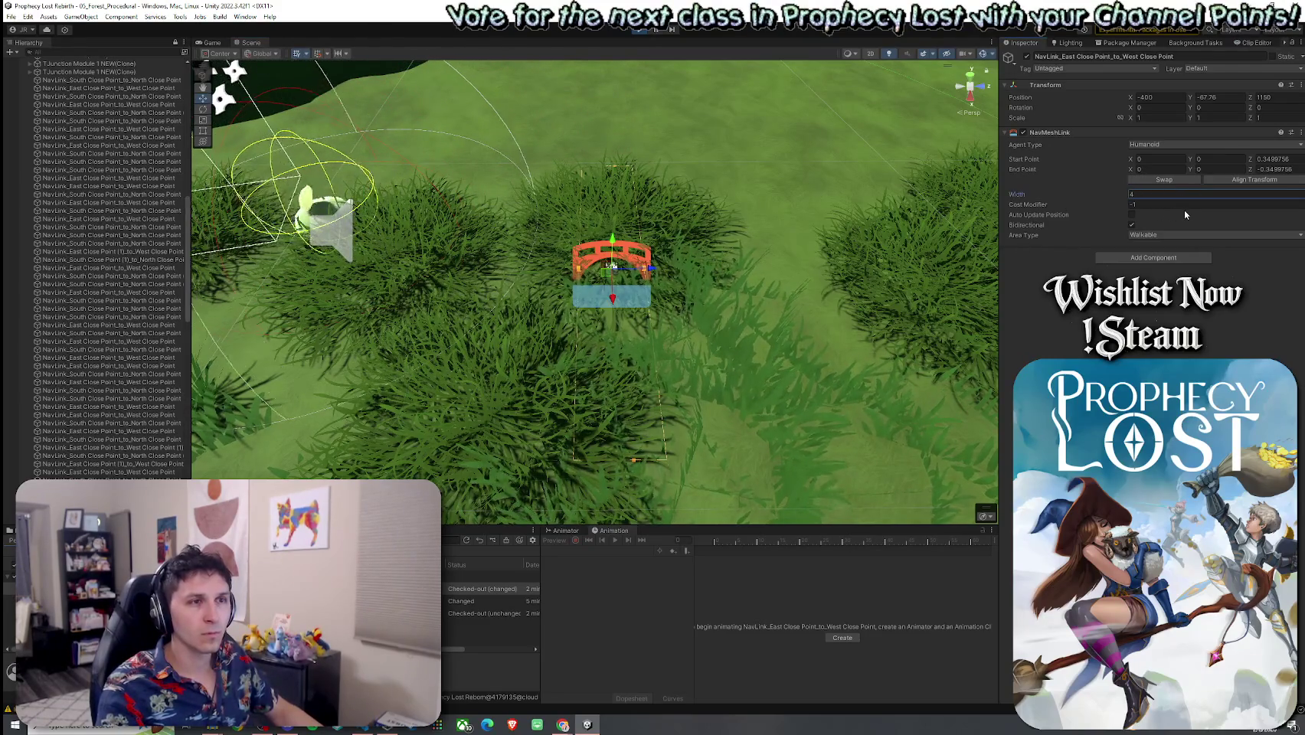
key(Escape)
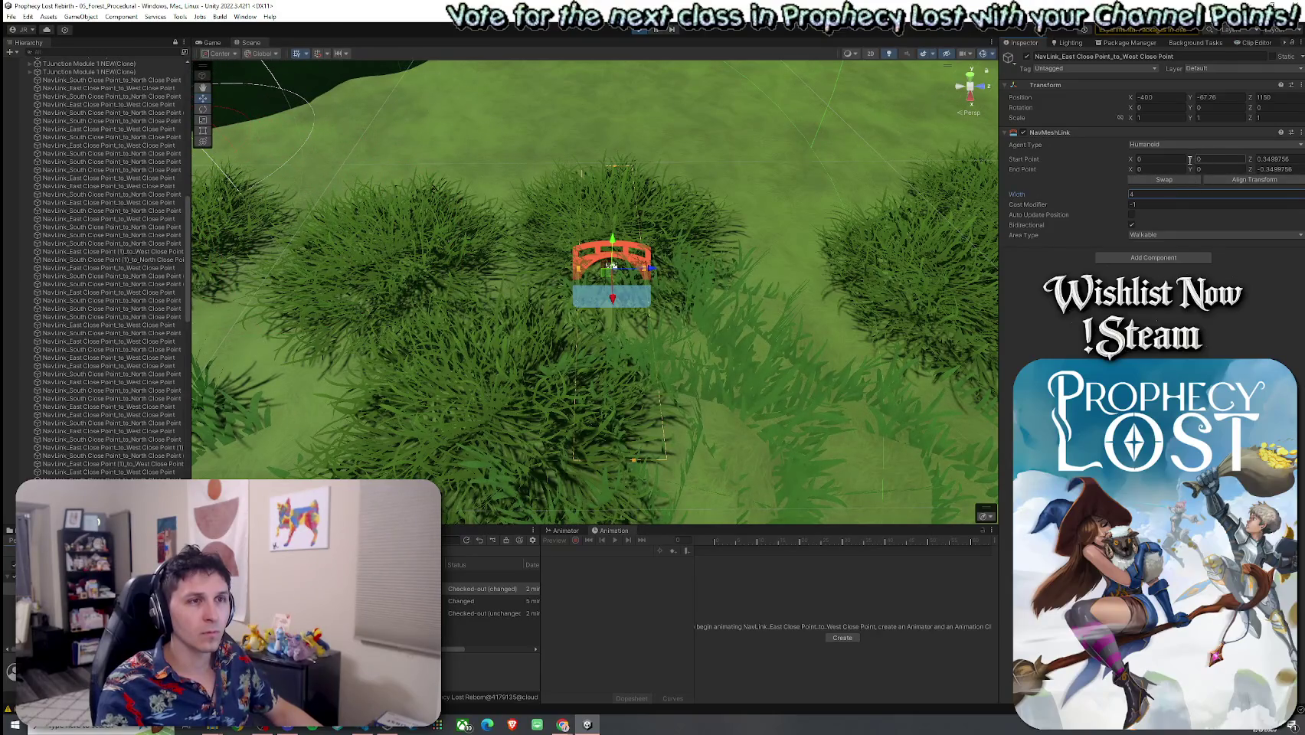
Try other start and end point values, then return both to X 0 and Z ±0.35
click(1131, 160)
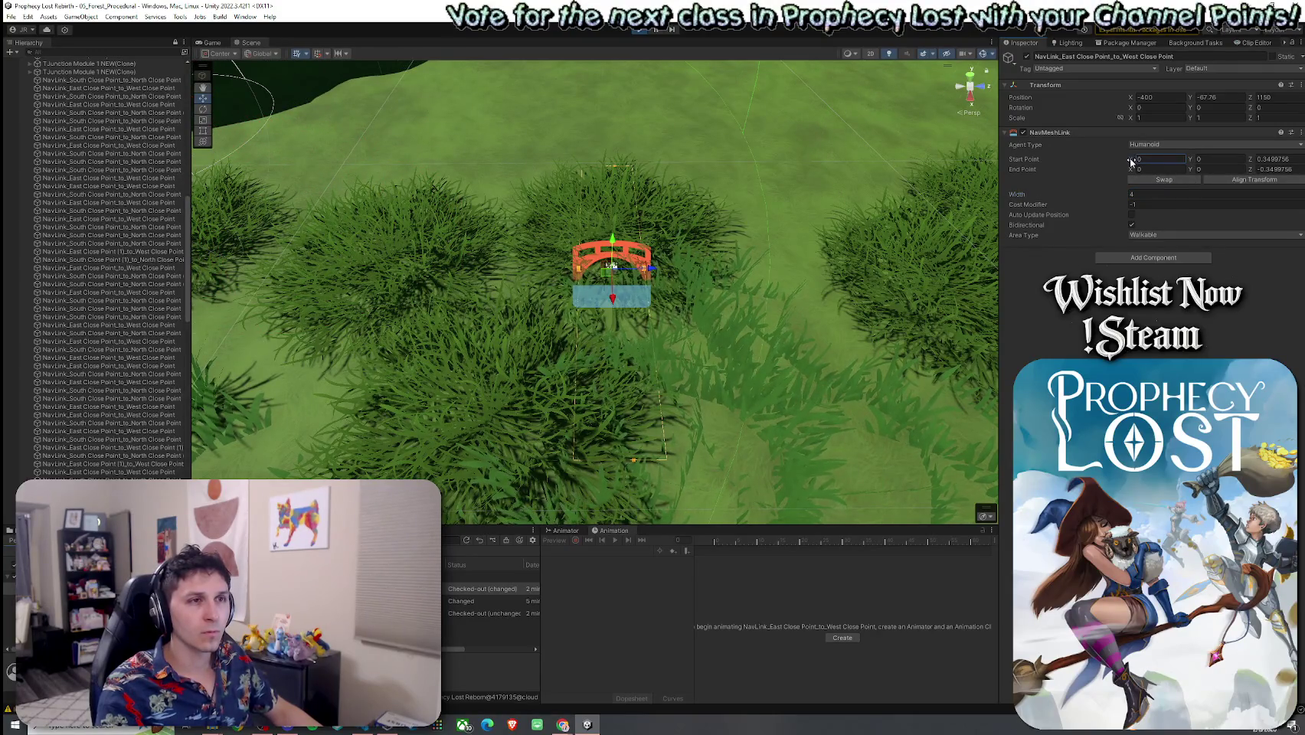
text(.21)
drag(1130, 163, 1203, 182)
text(0)
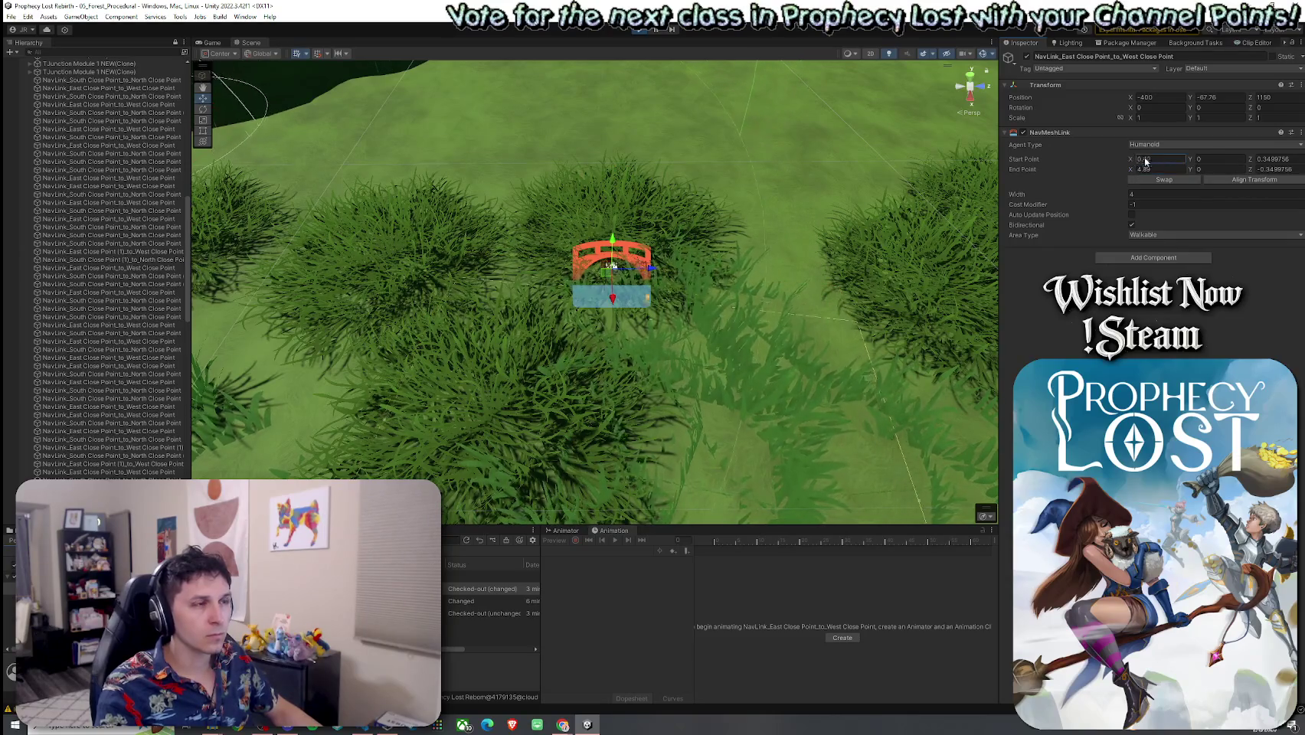
key(ctrl+z)
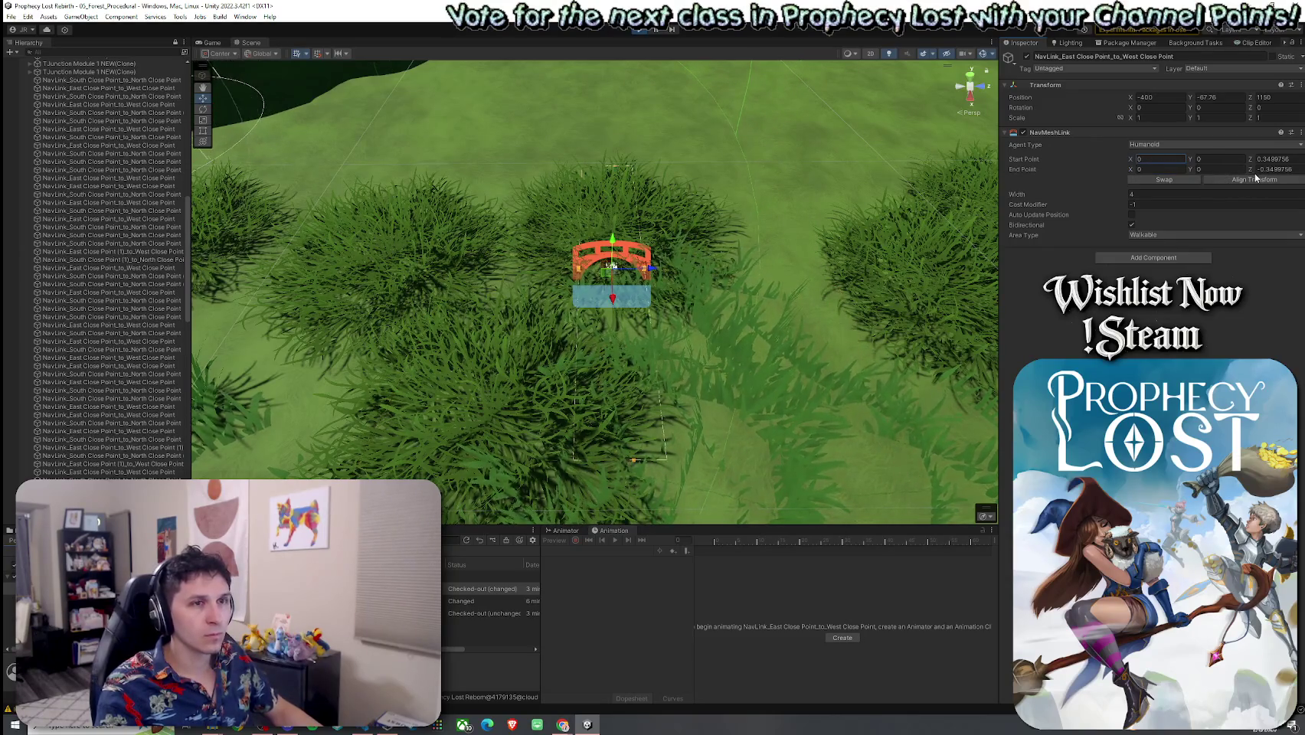
text(2.33)
click(1276, 170)
text(1.18)
click(1281, 179)
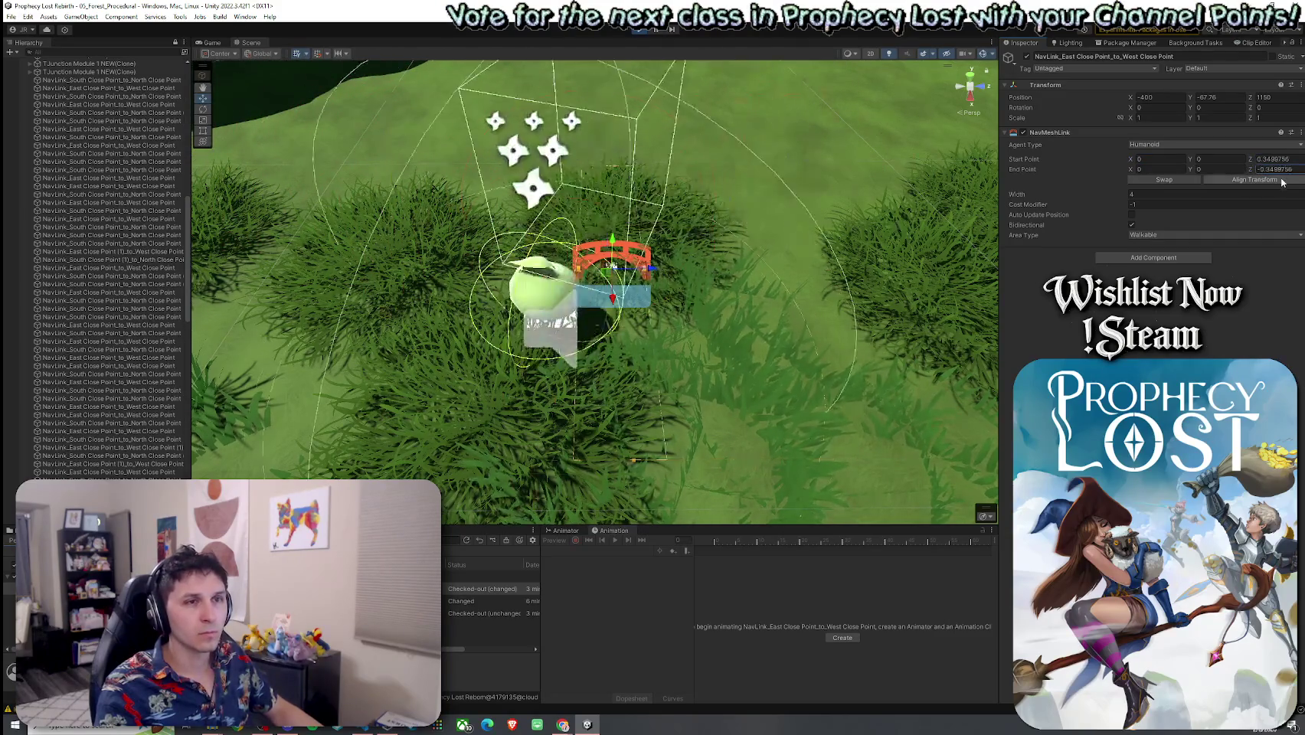
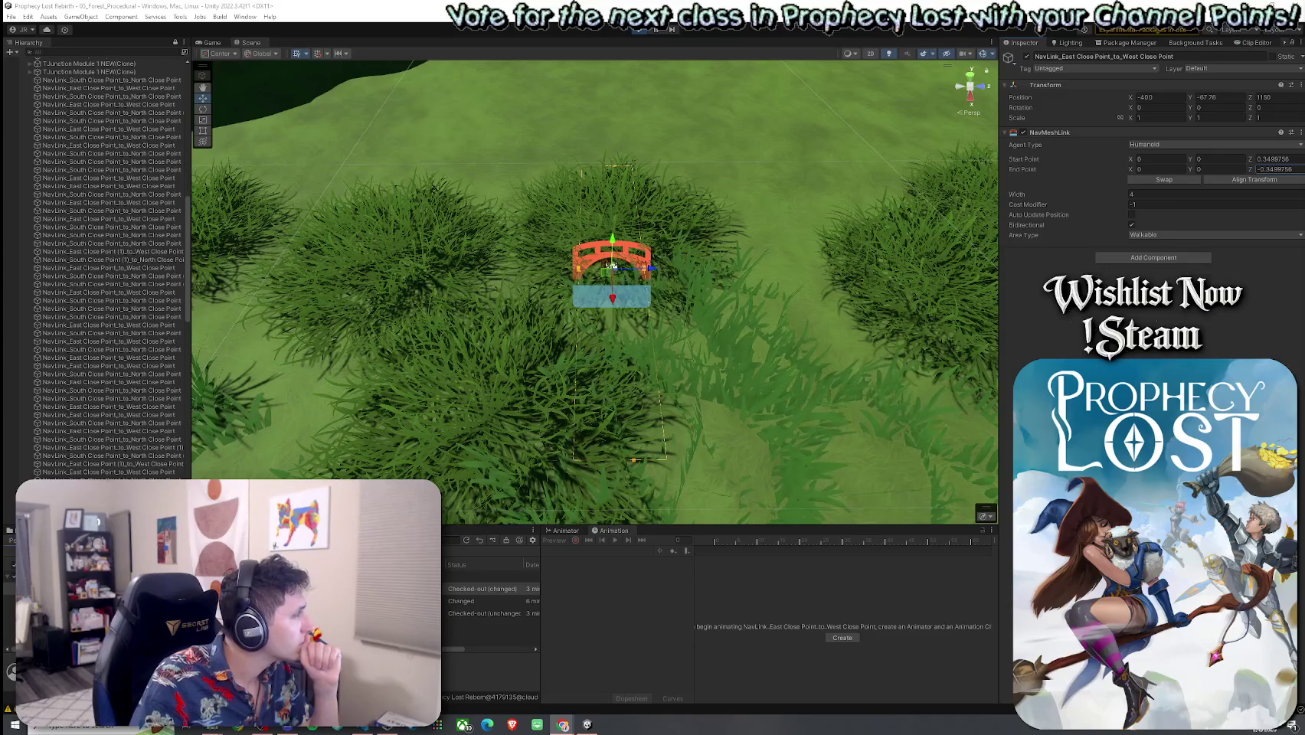
Review how navLinkWidth and navLinkInward are used and defined in the spawner script
click(367, 732)
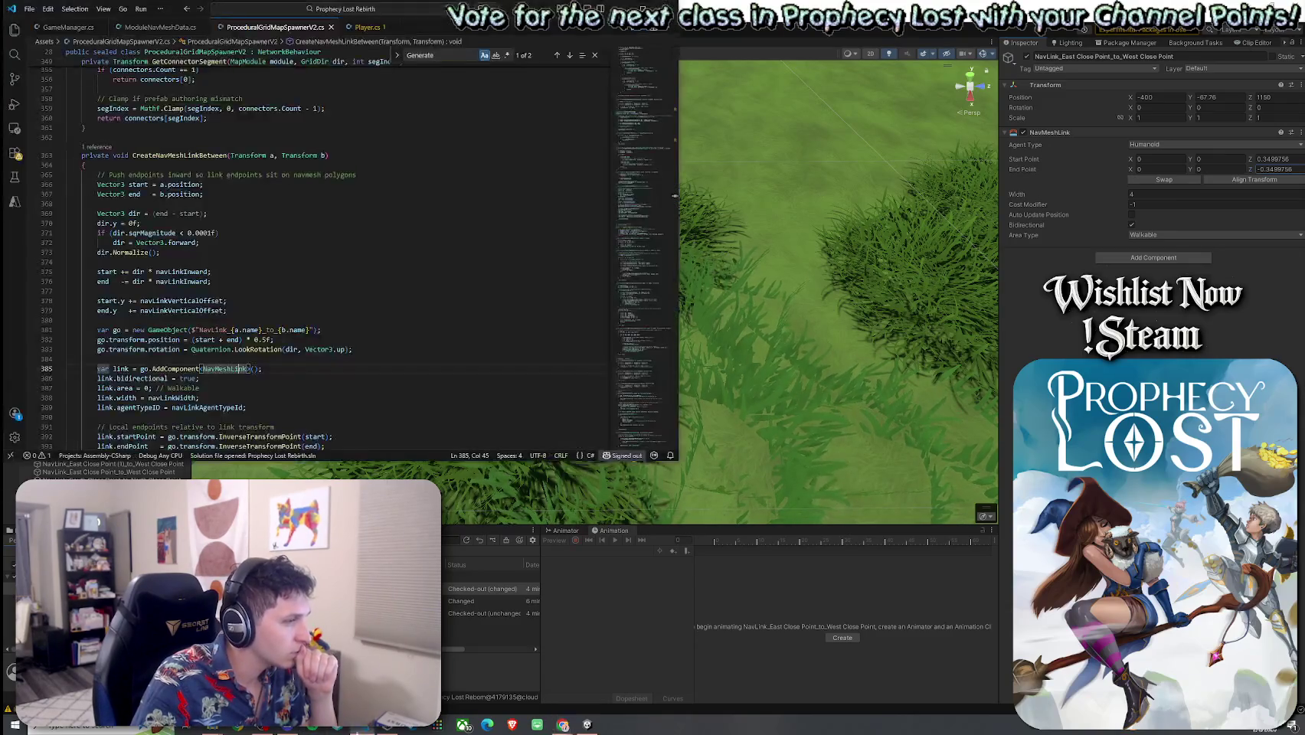
scroll(260, 302, down, 3)
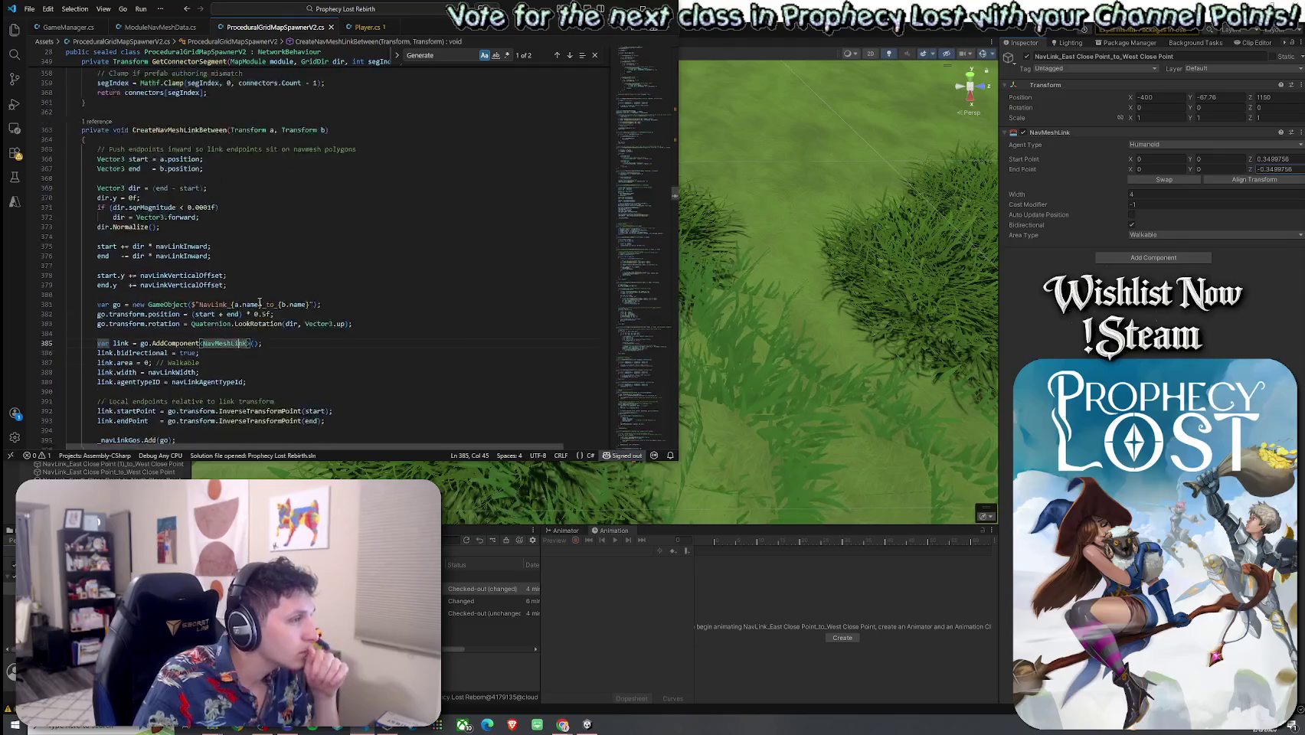
click(171, 321)
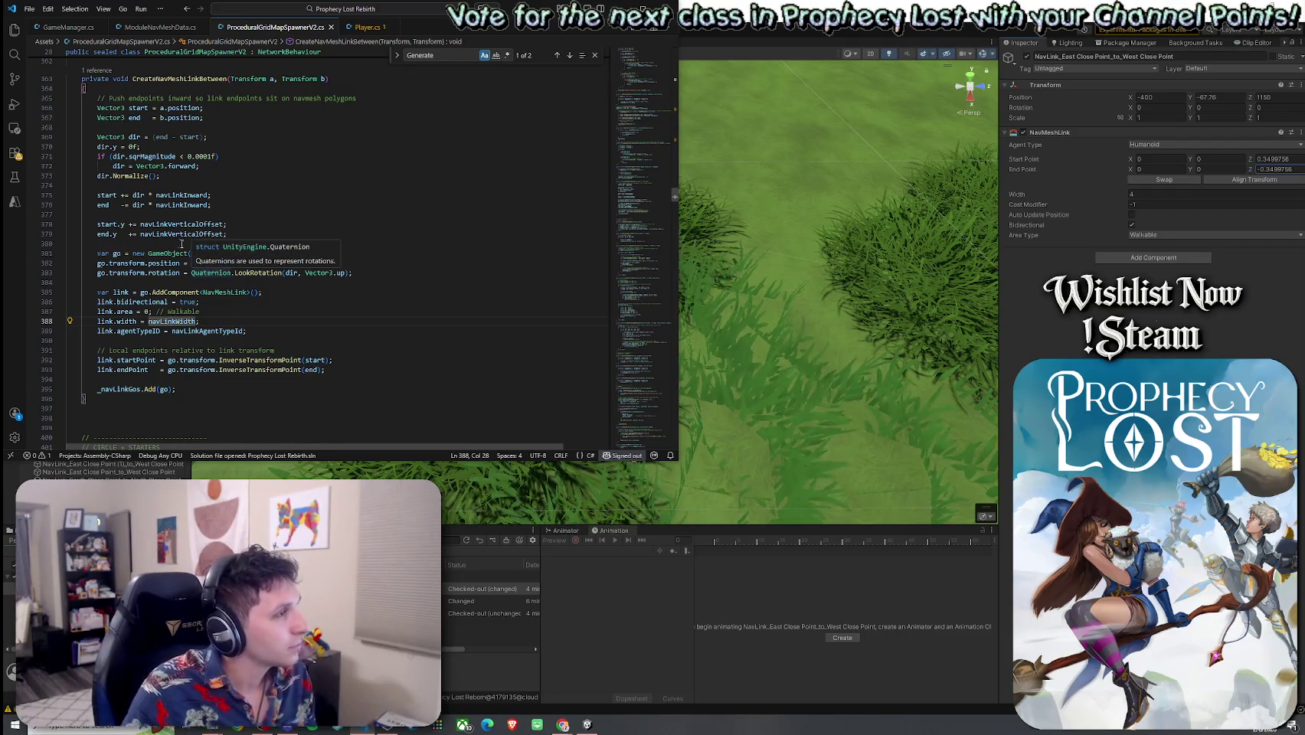
click(182, 203)
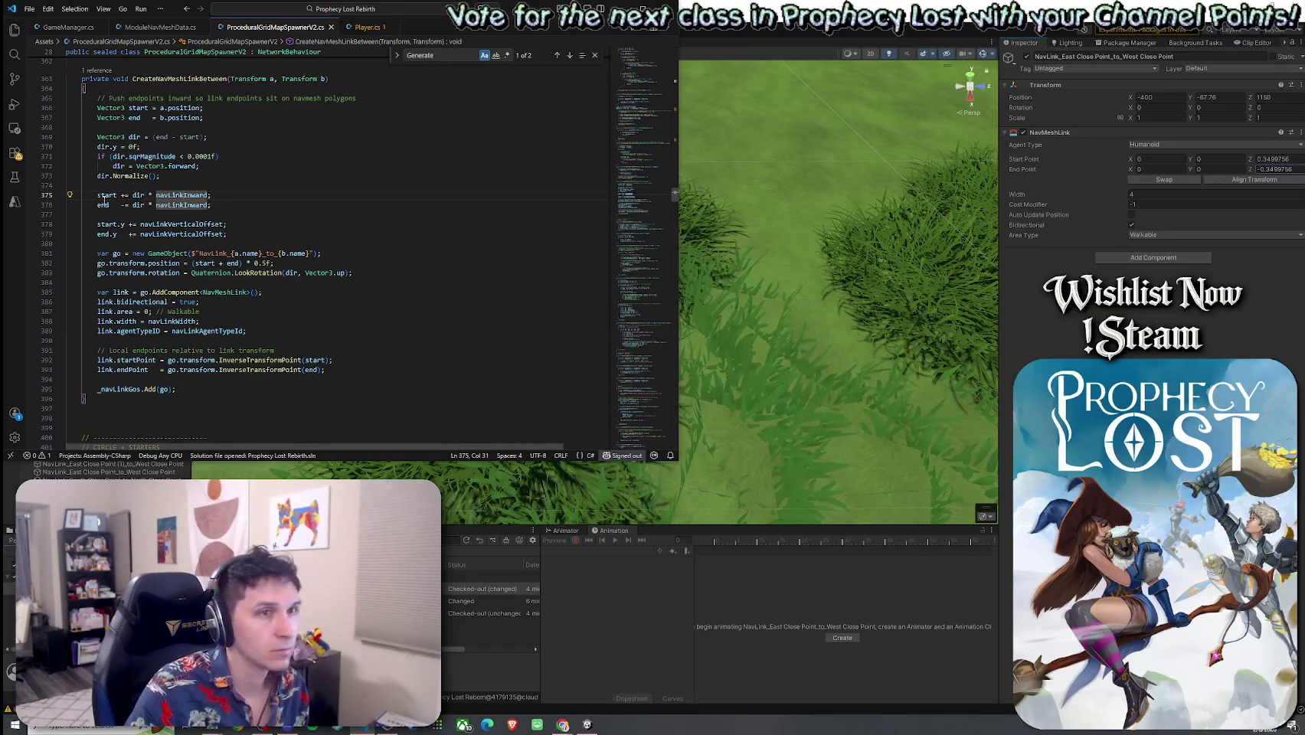
click(134, 196)
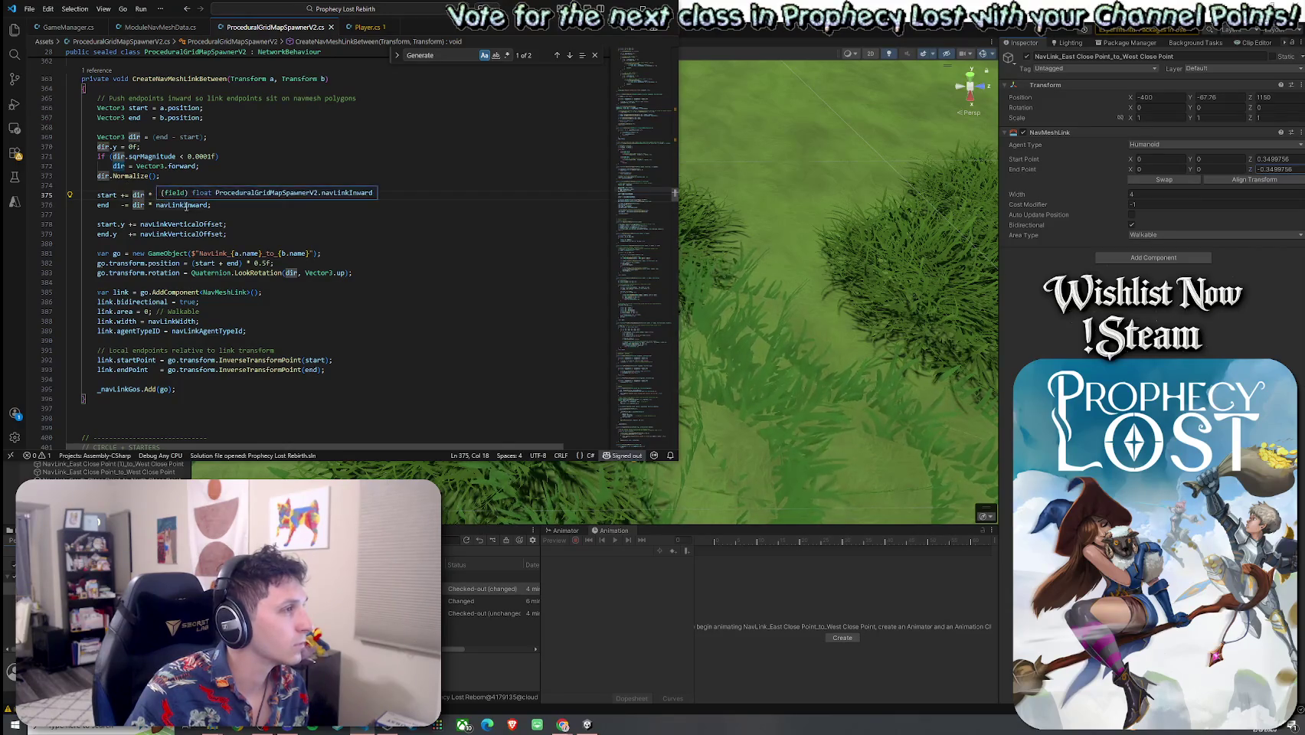
scroll(189, 208, up, 2)
right_click(198, 246)
click(230, 136)
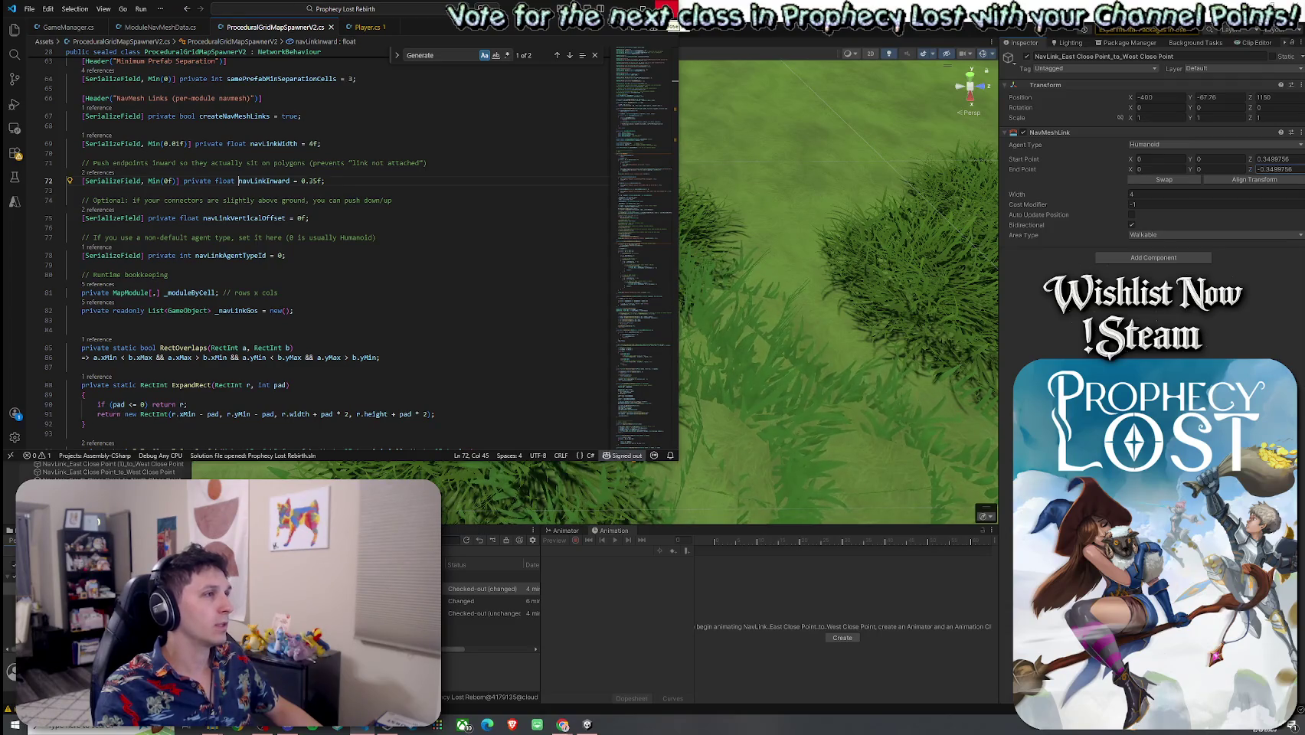
click(667, 7)
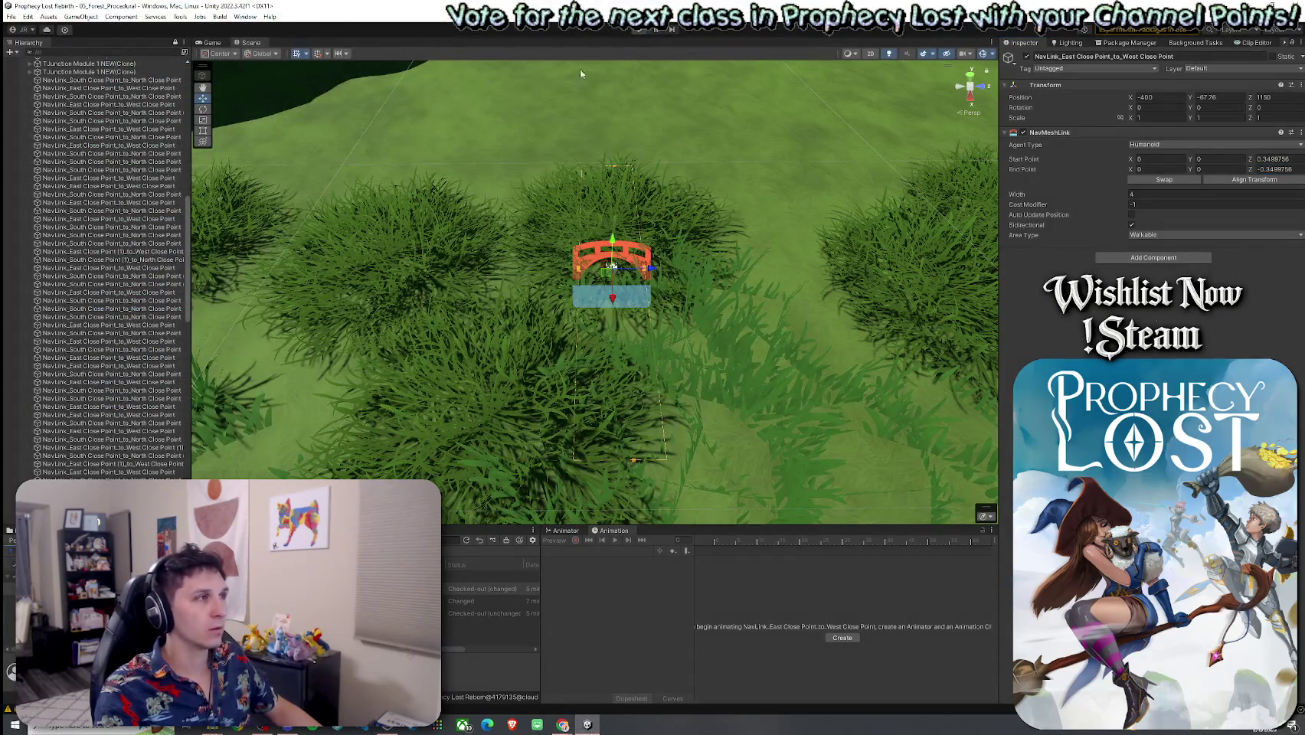
Enter play mode, select the Procedural Grid Map Spawner, save the scene and restart play
key(ctrl+p)
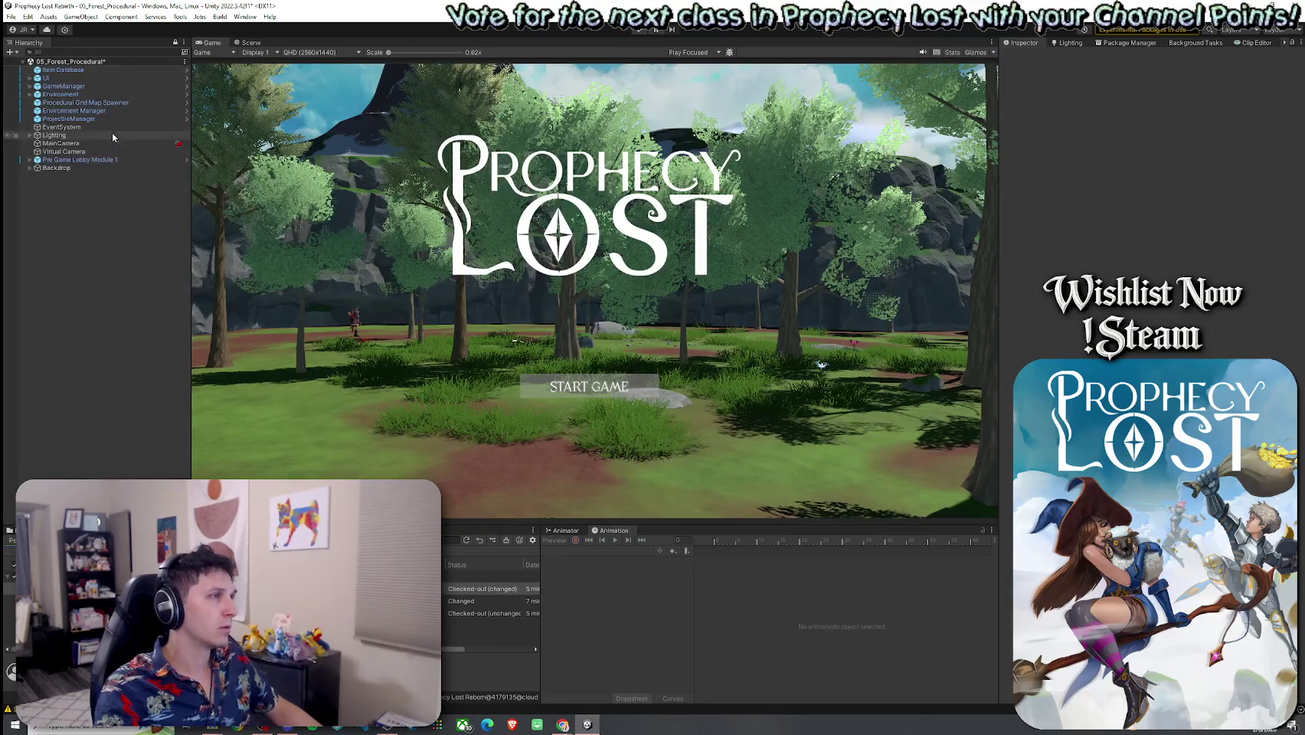
click(109, 103)
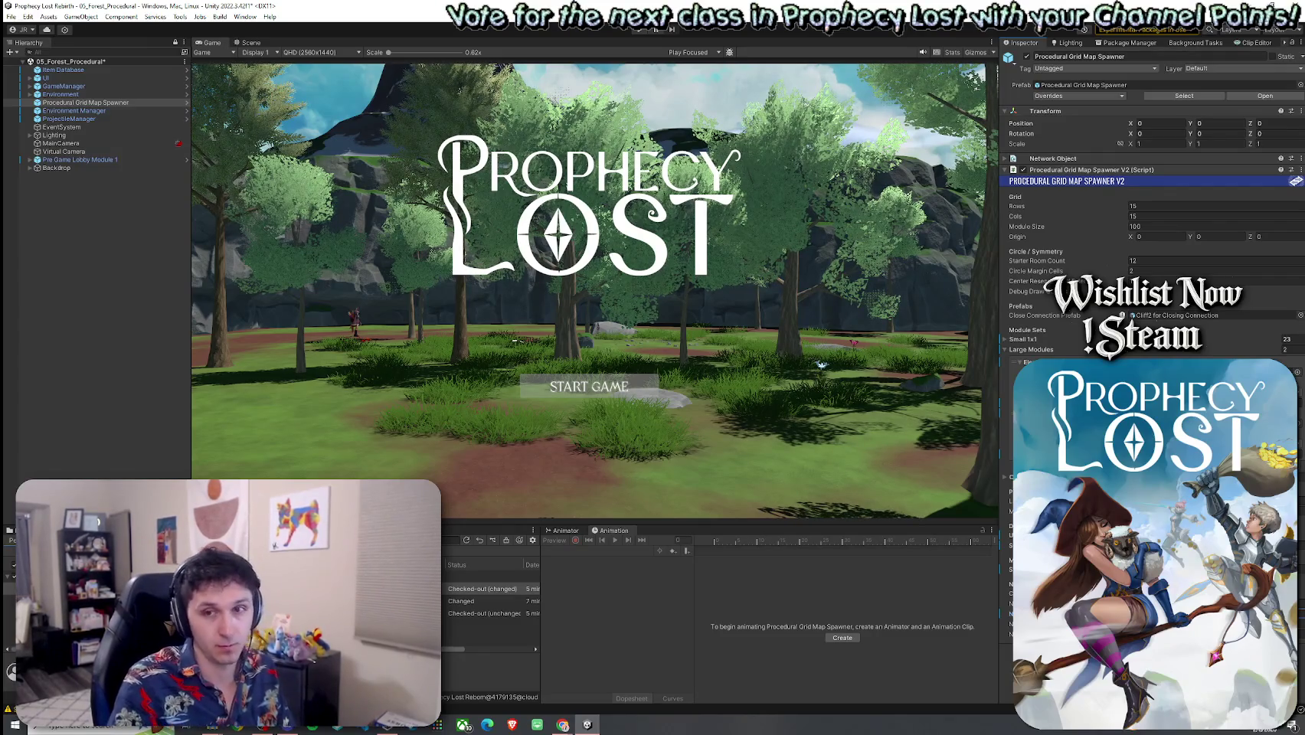
click(11, 16)
click(34, 67)
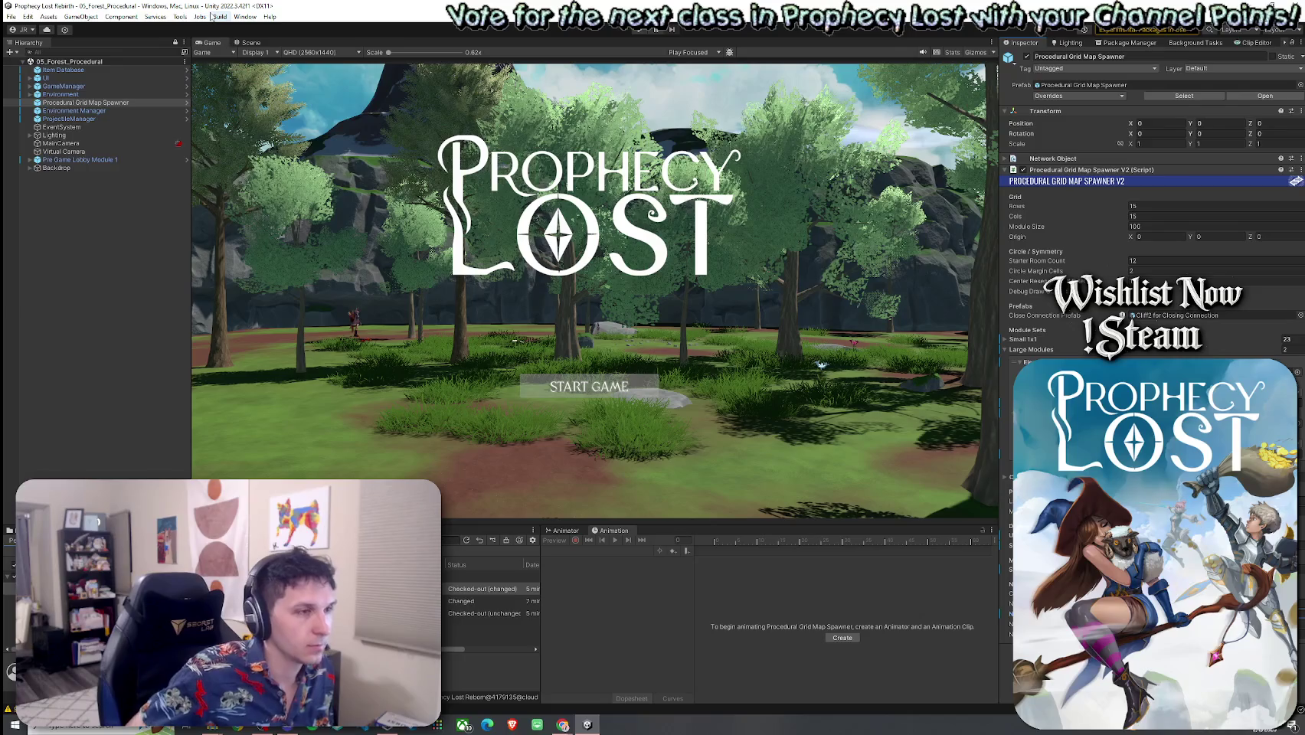
key(ctrl+p)
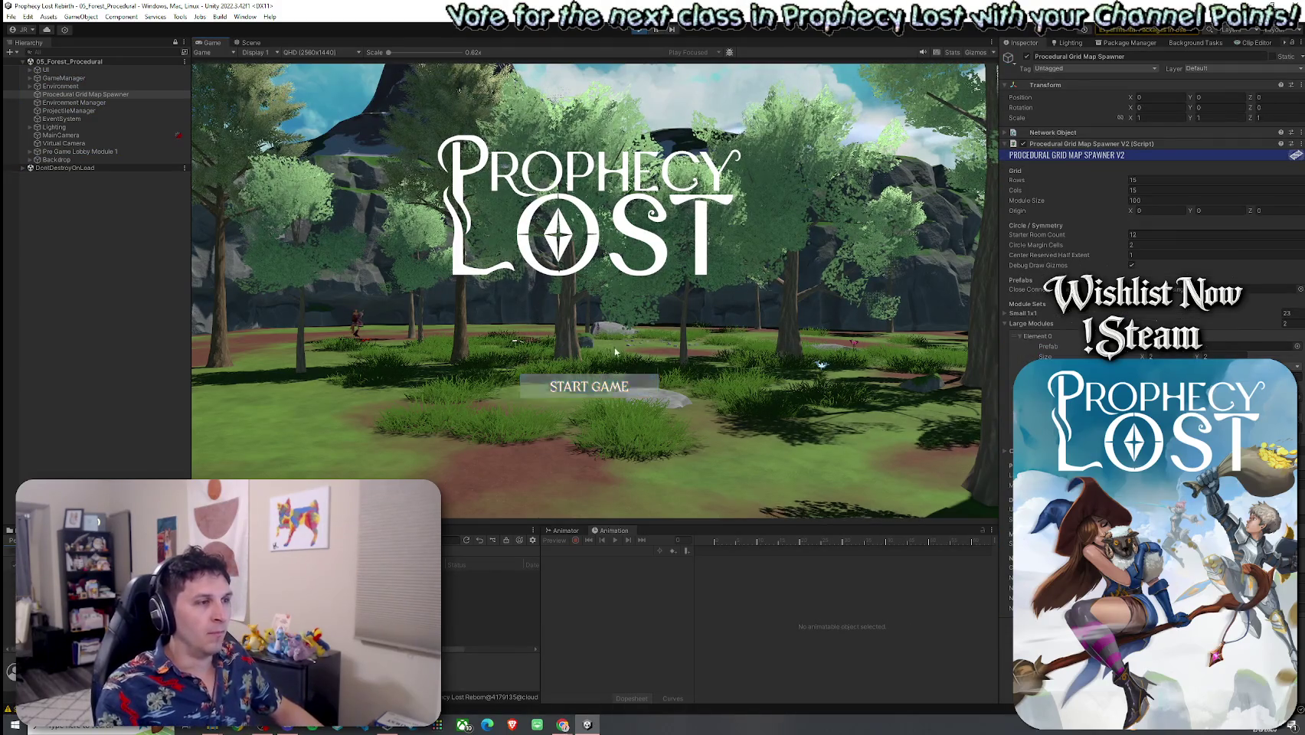
Start the game session and run the character forward into the forest
click(594, 394)
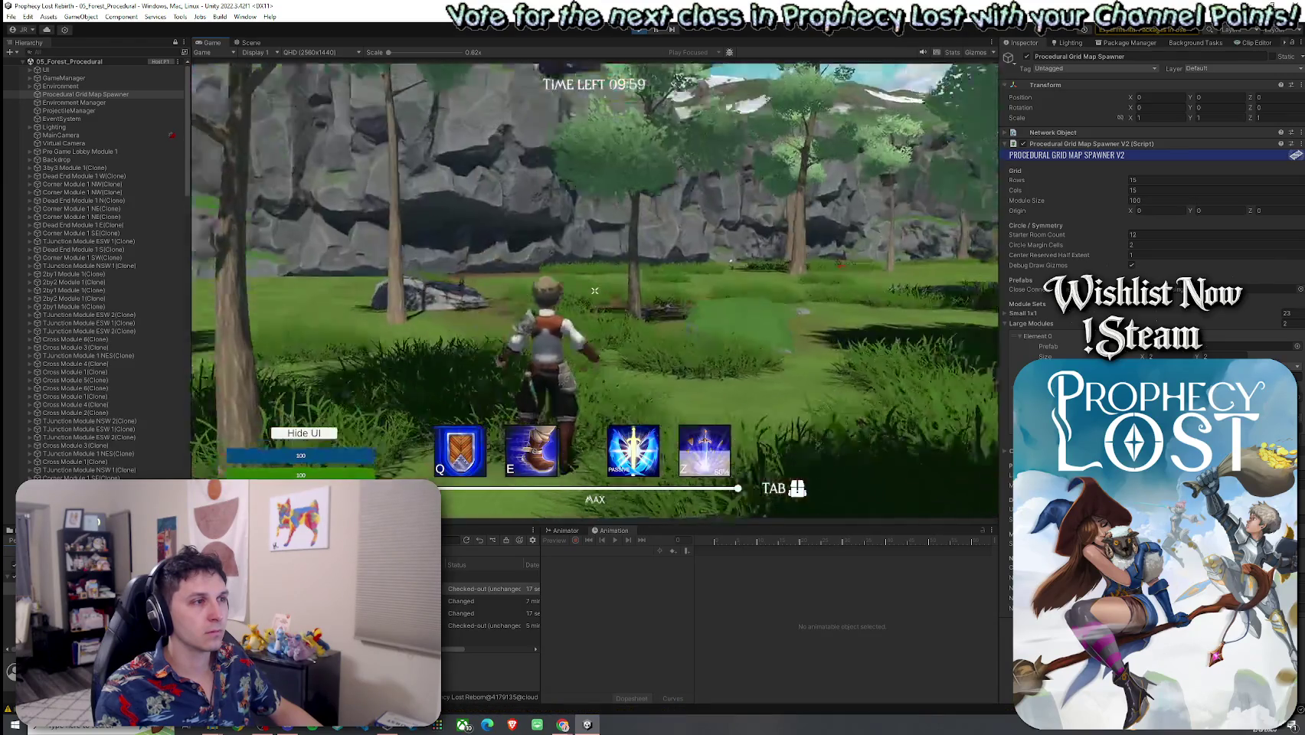
key(w)
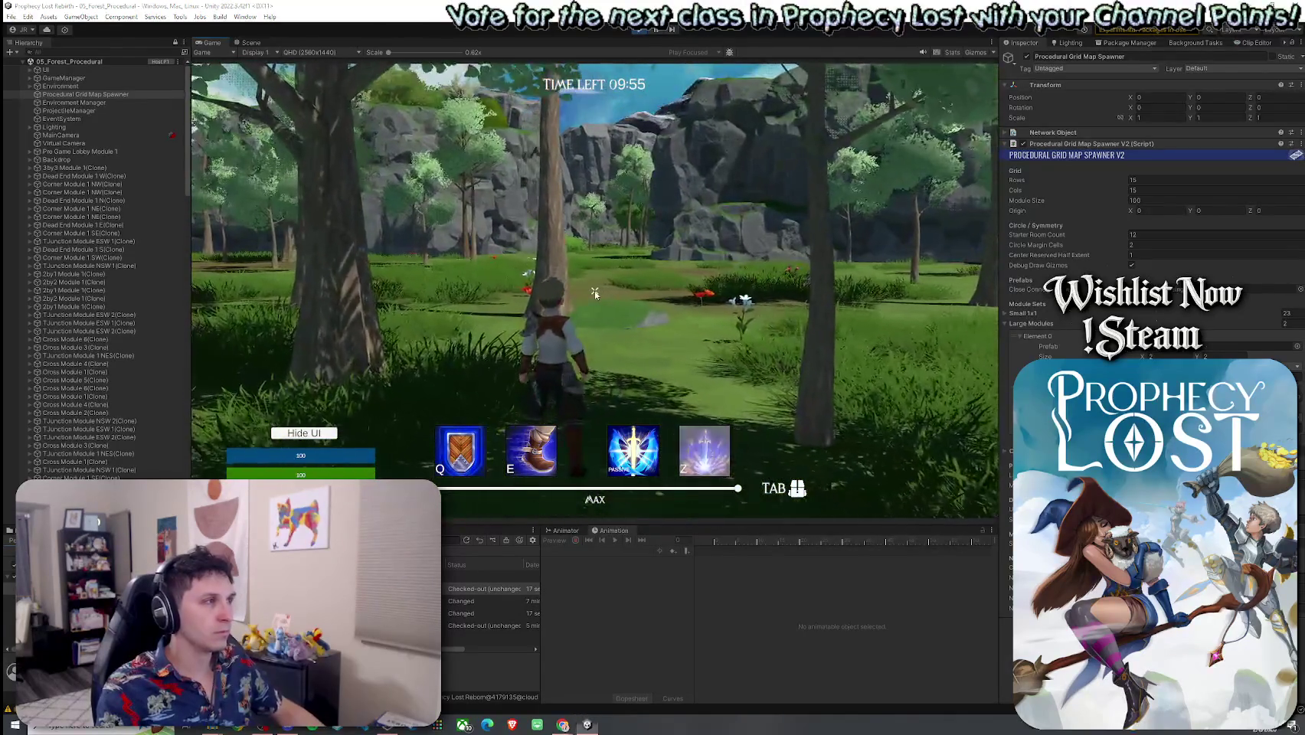
key(super)
Search the Hierarchy for 'player', select Player(Clone), and switch to the Scene view
click(101, 52)
text(pla)
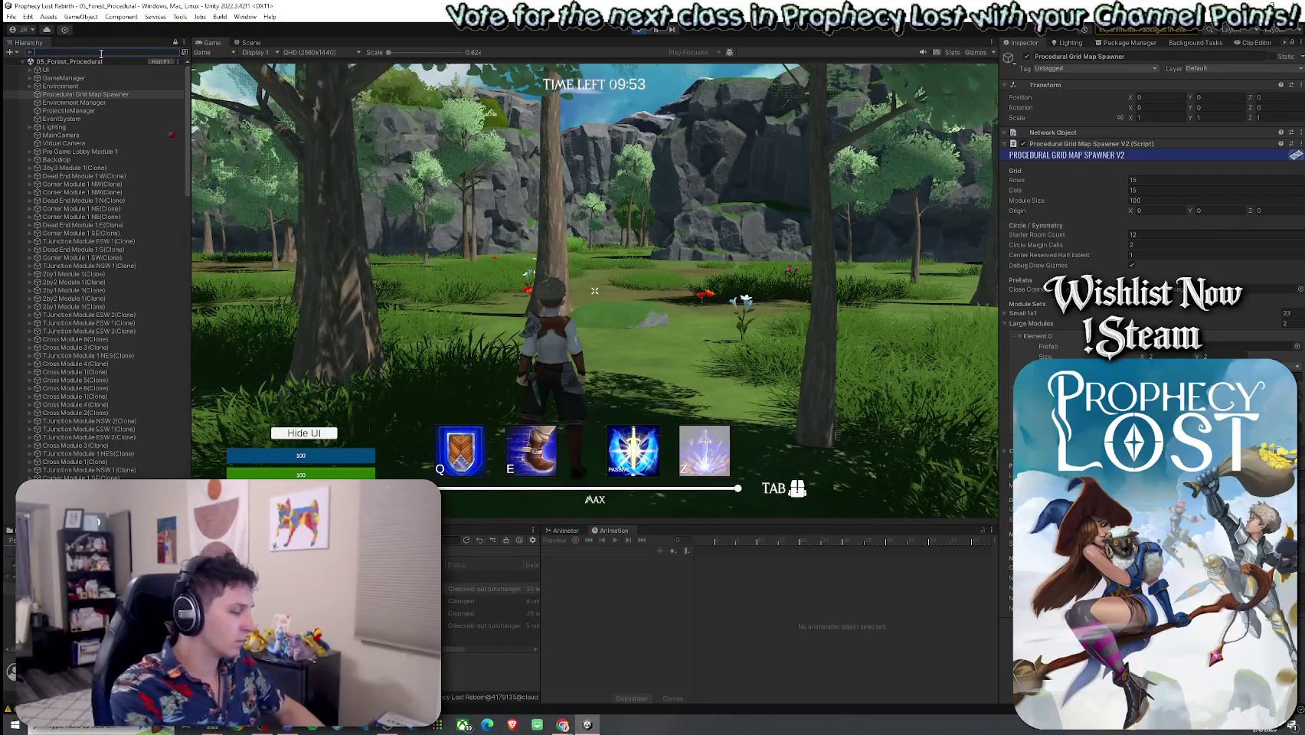
text(yer)
click(55, 86)
scroll(1149, 229, down, 10)
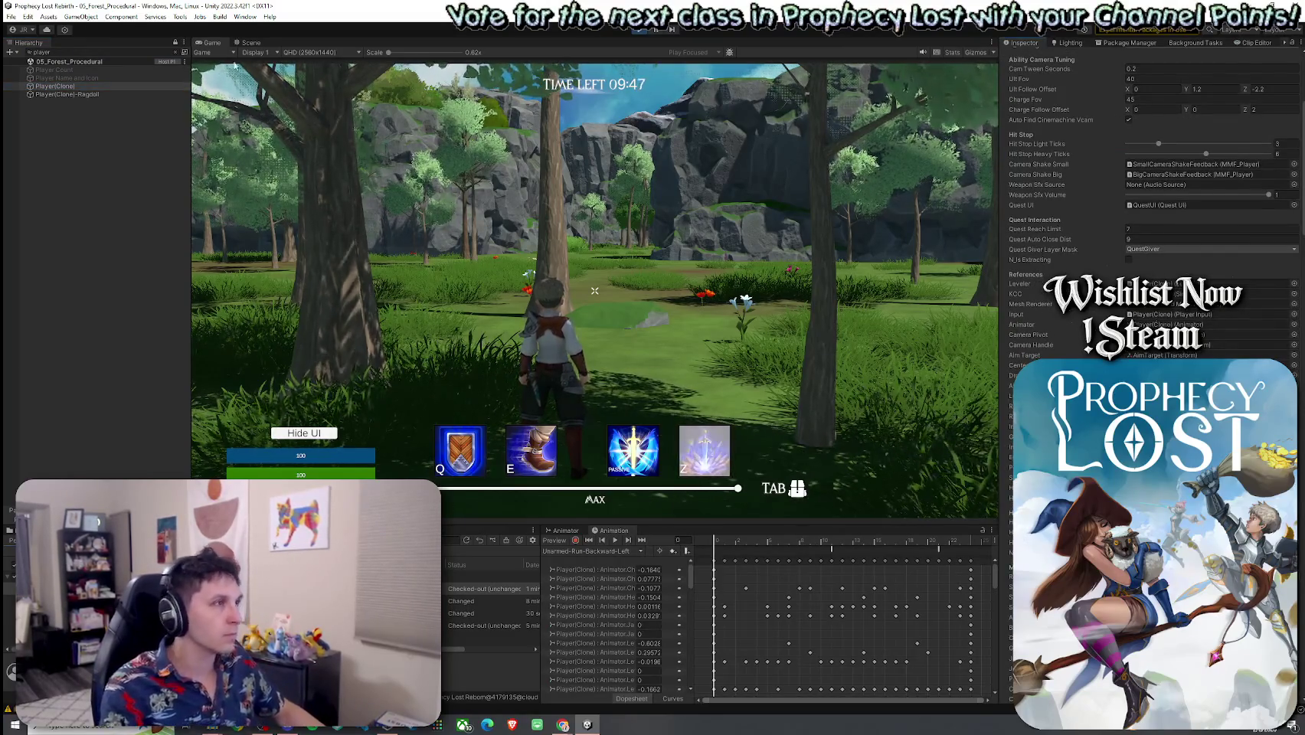
key(ctrl+2)
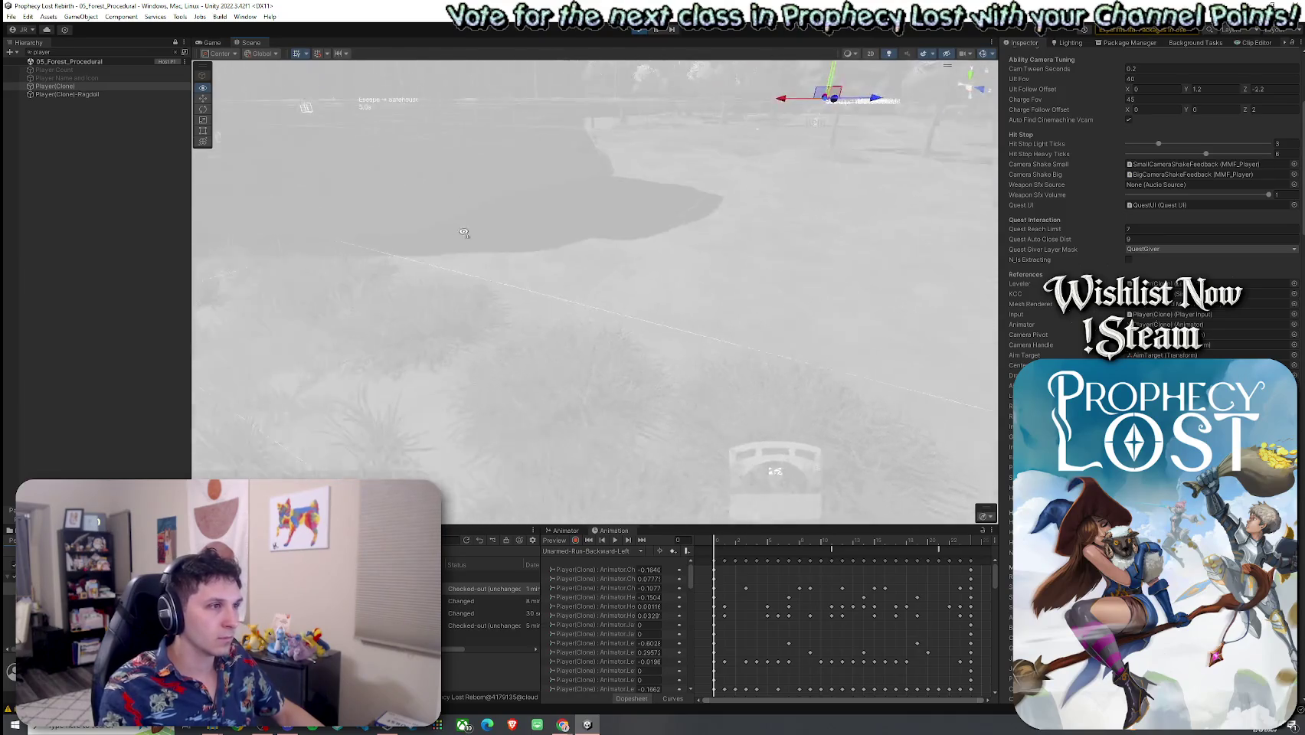
Fly the Scene camera to the central NavMesh link, select it and clear the Hierarchy search
drag(450, 240, 497, 251)
mouse_move(595, 256)
mouse_down()
mouse_move(647, 242)
mouse_move(545, 224)
mouse_move(507, 242)
mouse_move(618, 245)
mouse_move(375, 176)
mouse_move(205, 160)
mouse_move(349, 283)
mouse_move(571, 362)
mouse_move(802, 333)
mouse_move(833, 311)
mouse_move(650, 281)
mouse_up()
click(650, 282)
key(Escape)
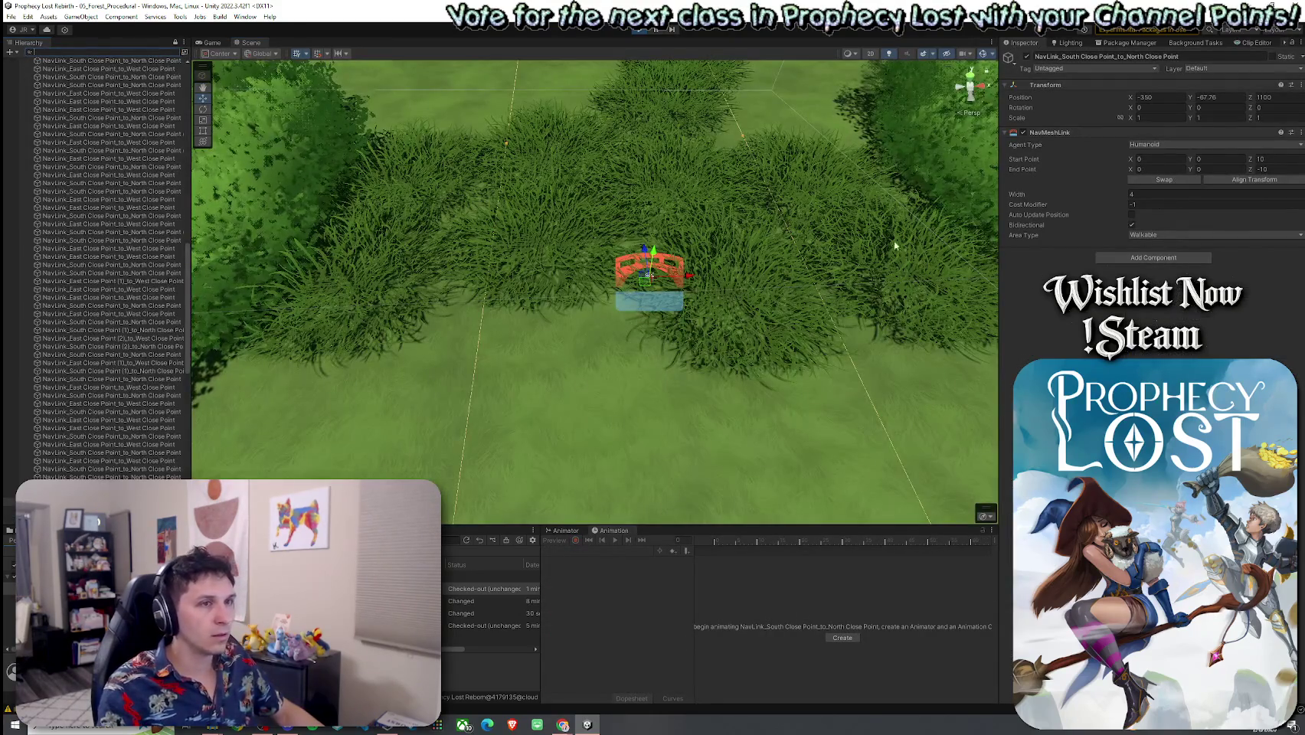
Set the link's width to 20.5, keeping start point X at 0, and pull back to an overview
drag(1131, 159, 1085, 160)
key(ctrl+z)
click(1131, 194)
text(20.5)
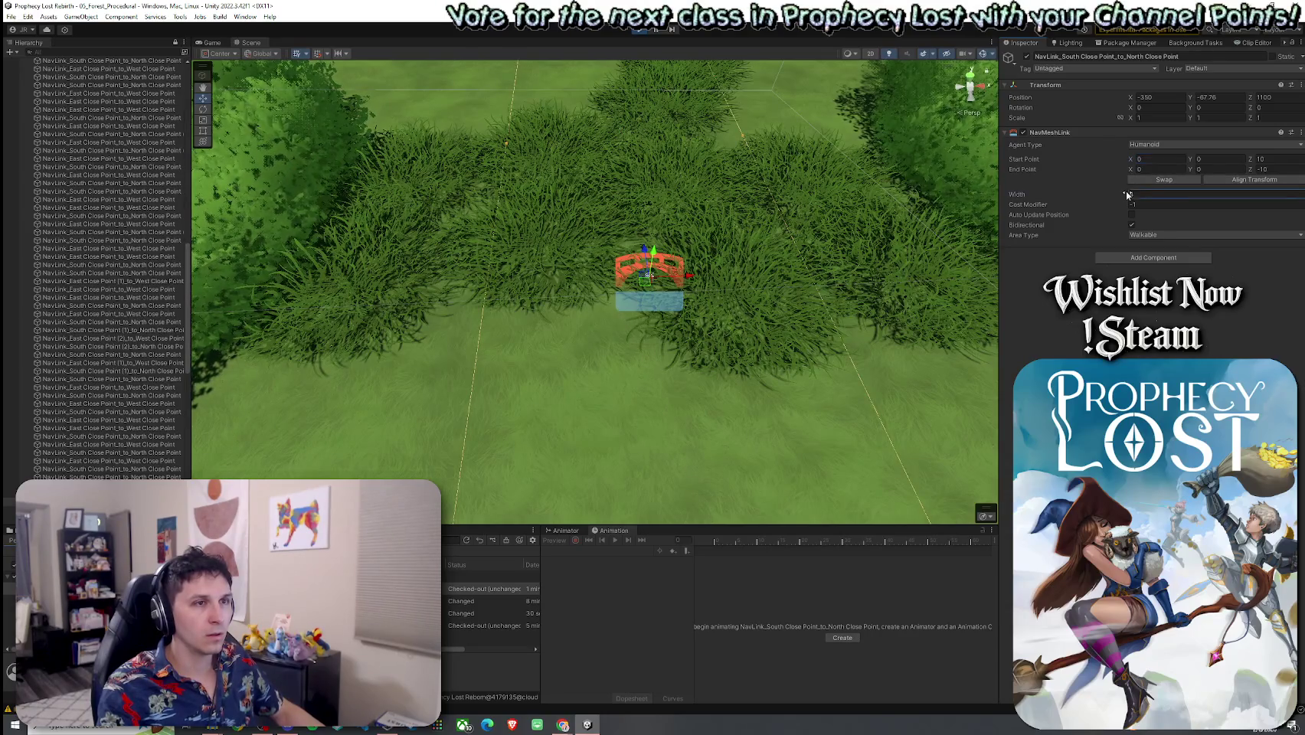
scroll(378, 219, down, 5)
mouse_move(378, 218)
mouse_down()
mouse_move(327, 234)
mouse_move(282, 167)
mouse_up()
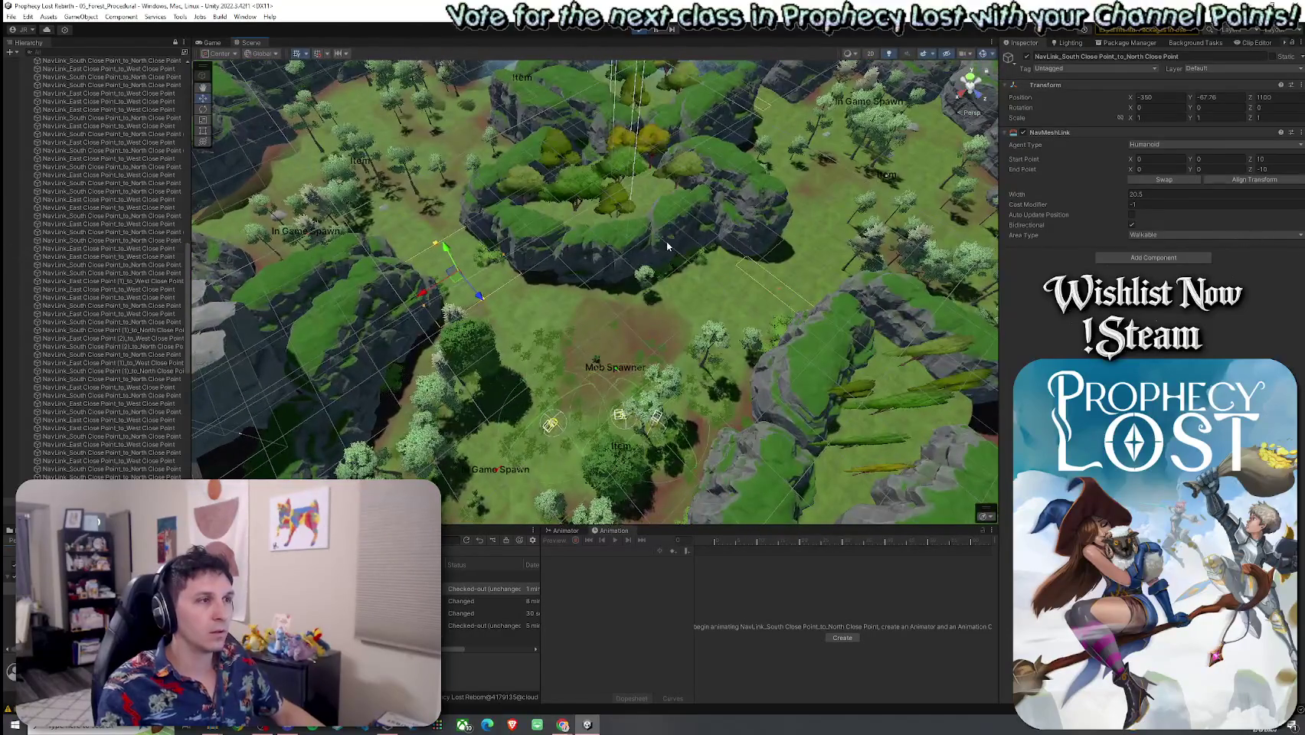
Set the link's start point Z to 20, end point Z to -20 and width to 50
click(1261, 159)
text(20)
click(1266, 169)
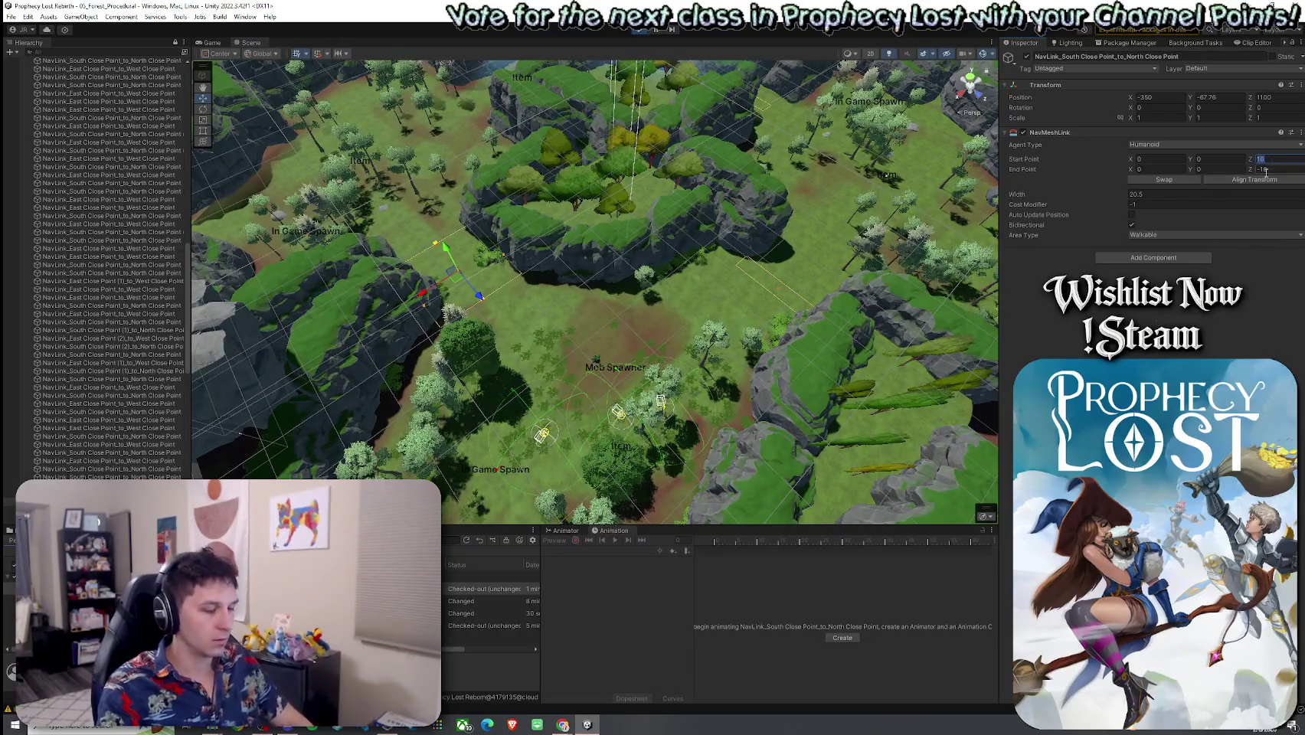
text(-20)
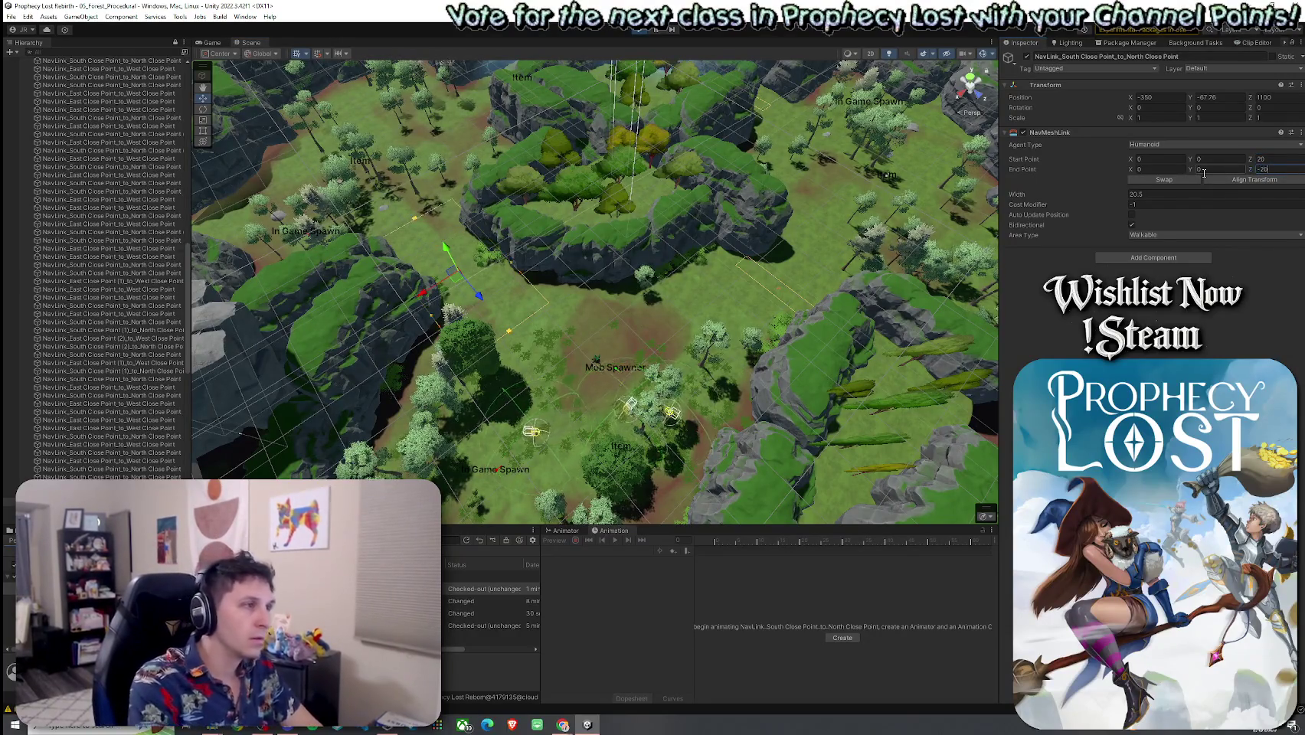
key(Tab)
text(50)
Change the link's start point Z to -35 and end point Z to -0.35
drag(692, 250, 648, 256)
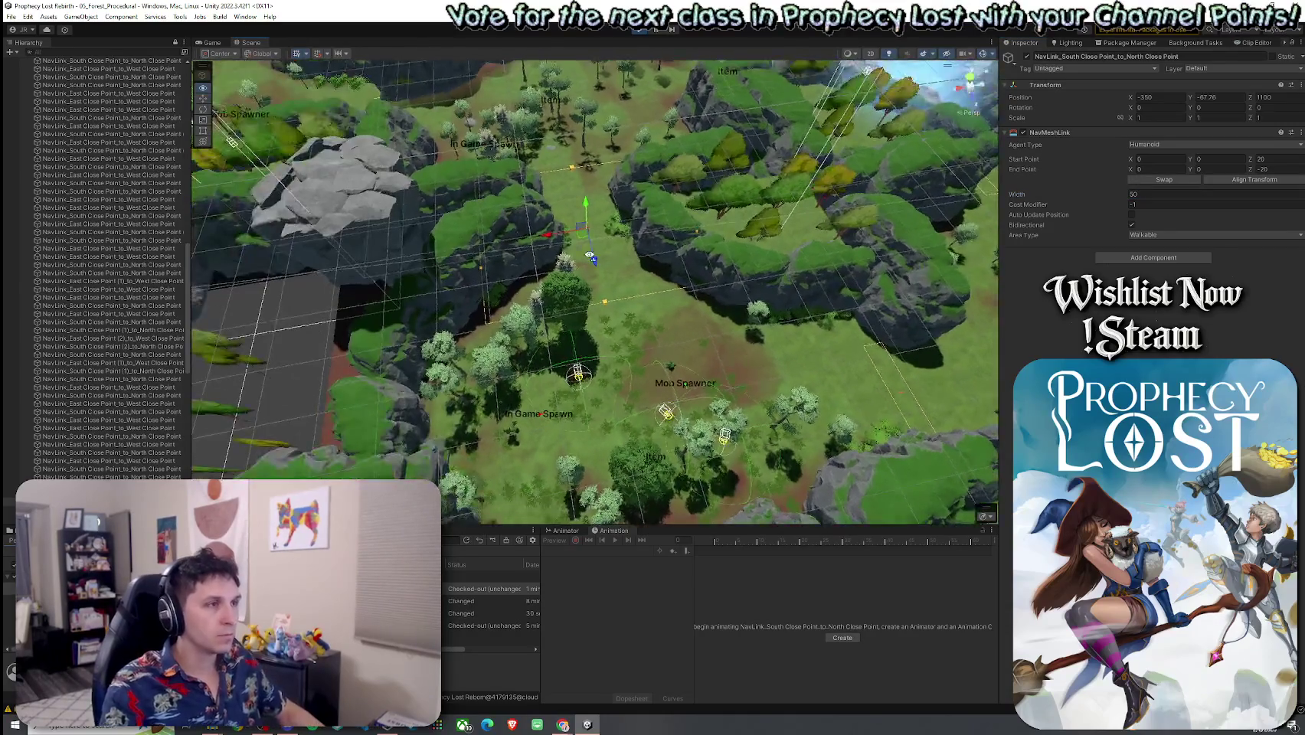
click(1271, 159)
text(-35)
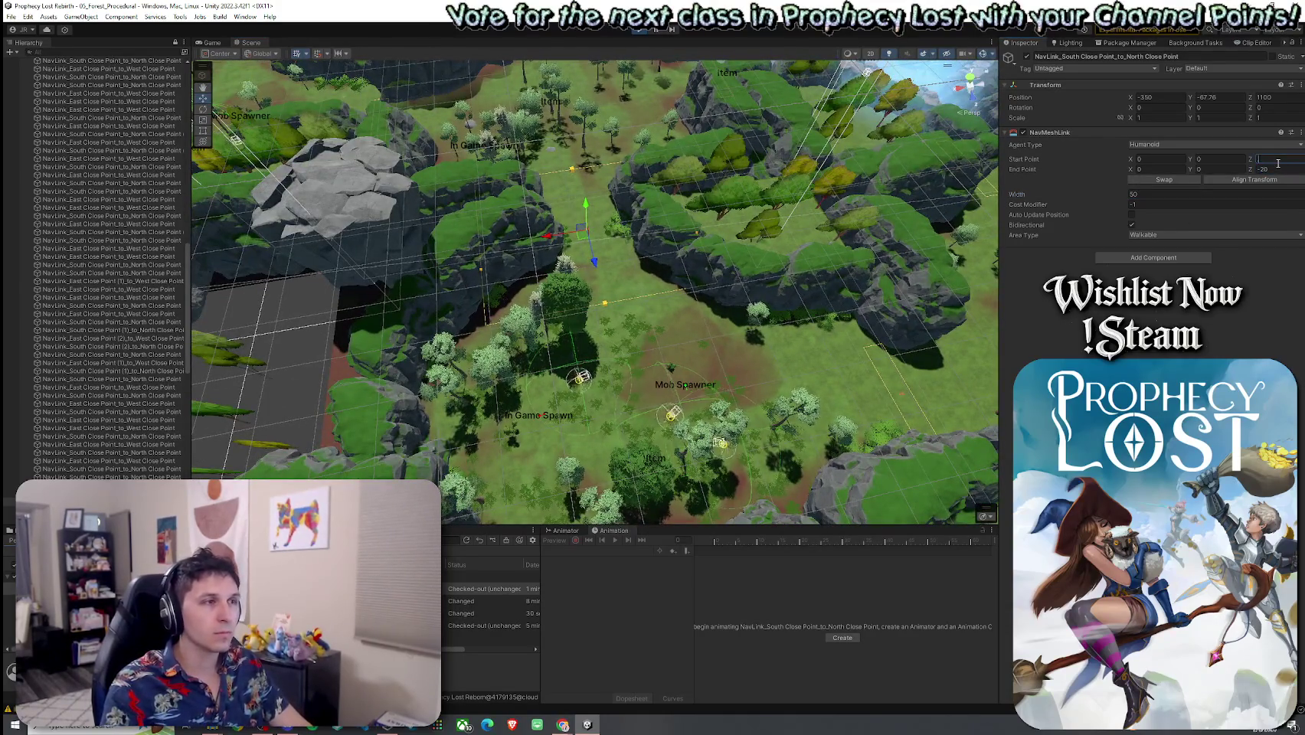
click(1279, 169)
text(.35)
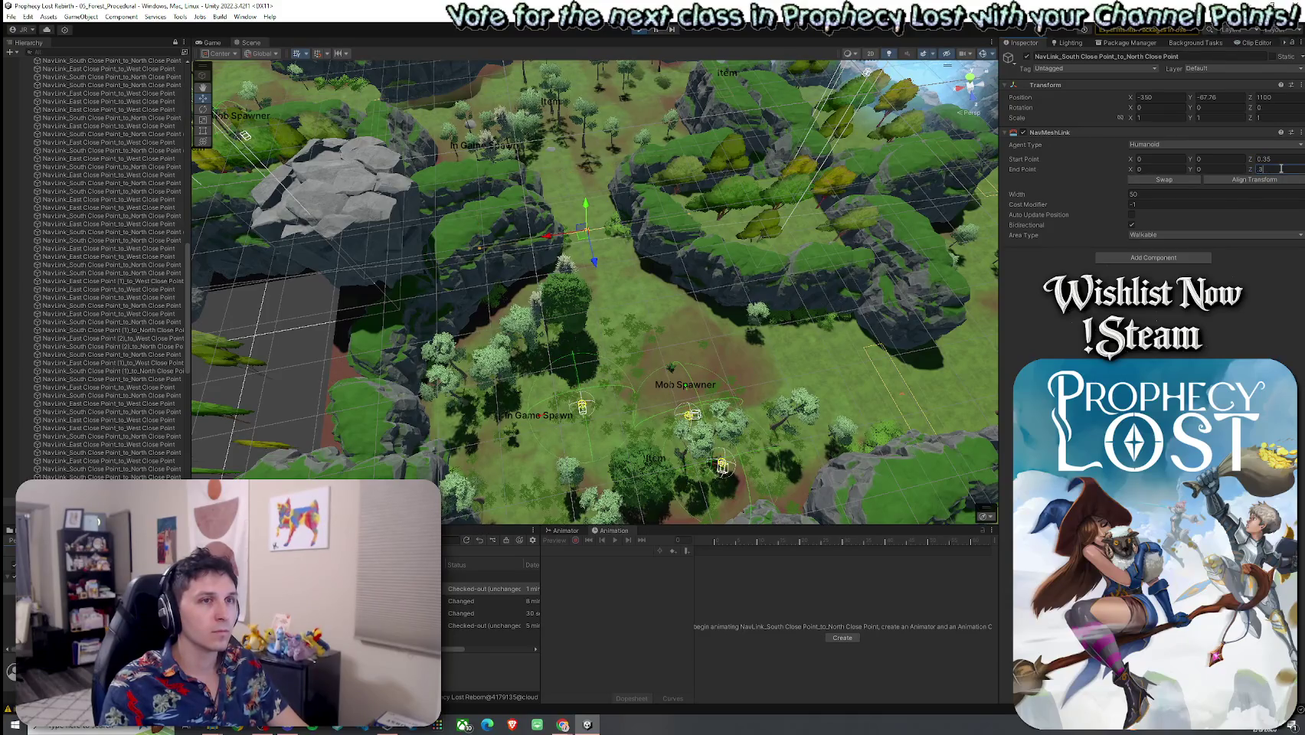
key(Return)
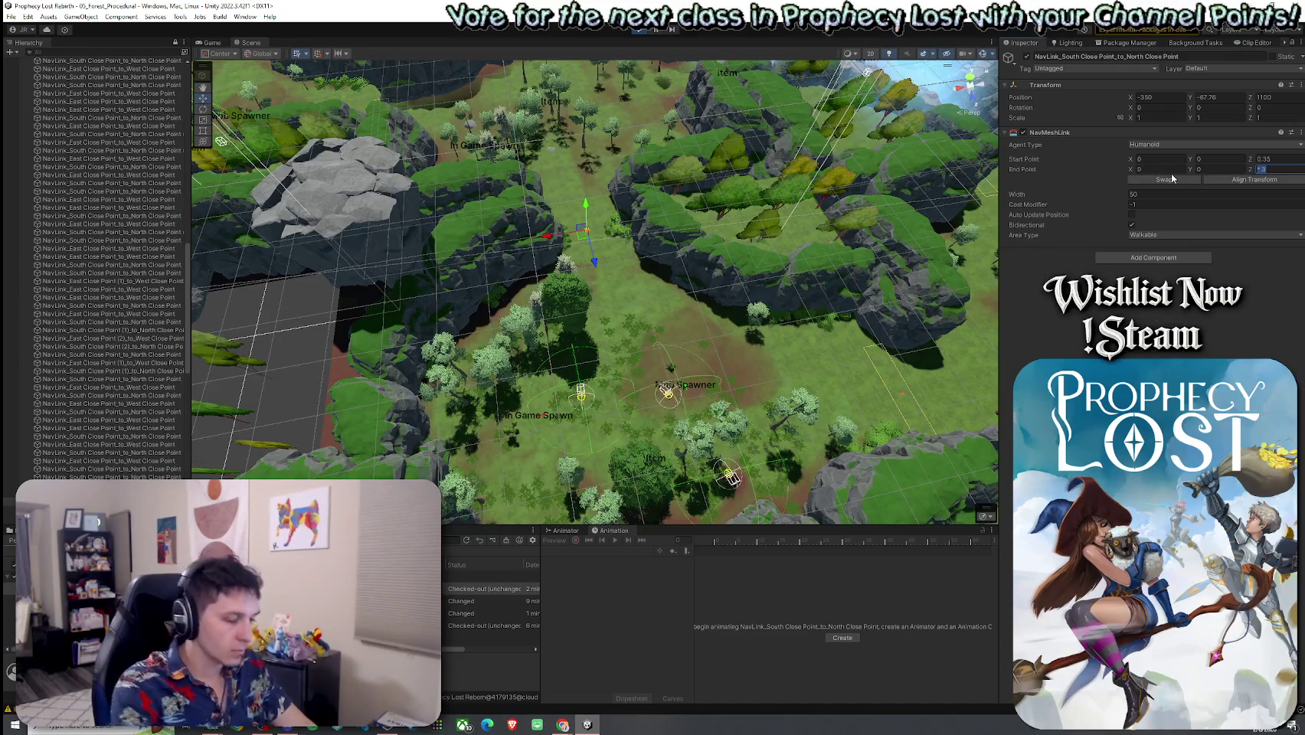
text(.35)
key(Return)
key(f)
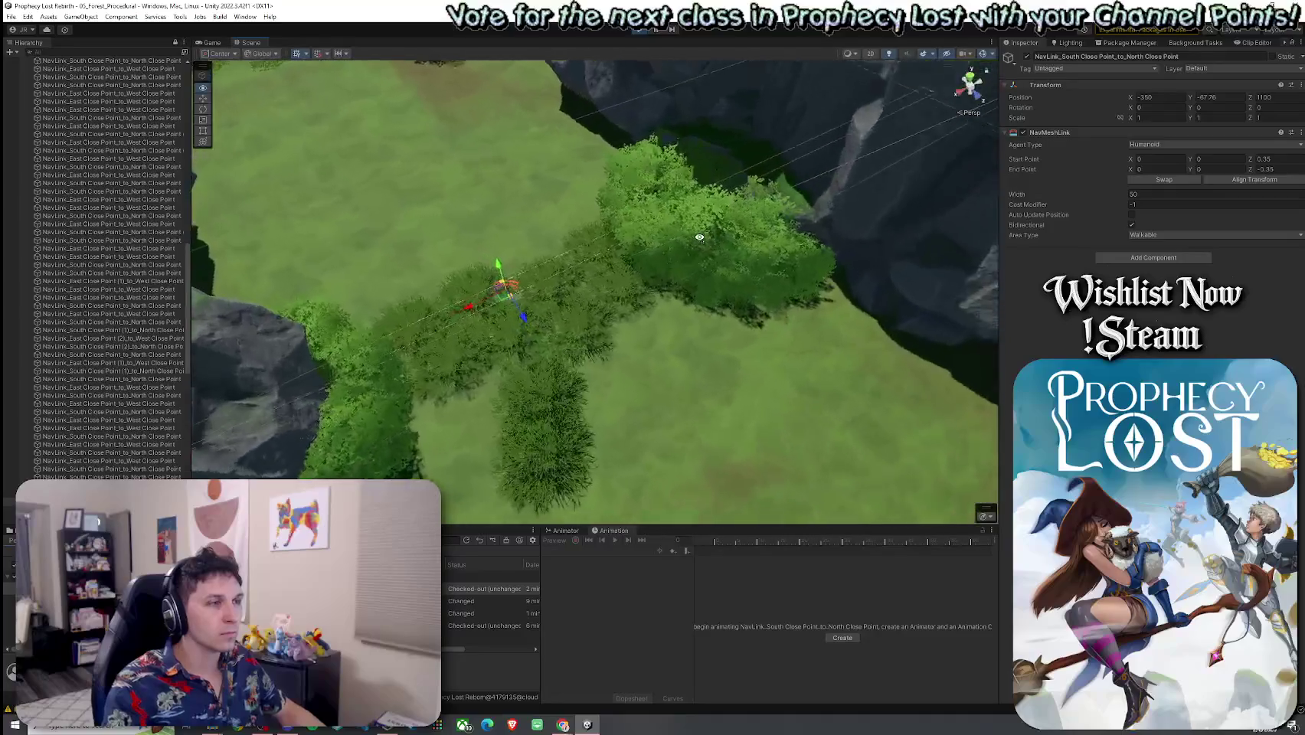
Orbit around the NavMeshLink and frame it from the Hierarchy for an oblique view
mouse_move(723, 241)
mouse_down()
mouse_move(752, 252)
mouse_move(841, 207)
mouse_up()
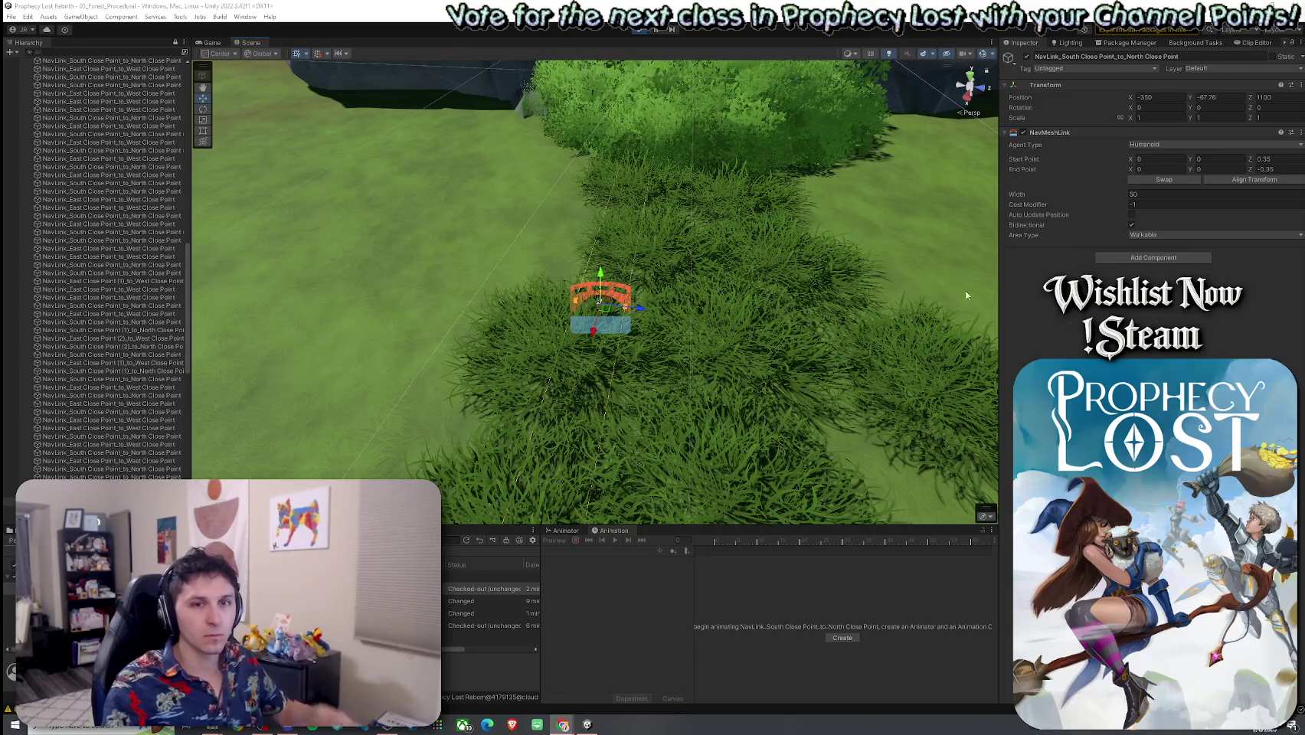
mouse_move(687, 269)
mouse_down()
mouse_move(583, 277)
mouse_move(597, 294)
mouse_move(676, 294)
mouse_move(697, 255)
mouse_move(691, 239)
mouse_move(679, 270)
mouse_move(690, 269)
mouse_move(230, 306)
mouse_up()
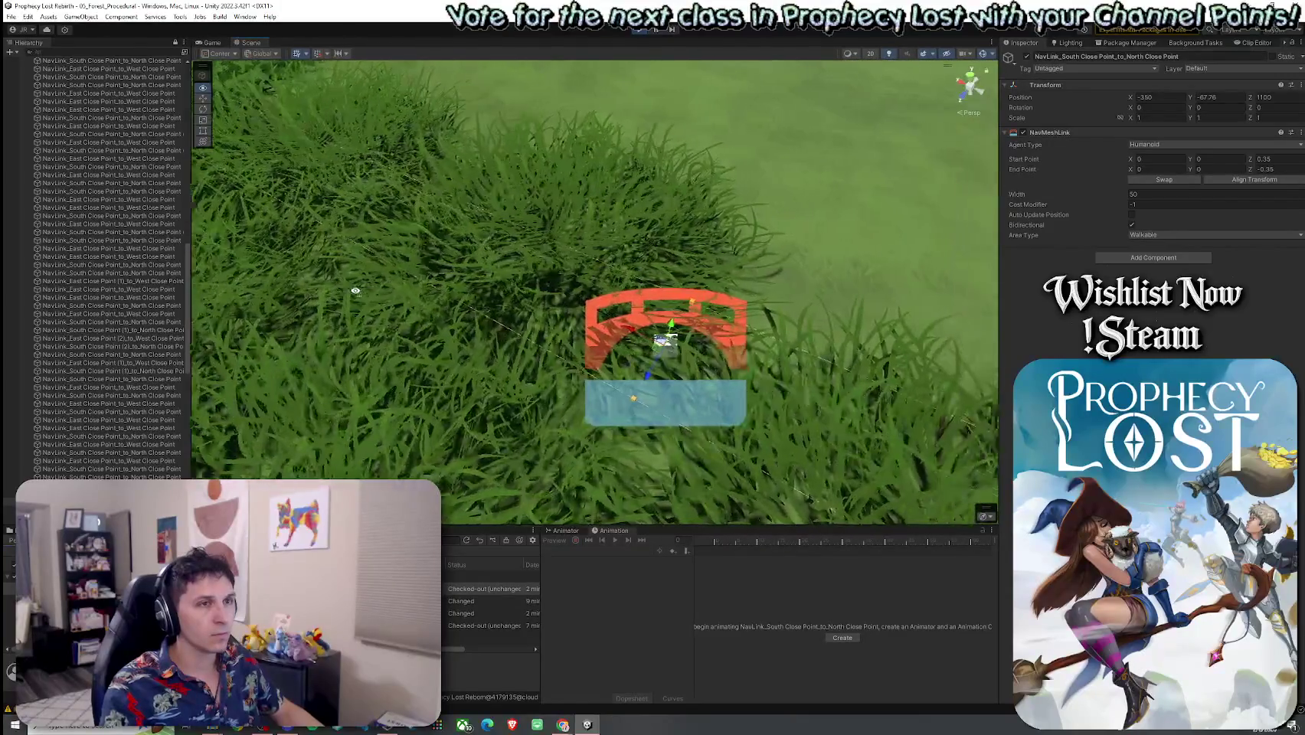
double_click(144, 326)
mouse_move(378, 291)
mouse_down()
mouse_move(502, 315)
mouse_move(644, 310)
mouse_move(681, 294)
mouse_move(702, 315)
mouse_move(735, 302)
mouse_up()
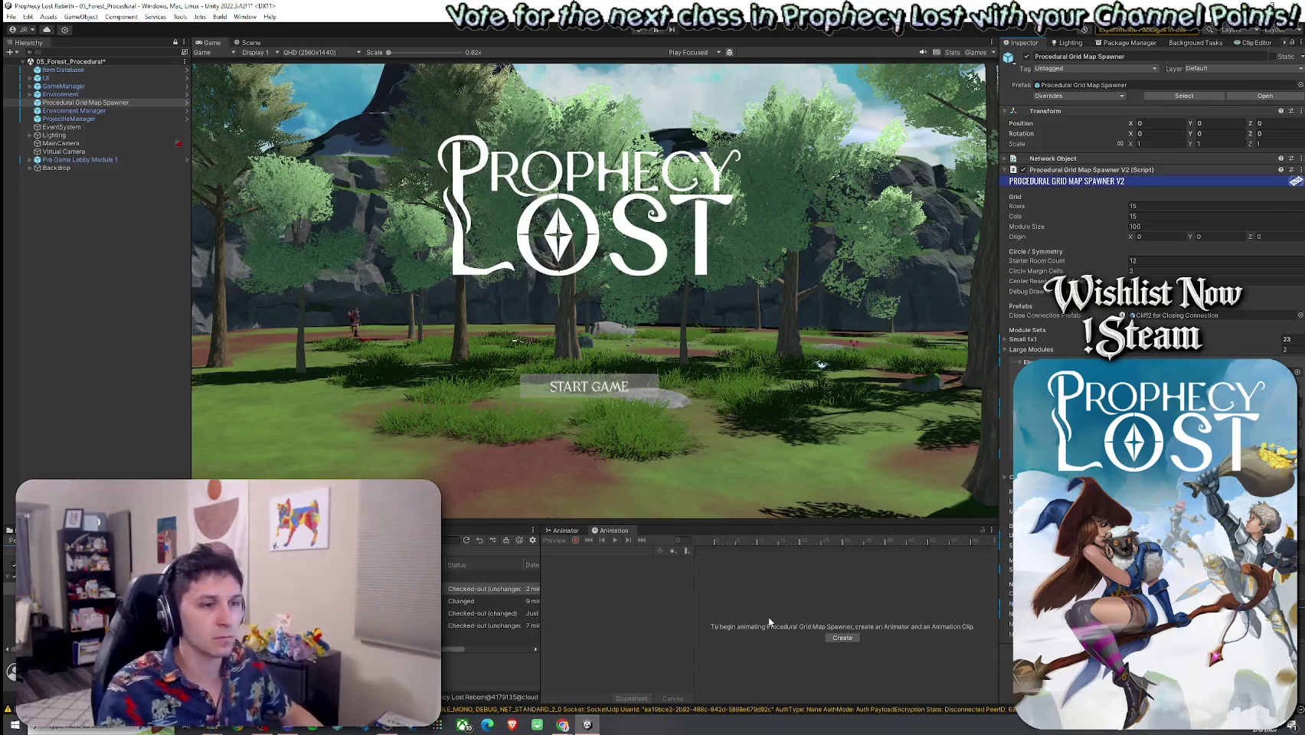
Save the forest scene via File > Save, then click Start Game on the title screen
click(12, 17)
click(38, 67)
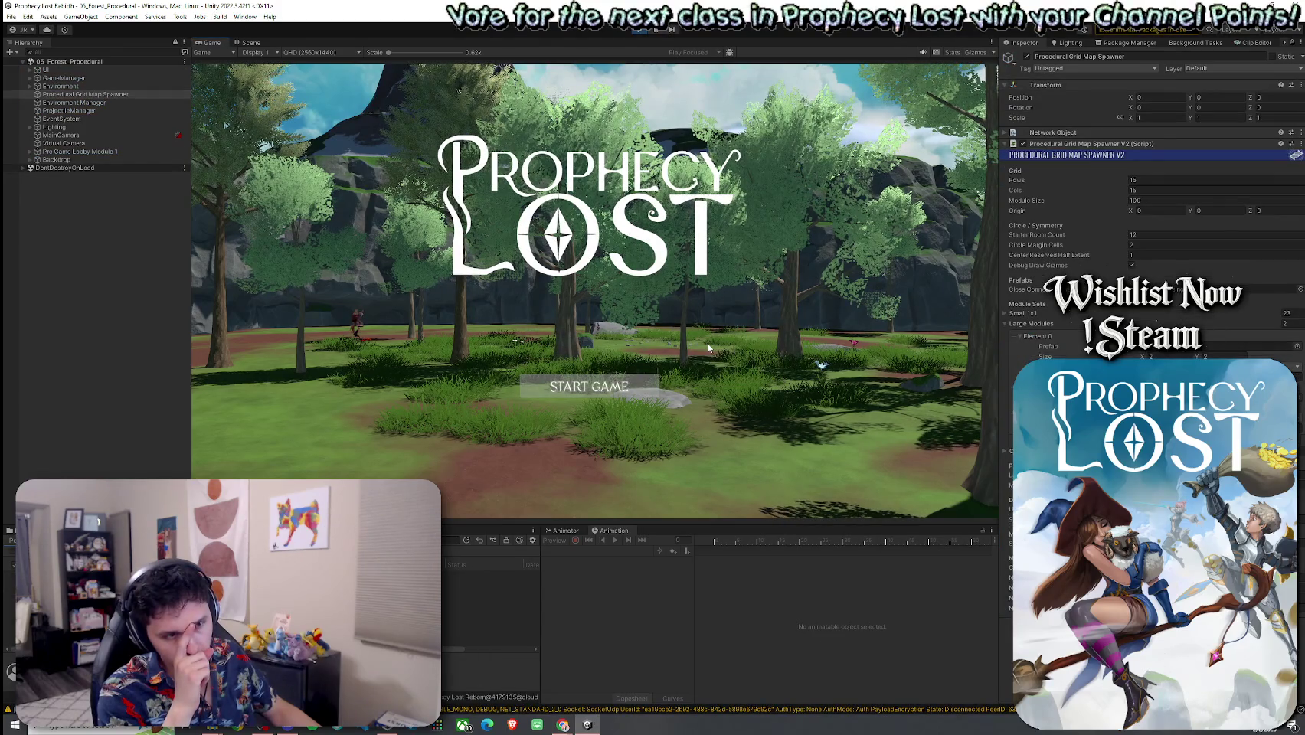
click(600, 381)
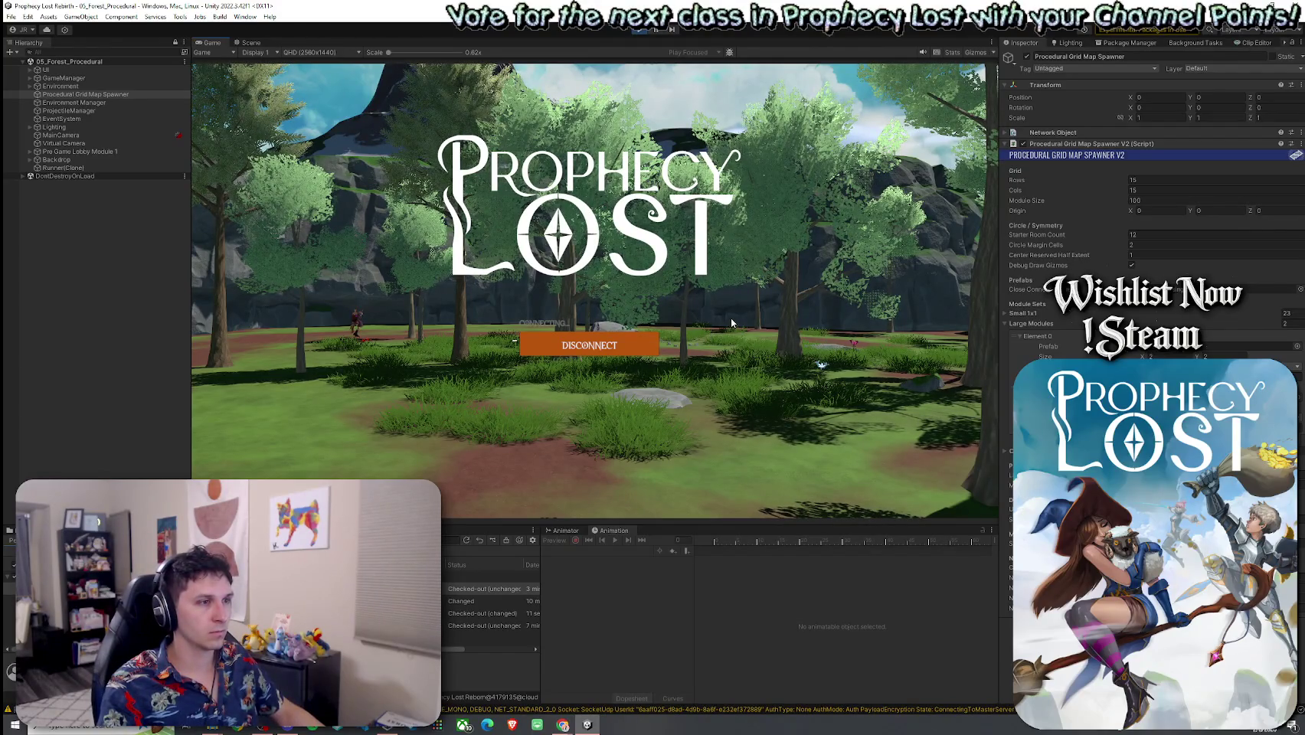
Run the character forward past the rocky cliff and across the open grass field
key(w)
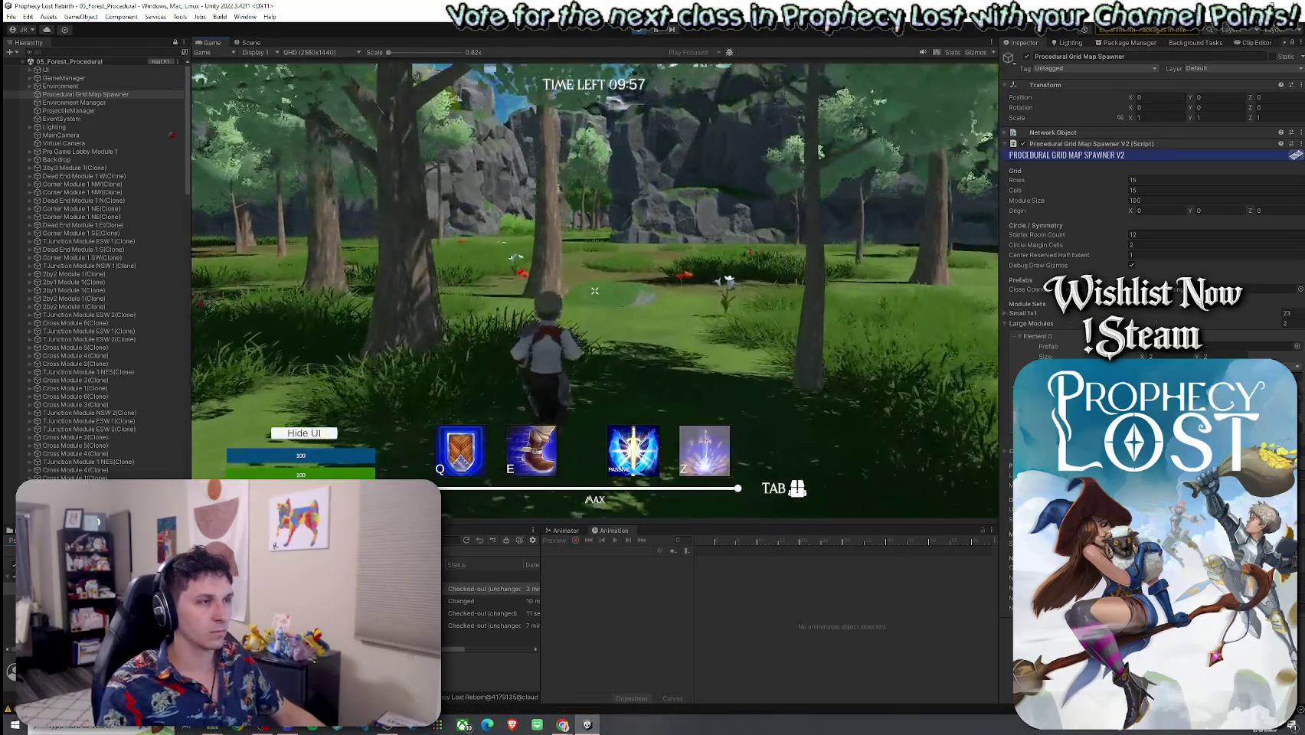
key(w)
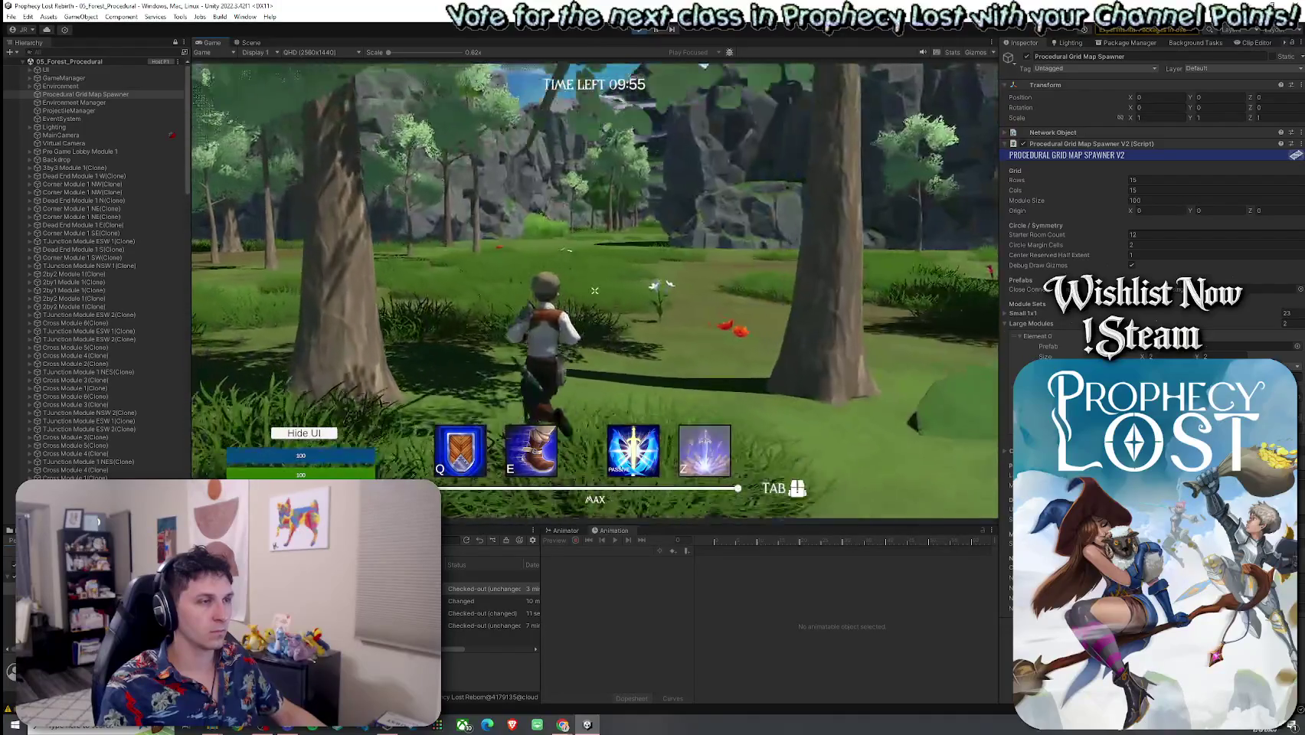
key(w)
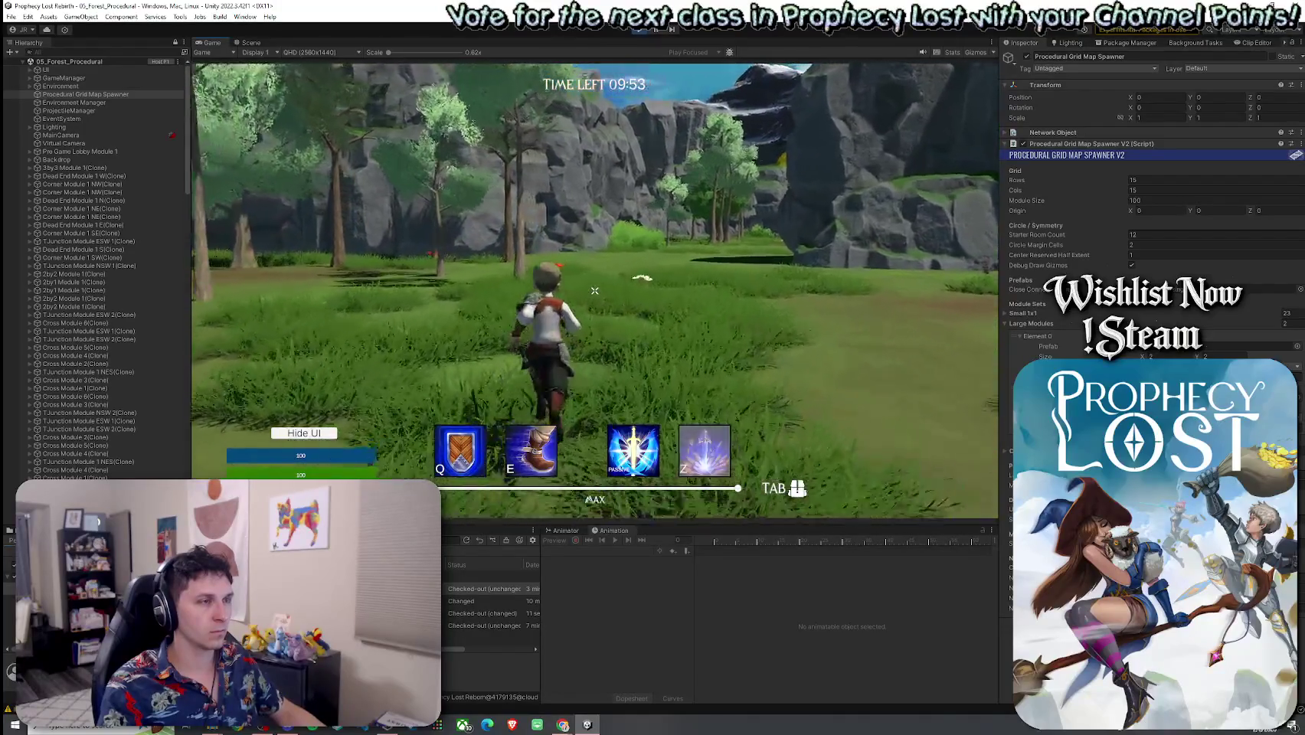
key(w)
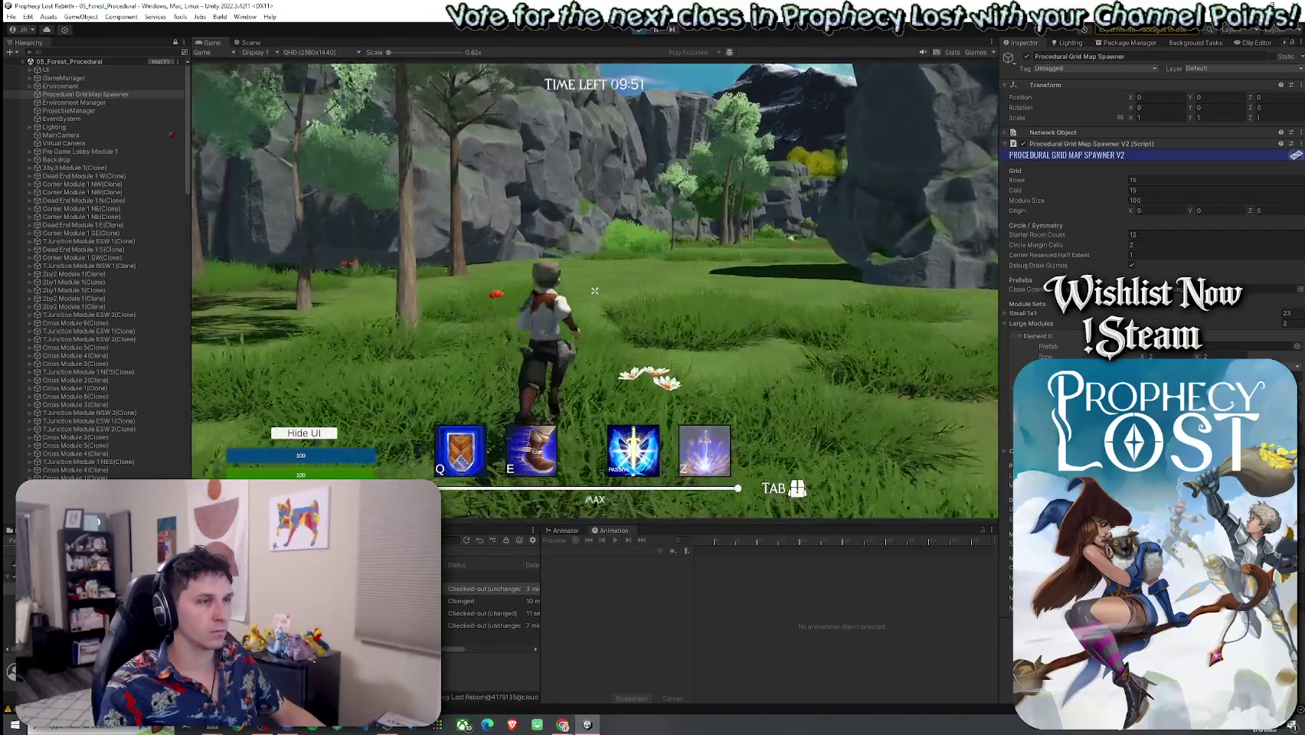
key(w)
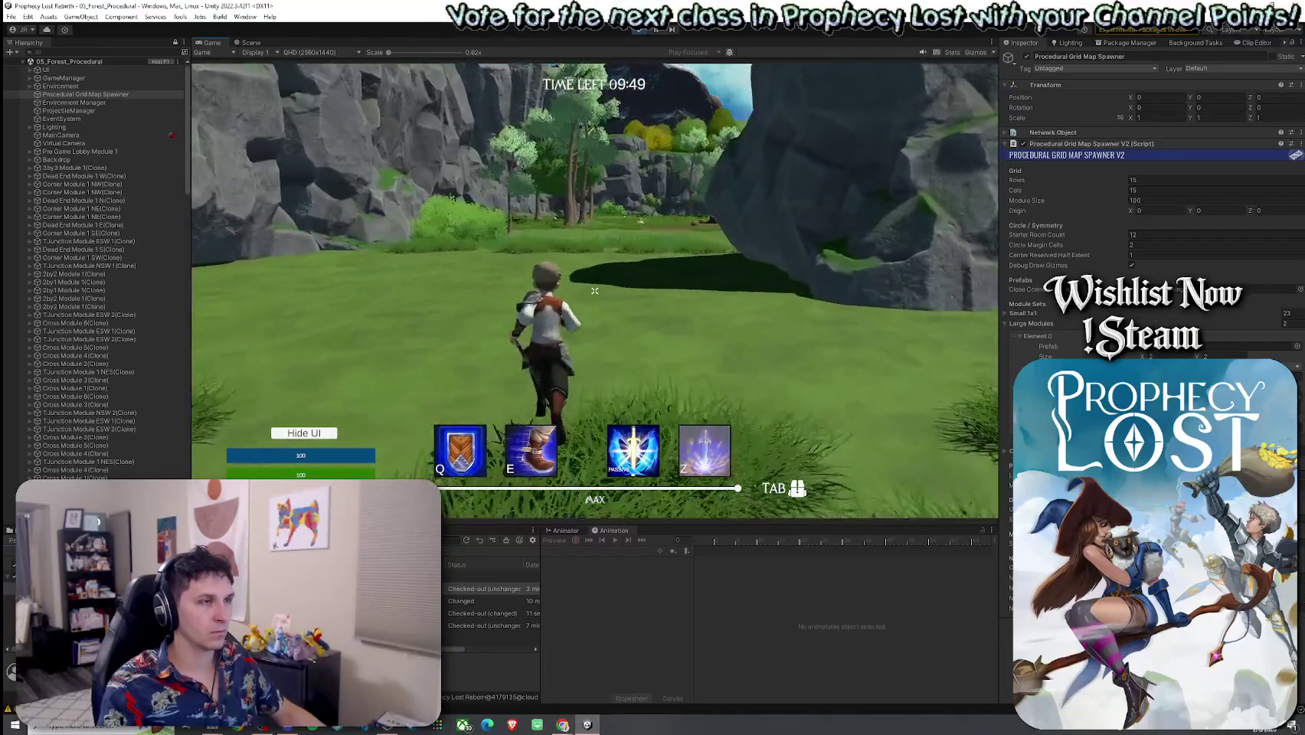
key(w)
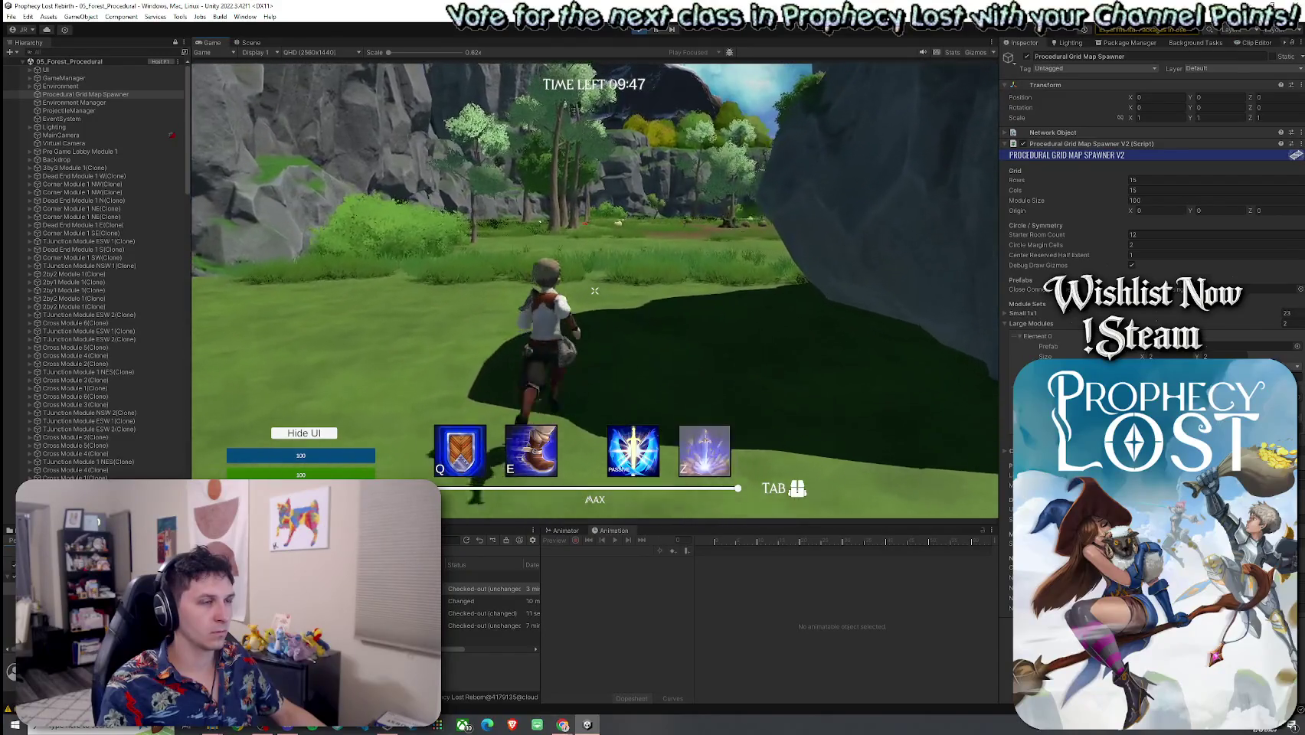
key(w)
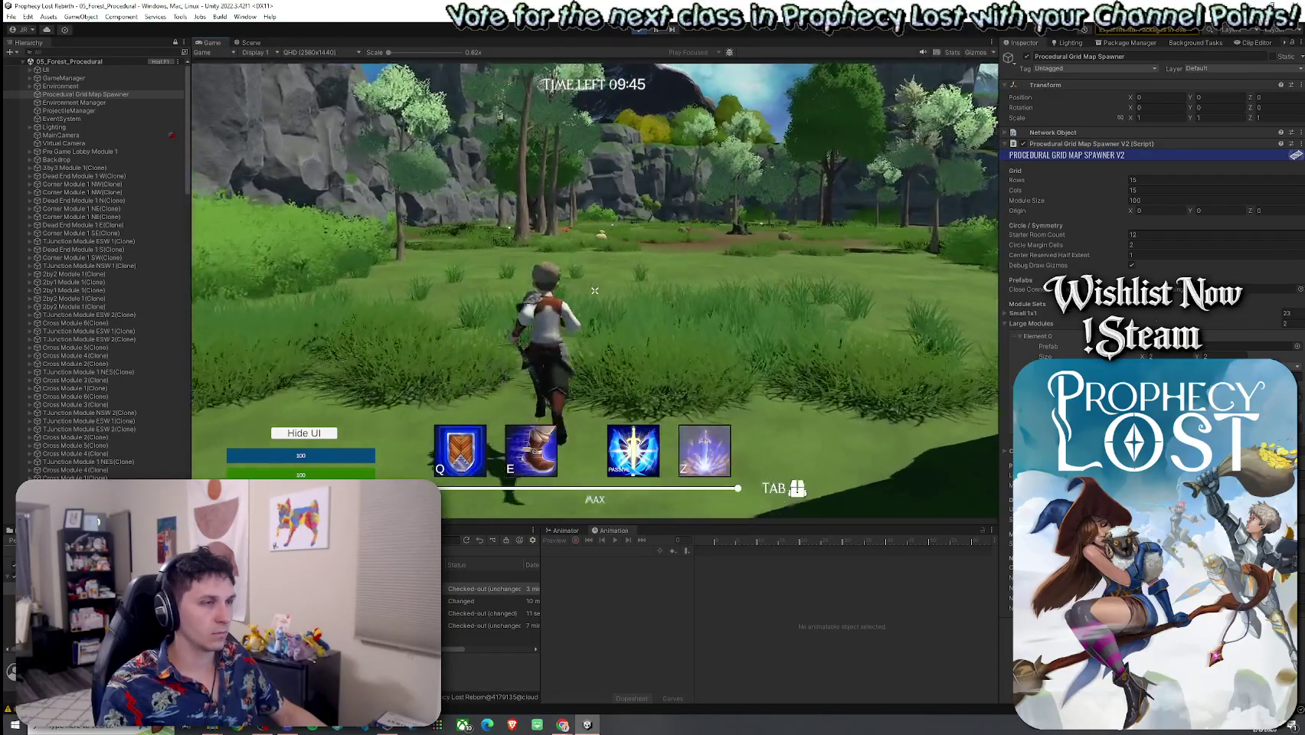
key(w)
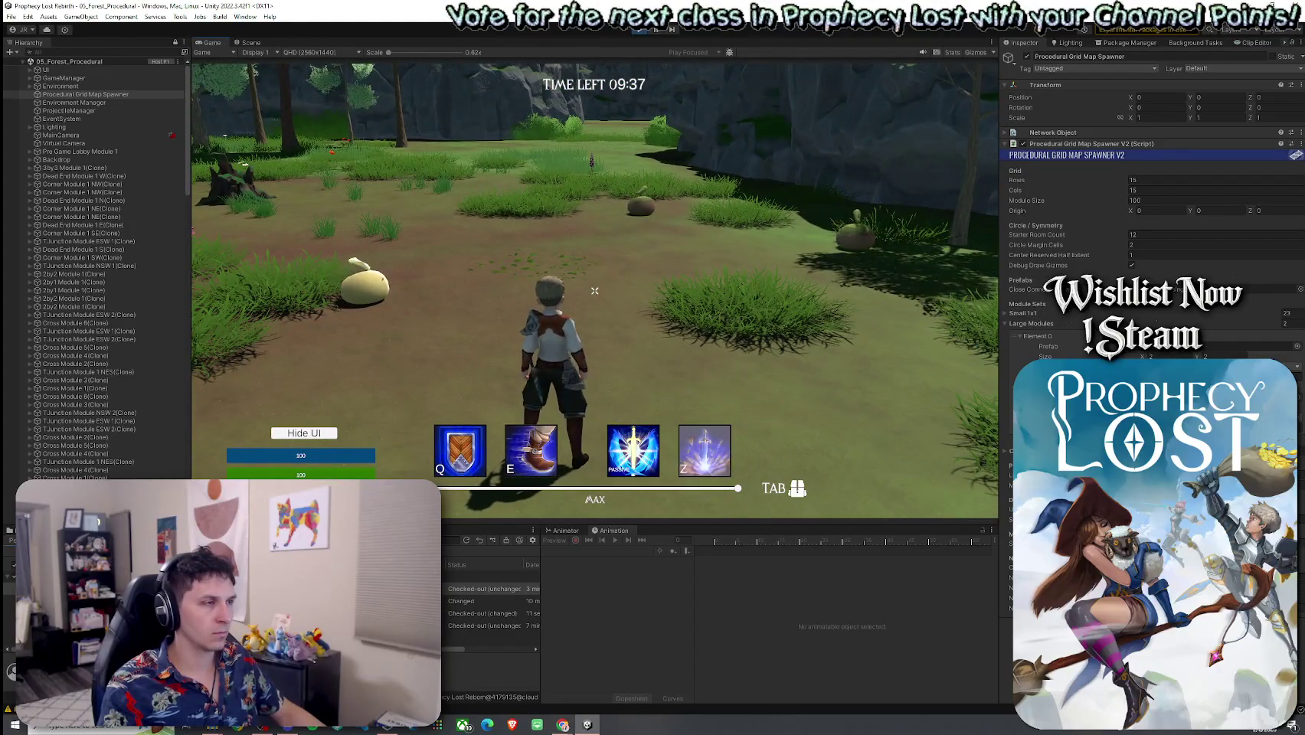
key(w)
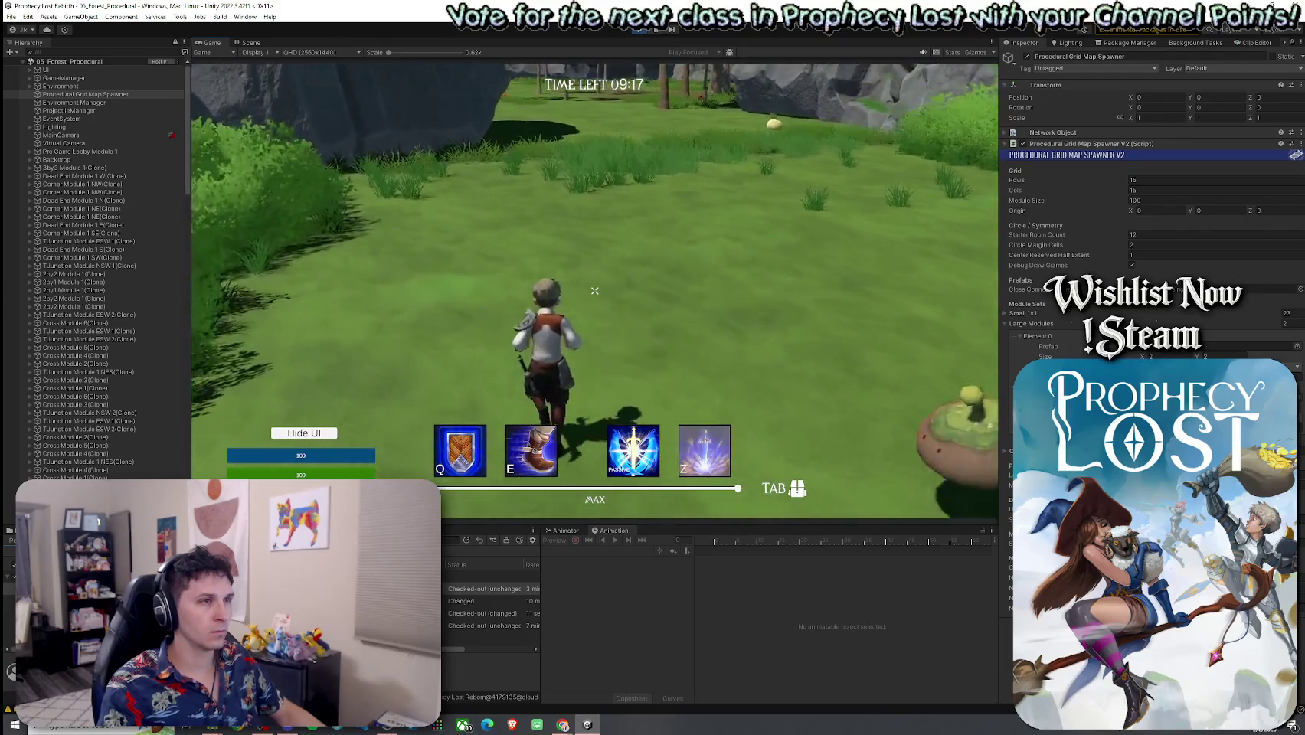
Run from the field into the forest and bushes, jump toward the rocks, and cross grass patches
key(w)
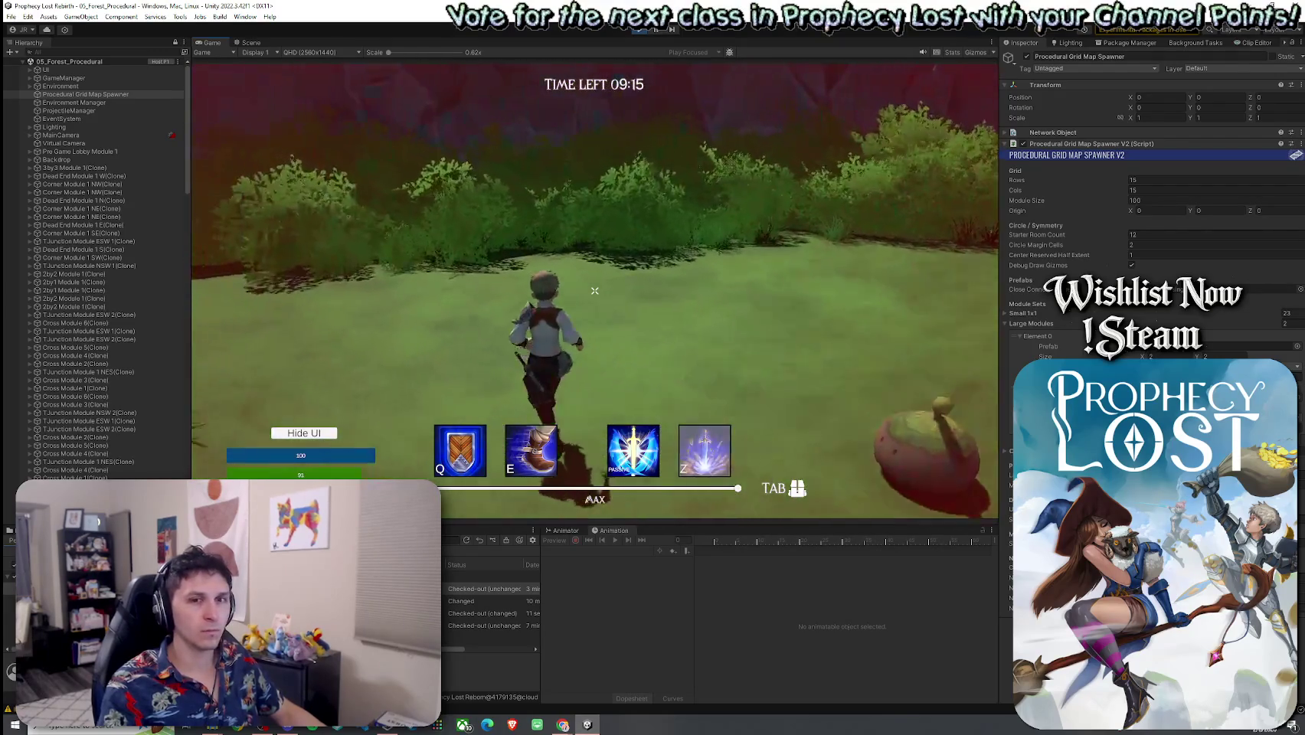
key(w)
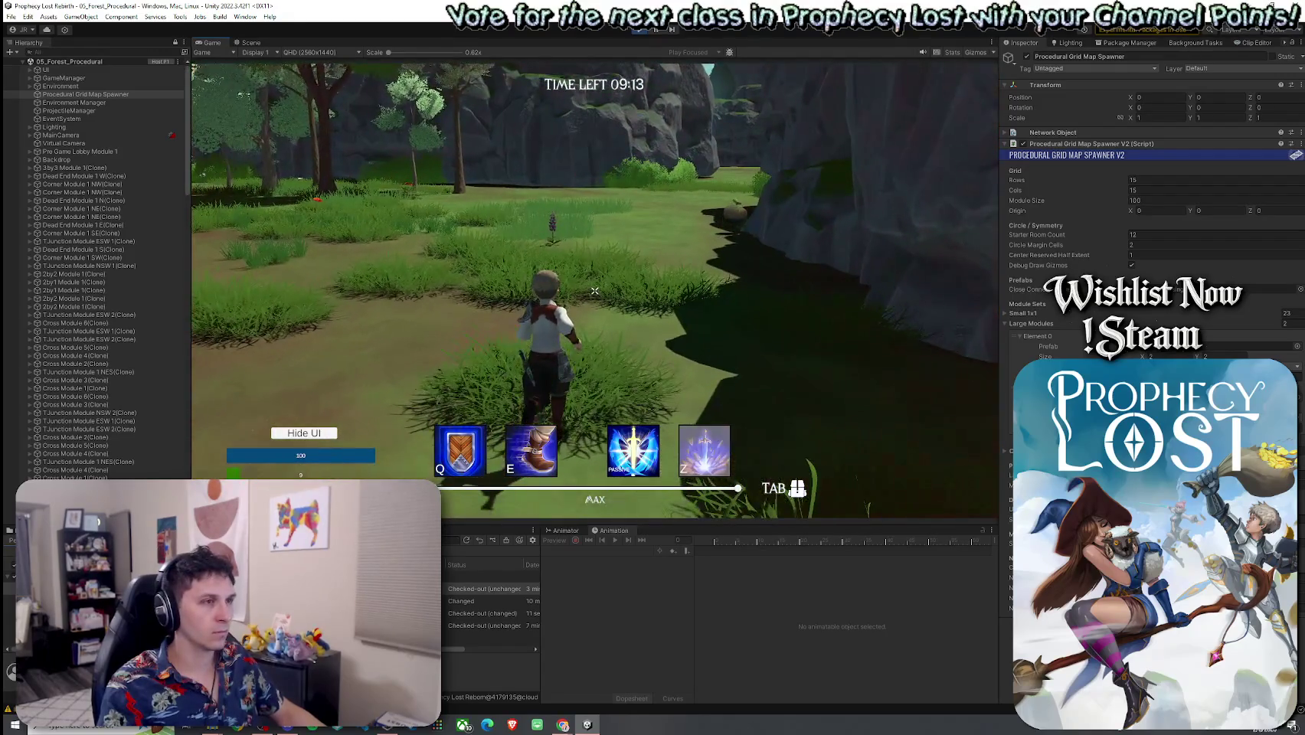
key(w)
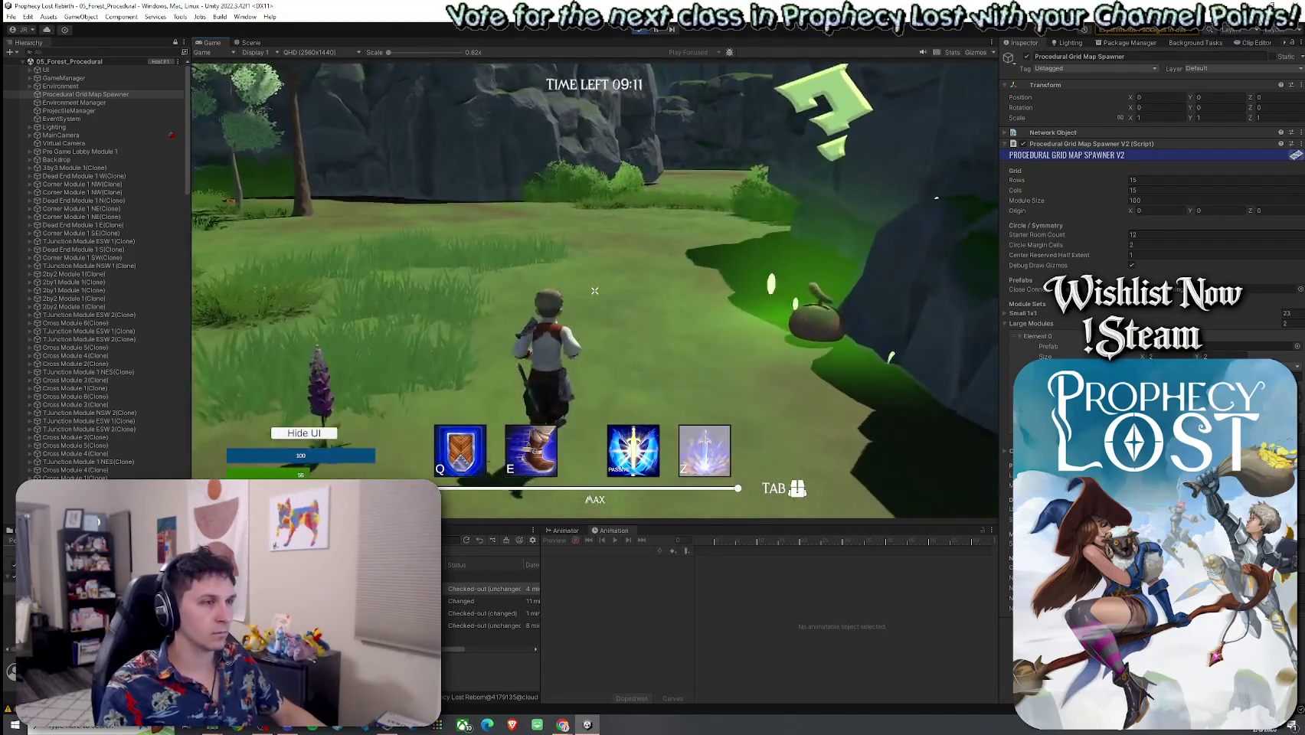
key(w)
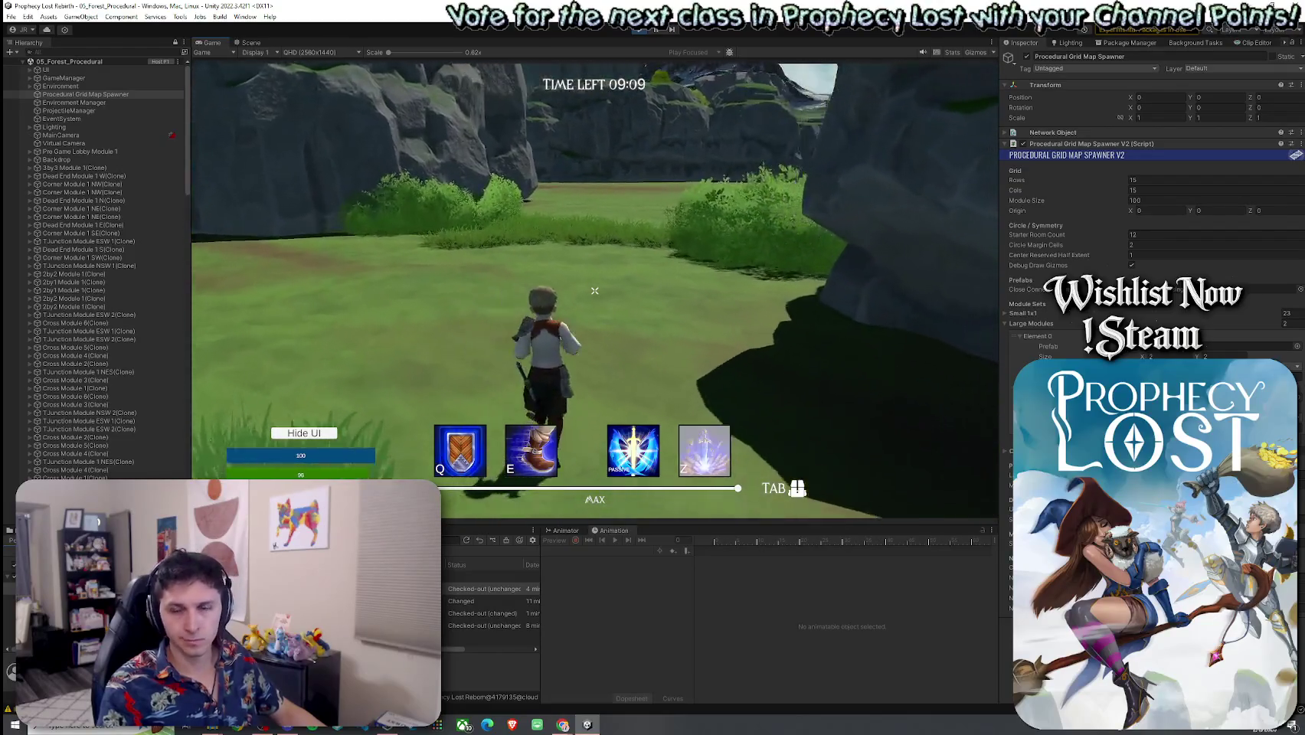
key(w)
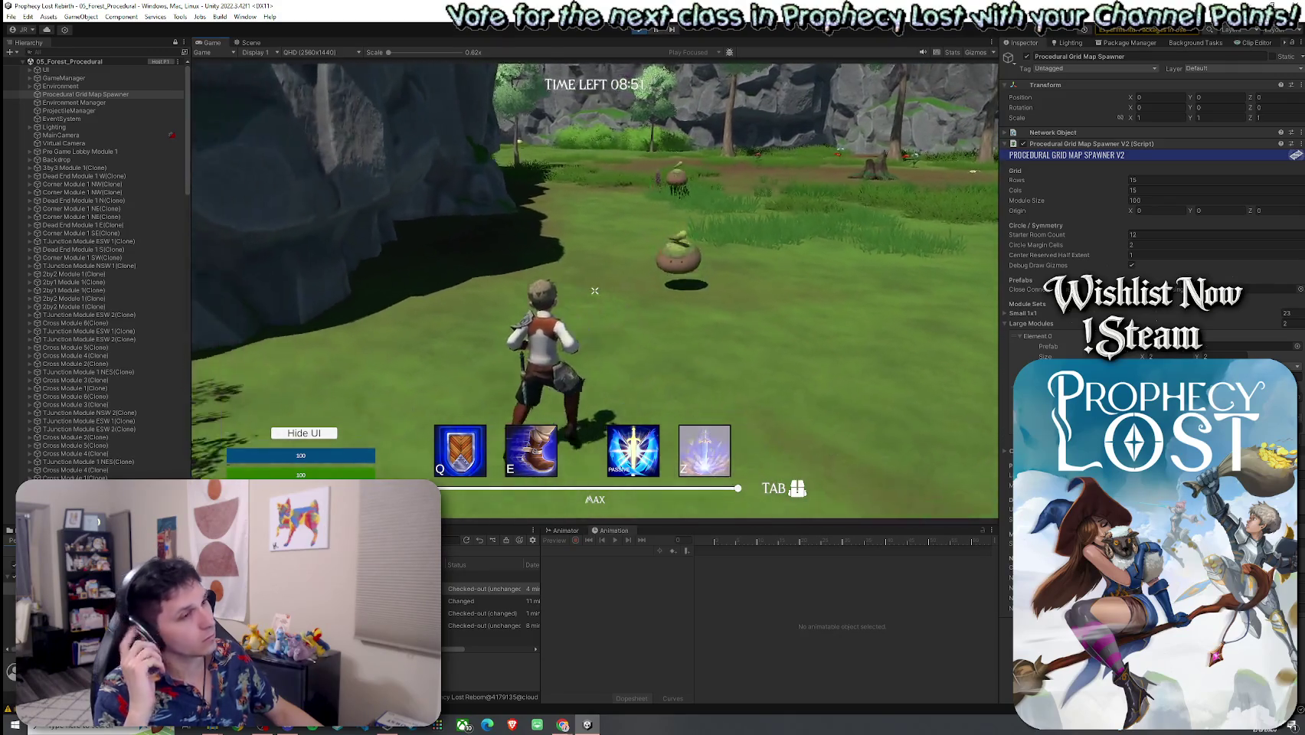
key(w)
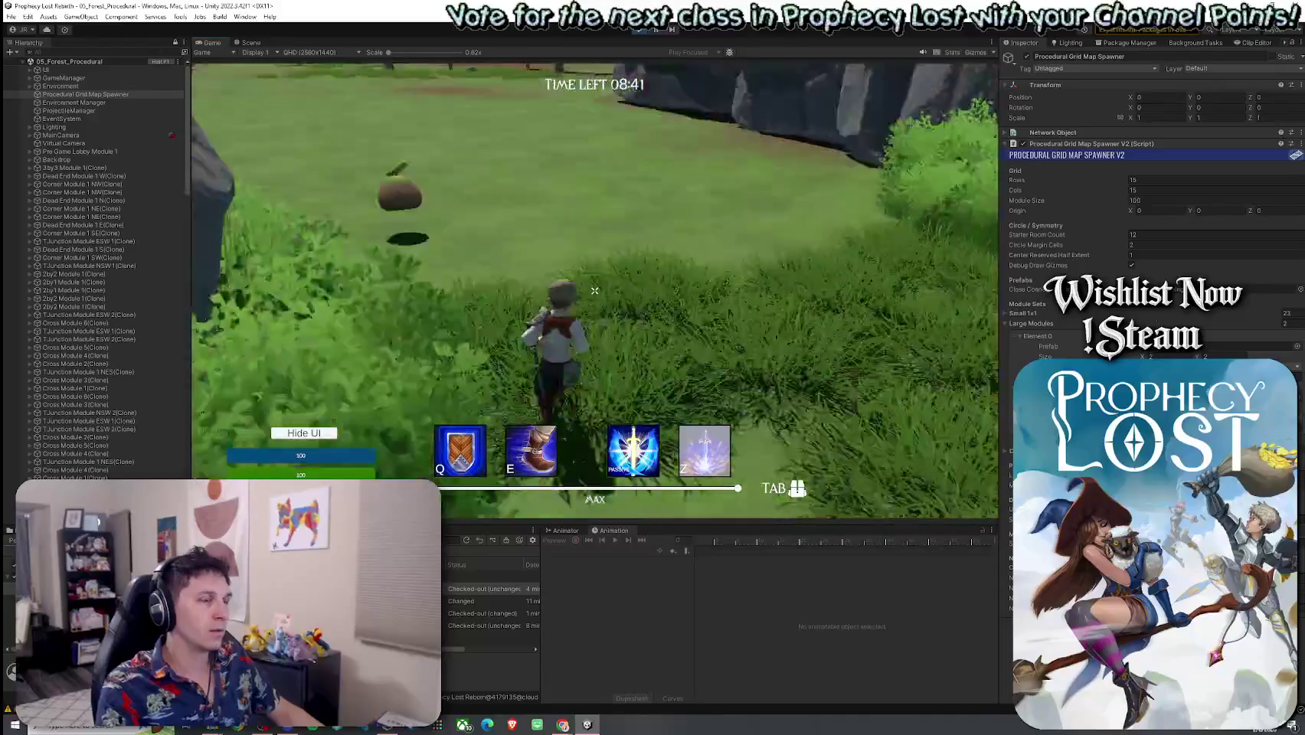
key(super)
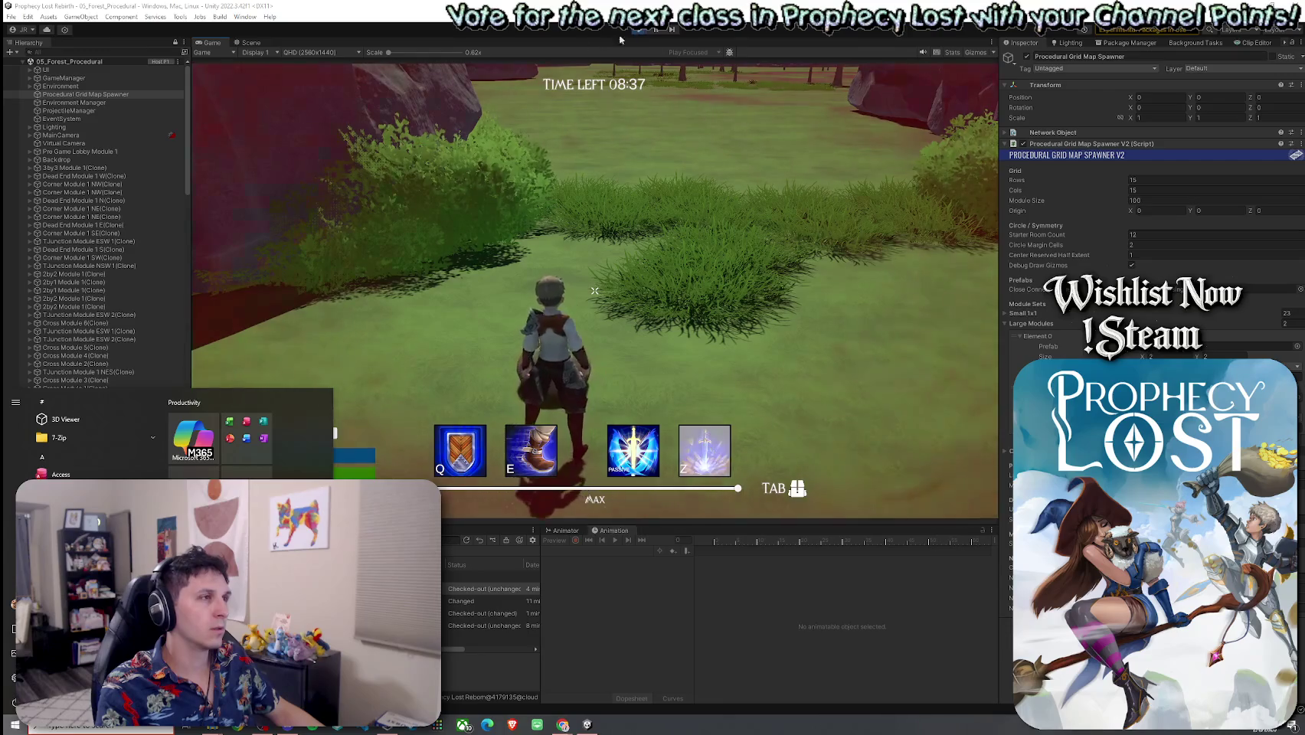
key(super)
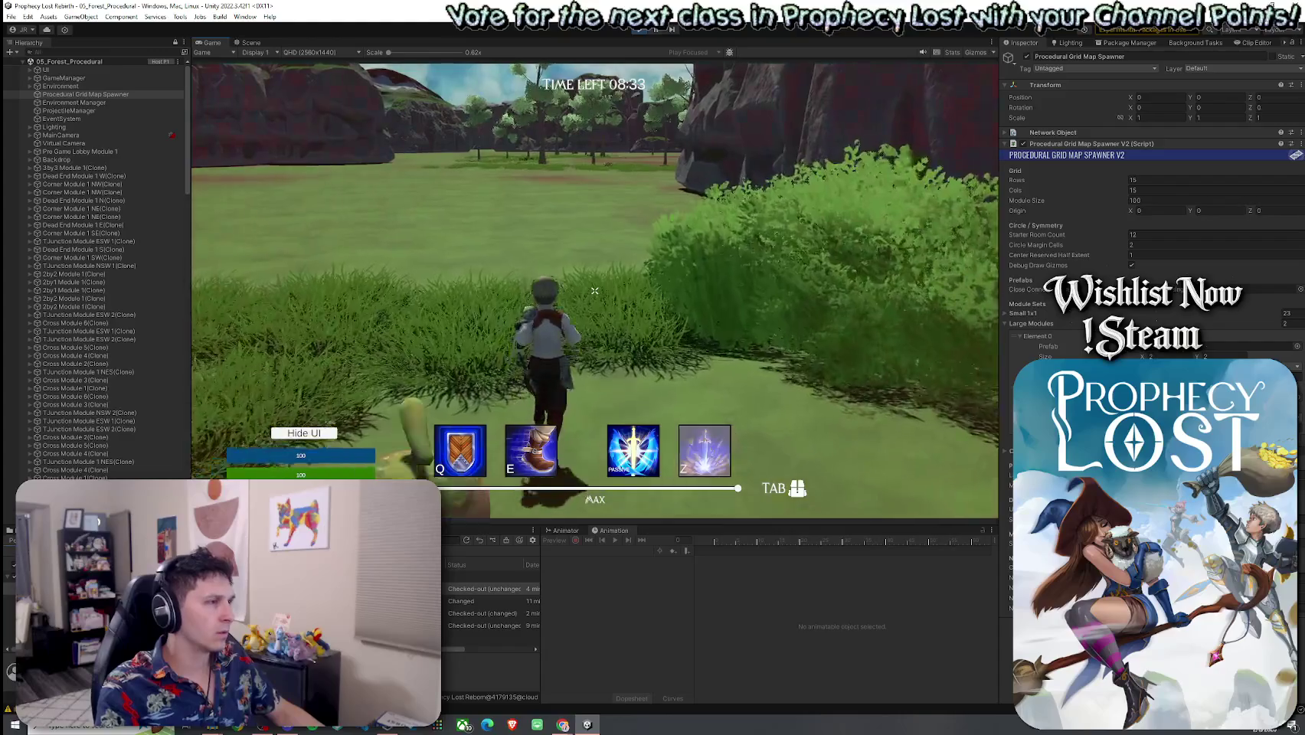
key(space)
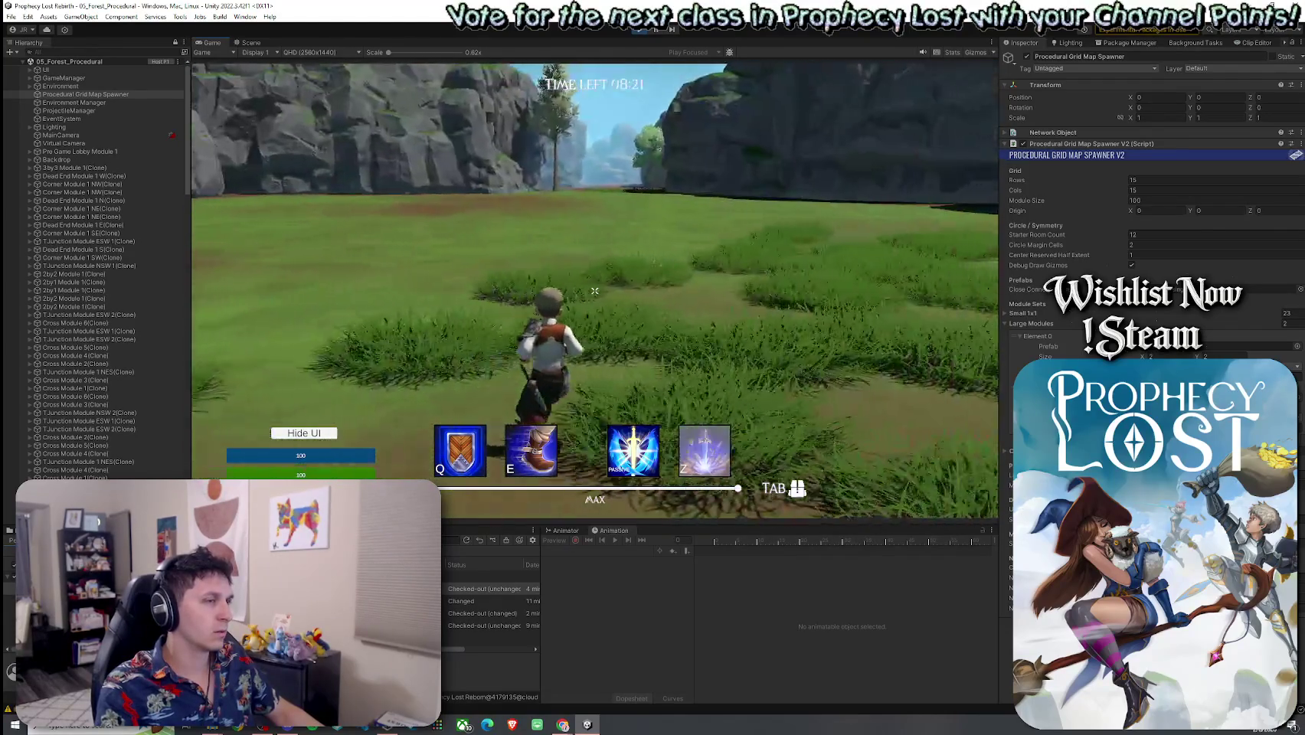
key(w)
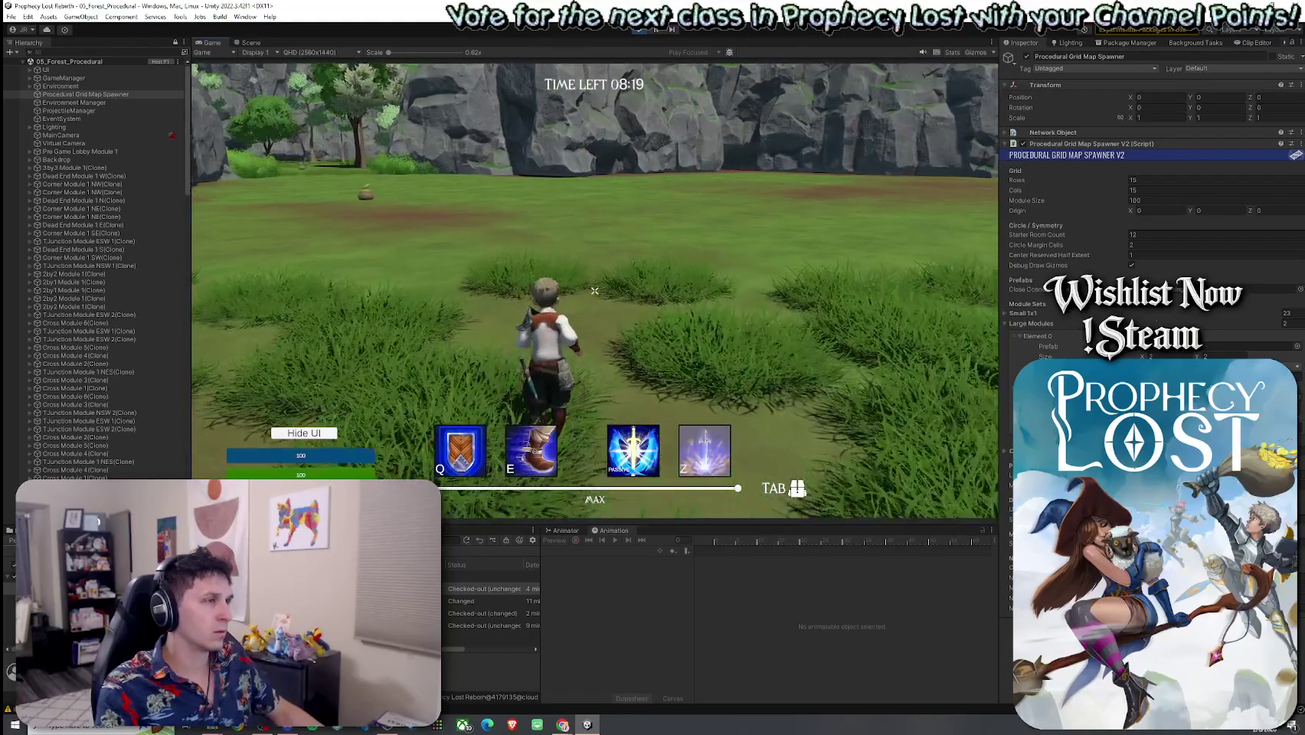
key(super)
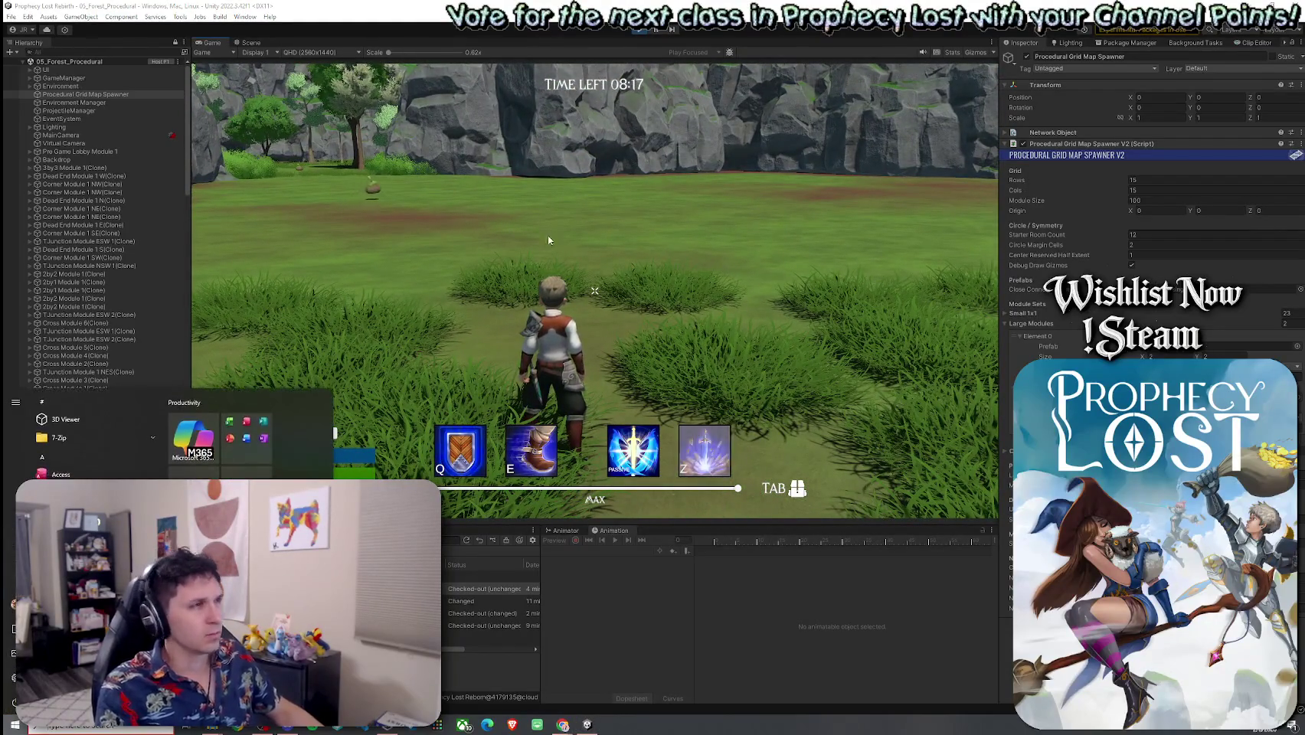
Return to the Scene view and fly the camera toward a NavMeshLink strip in the forest clearing
click(251, 43)
mouse_move(616, 289)
mouse_down()
mouse_move(426, 230)
mouse_move(307, 234)
mouse_up()
mouse_move(67, 235)
mouse_down()
mouse_move(1235, 230)
mouse_move(1005, 164)
mouse_move(59, 261)
mouse_move(105, 297)
mouse_move(1298, 347)
mouse_move(1057, 318)
mouse_move(1186, 355)
mouse_up()
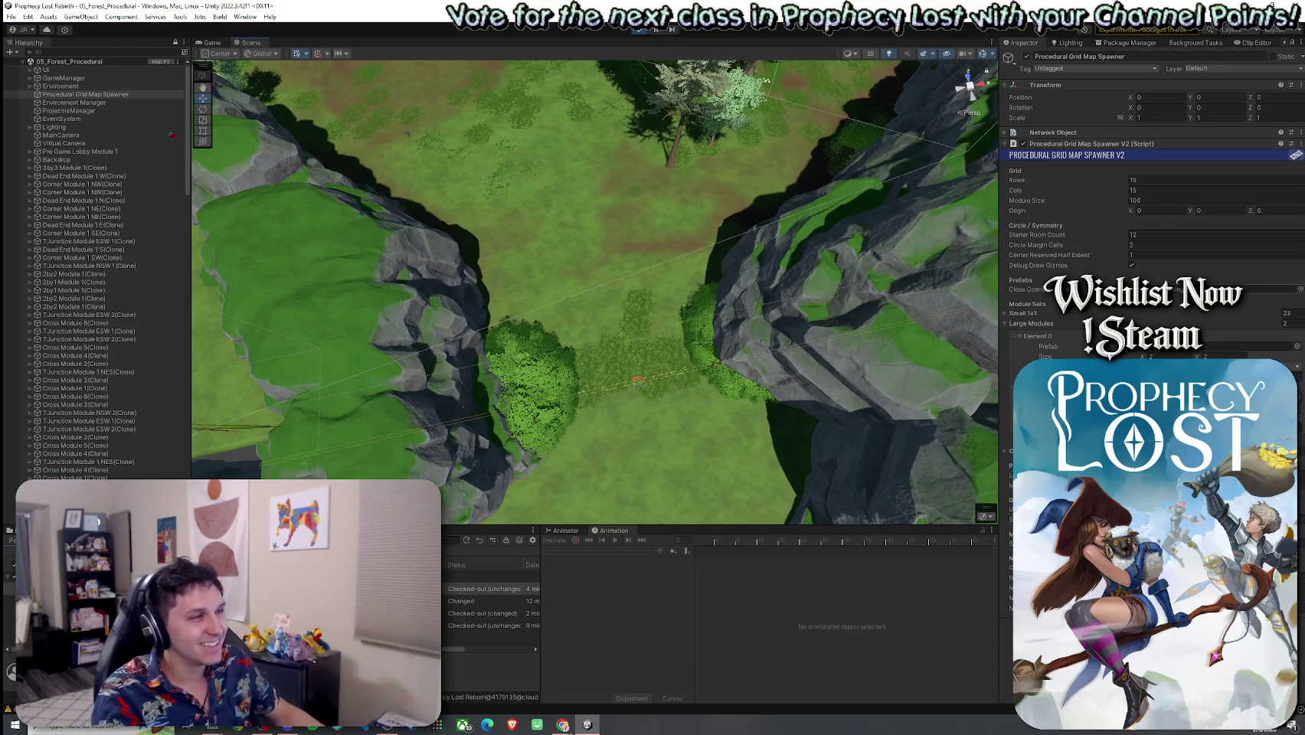
mouse_move(801, 250)
mouse_down()
mouse_move(746, 268)
mouse_move(700, 199)
mouse_move(587, 187)
mouse_move(467, 102)
mouse_move(610, 252)
mouse_up()
Select the East-to-West NavMeshLink and set its width to 50 with Walkable area type
click(874, 126)
mouse_move(873, 126)
mouse_down()
mouse_move(804, 254)
mouse_move(882, 181)
mouse_move(888, 207)
mouse_move(866, 230)
mouse_move(919, 223)
mouse_up()
click(1153, 195)
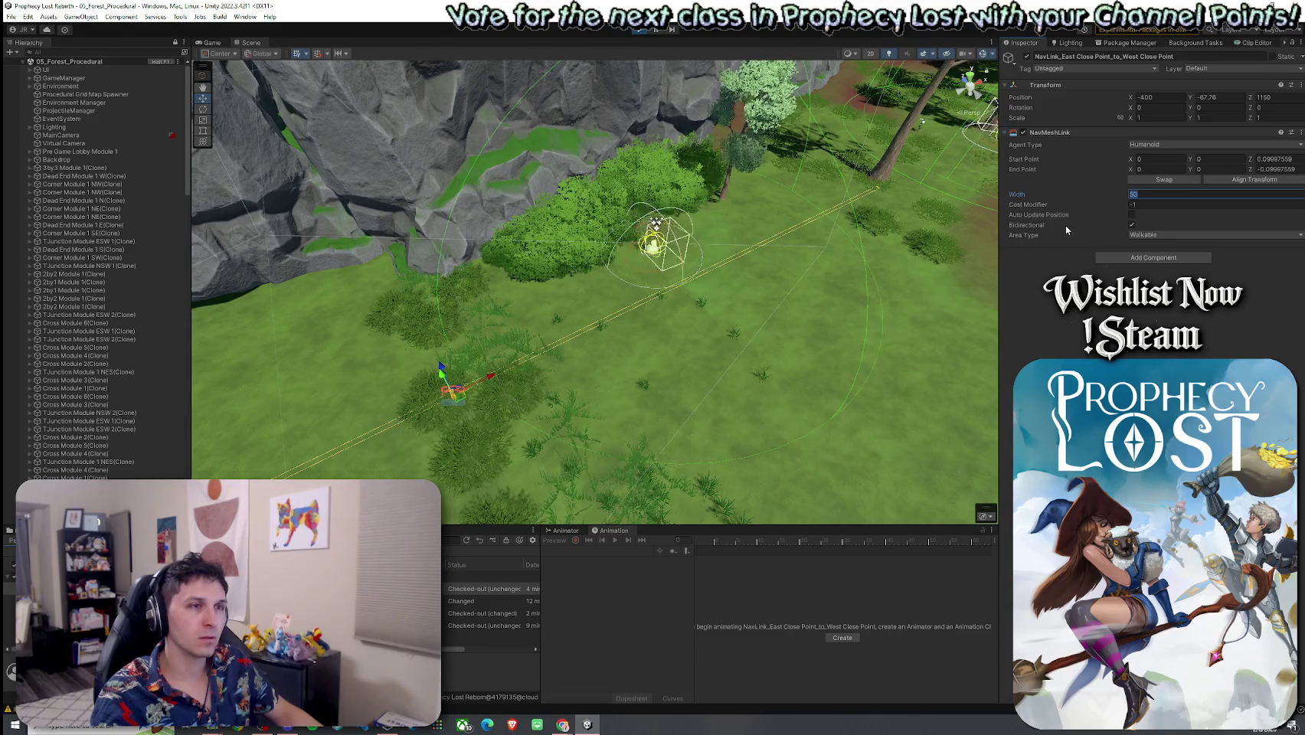
click(1141, 234)
click(1149, 244)
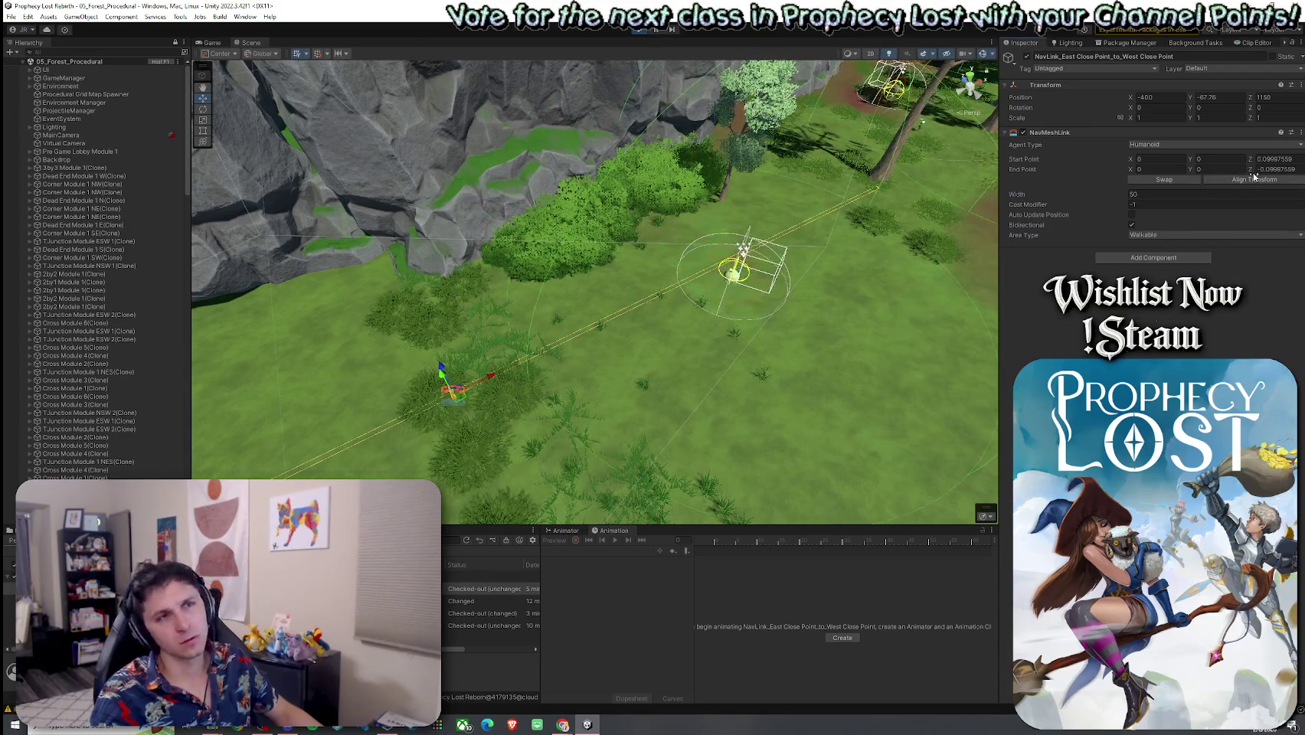
Zero the link's start and end point Z offsets and enter play mode
text(0)
click(1295, 169)
text(0)
key(Return)
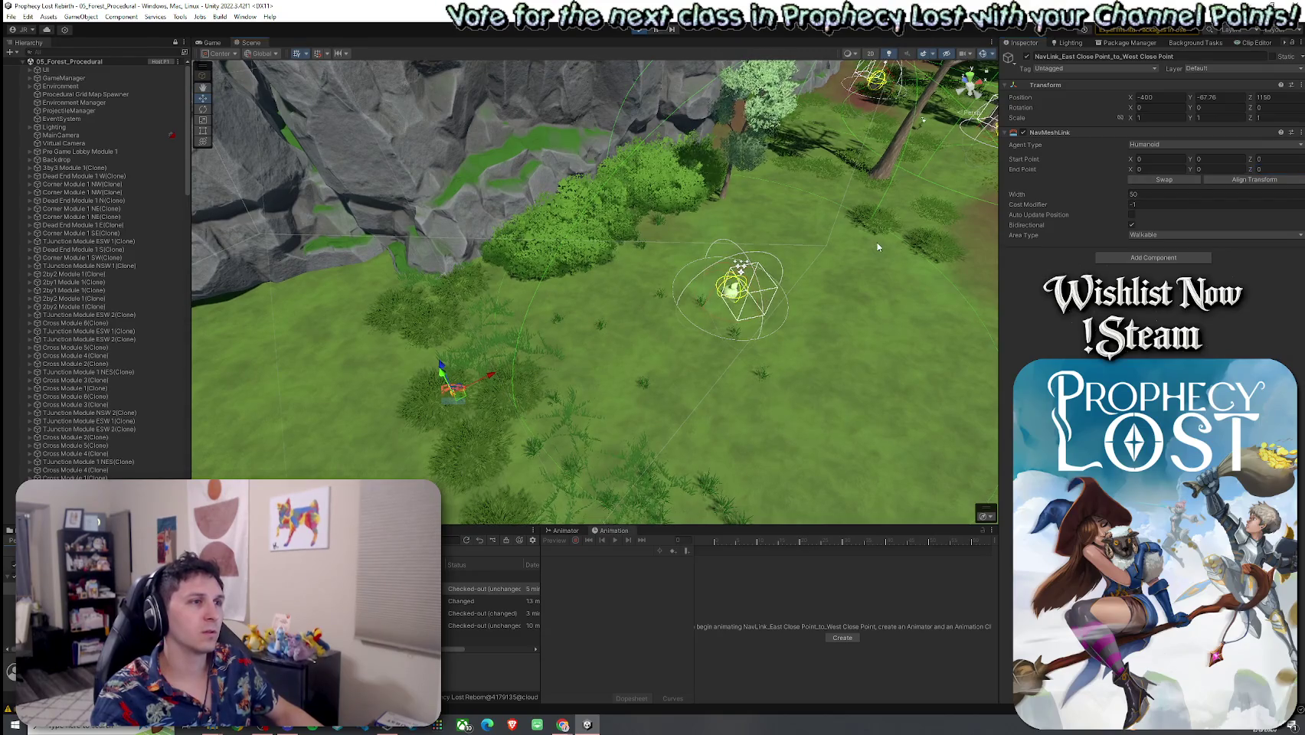
click(208, 42)
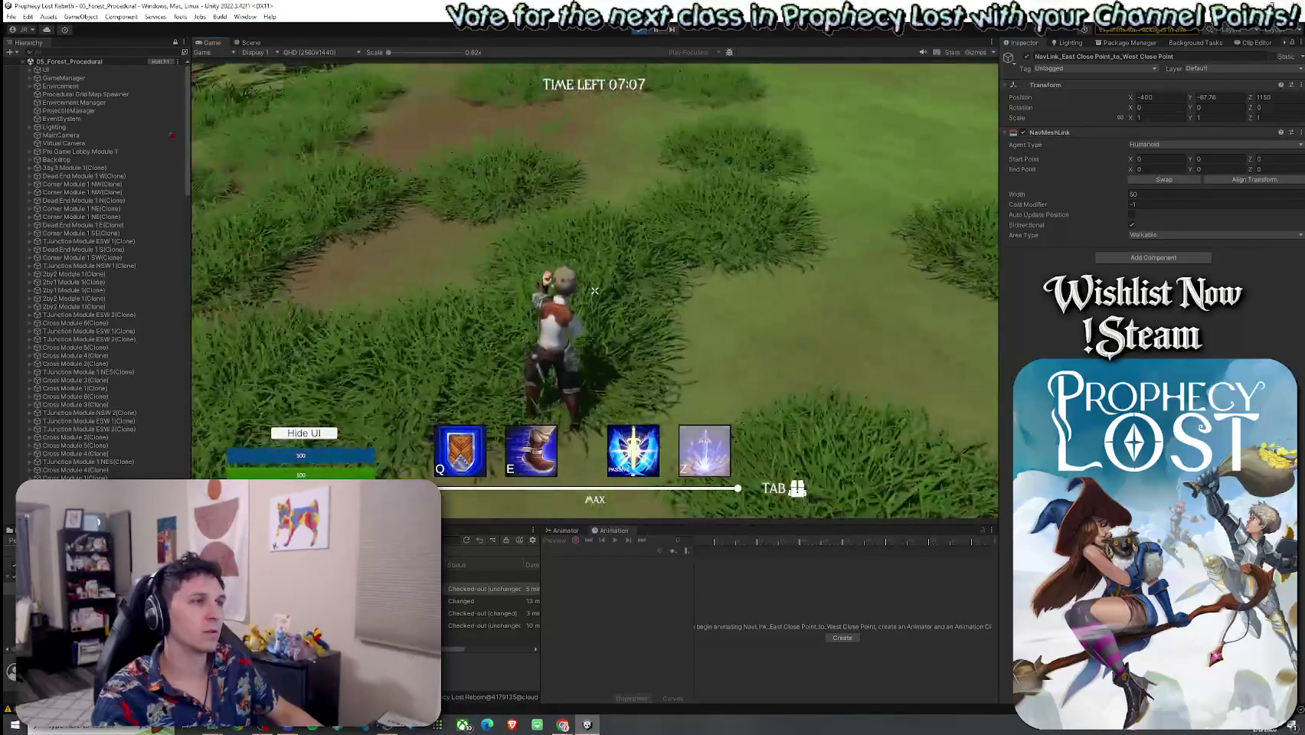
Run the character toward the cliff and dropped bag, then on toward the rocks and bushes
key(w)
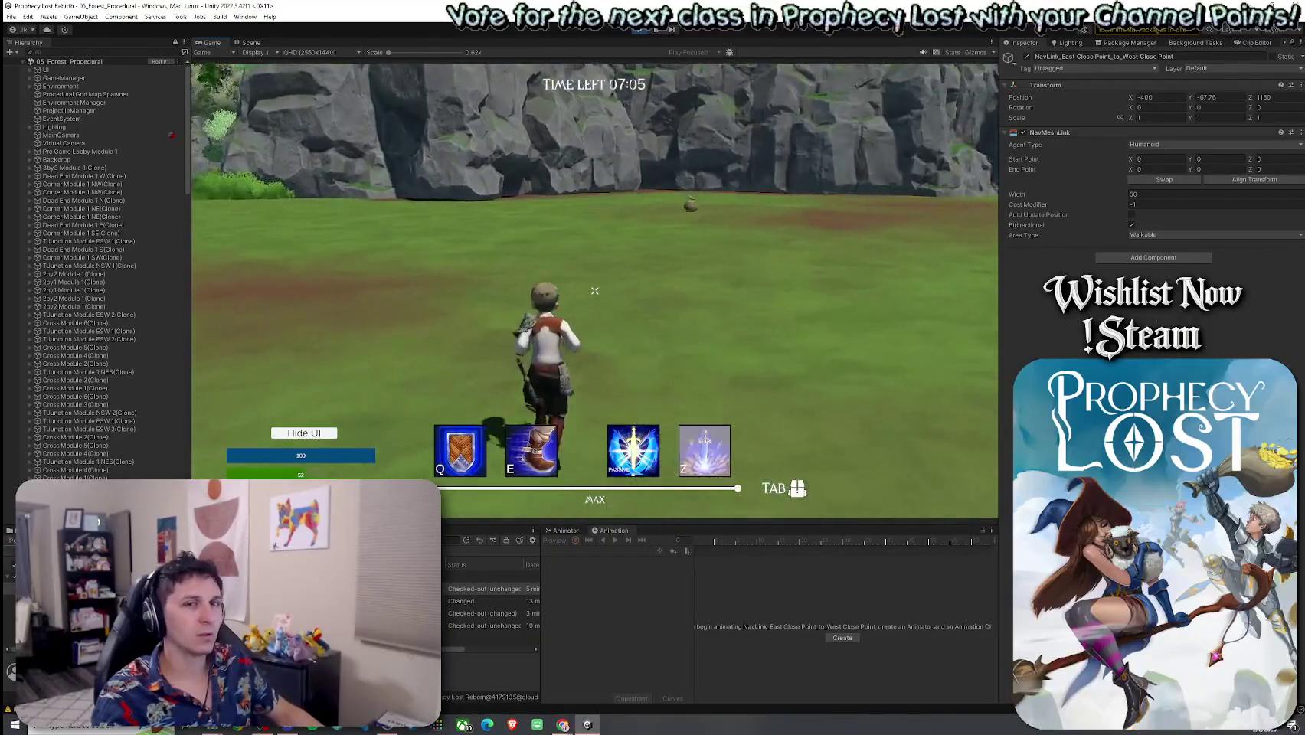
key(w)
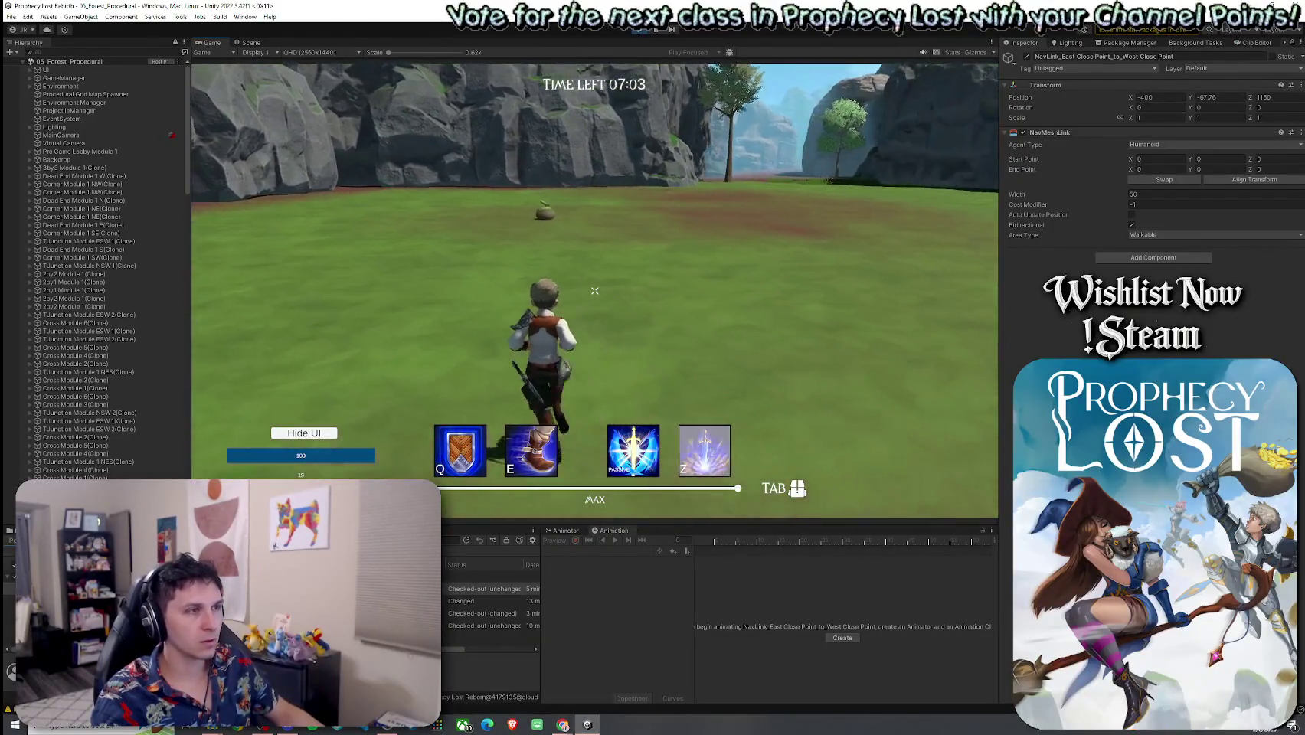
key(w)
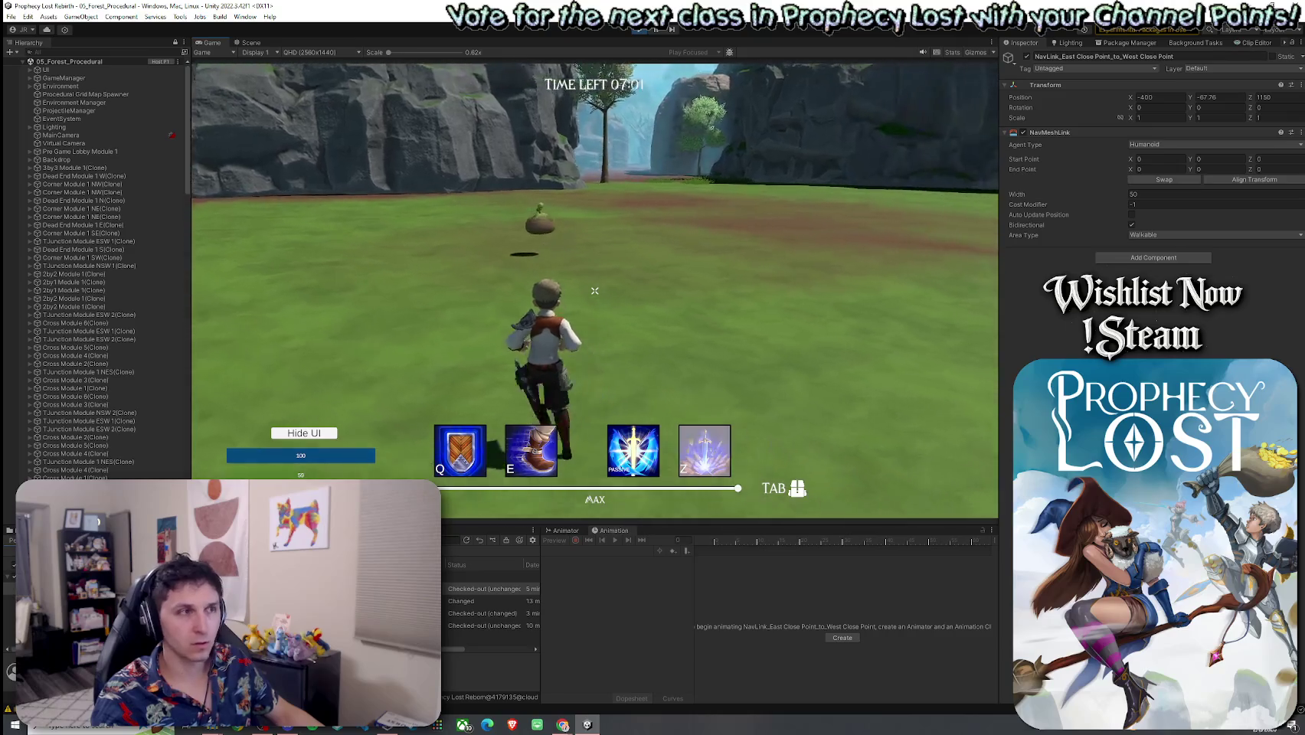
key(w)
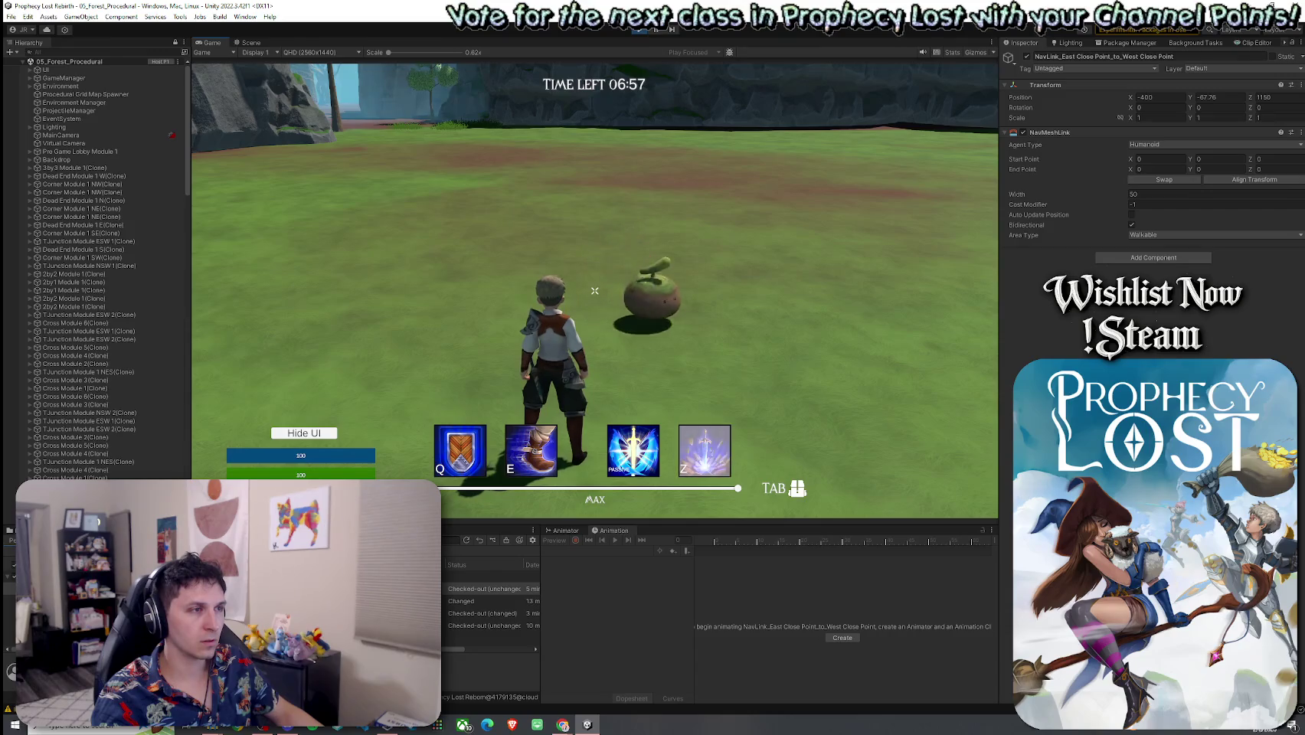
key(w)
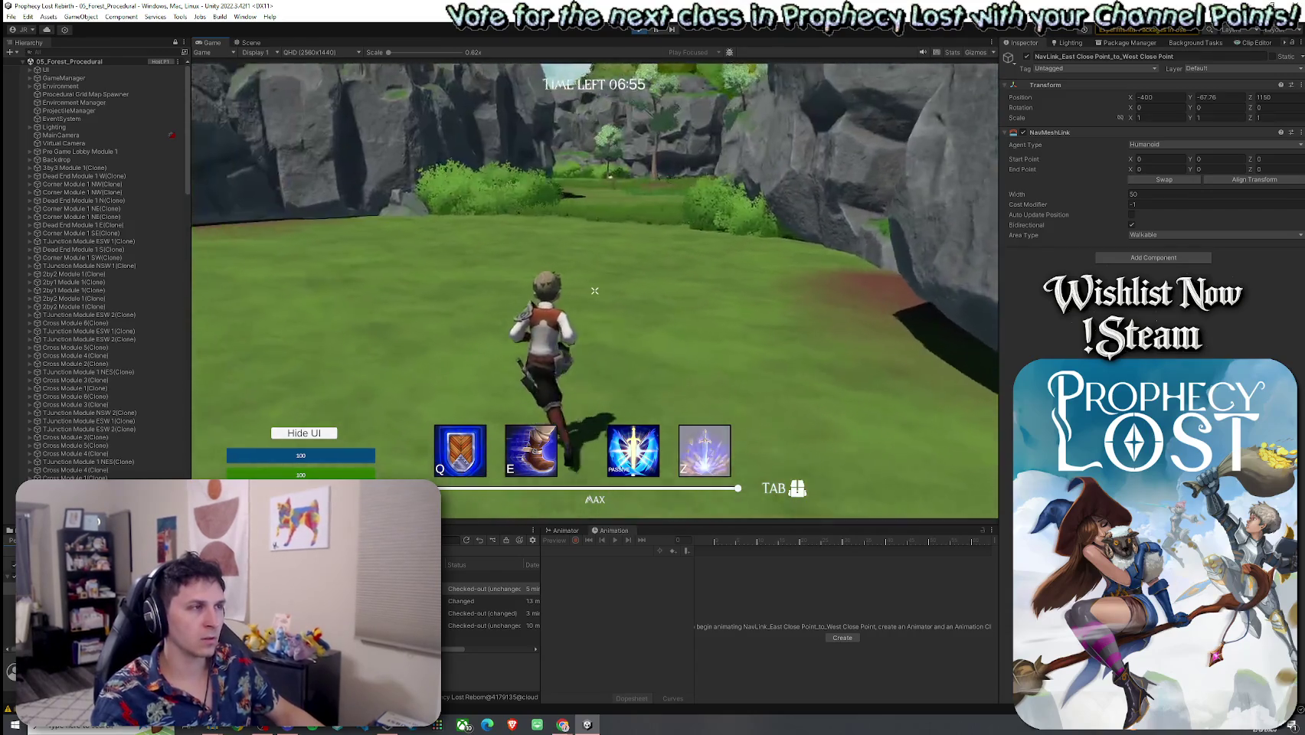
key(w)
key(w)
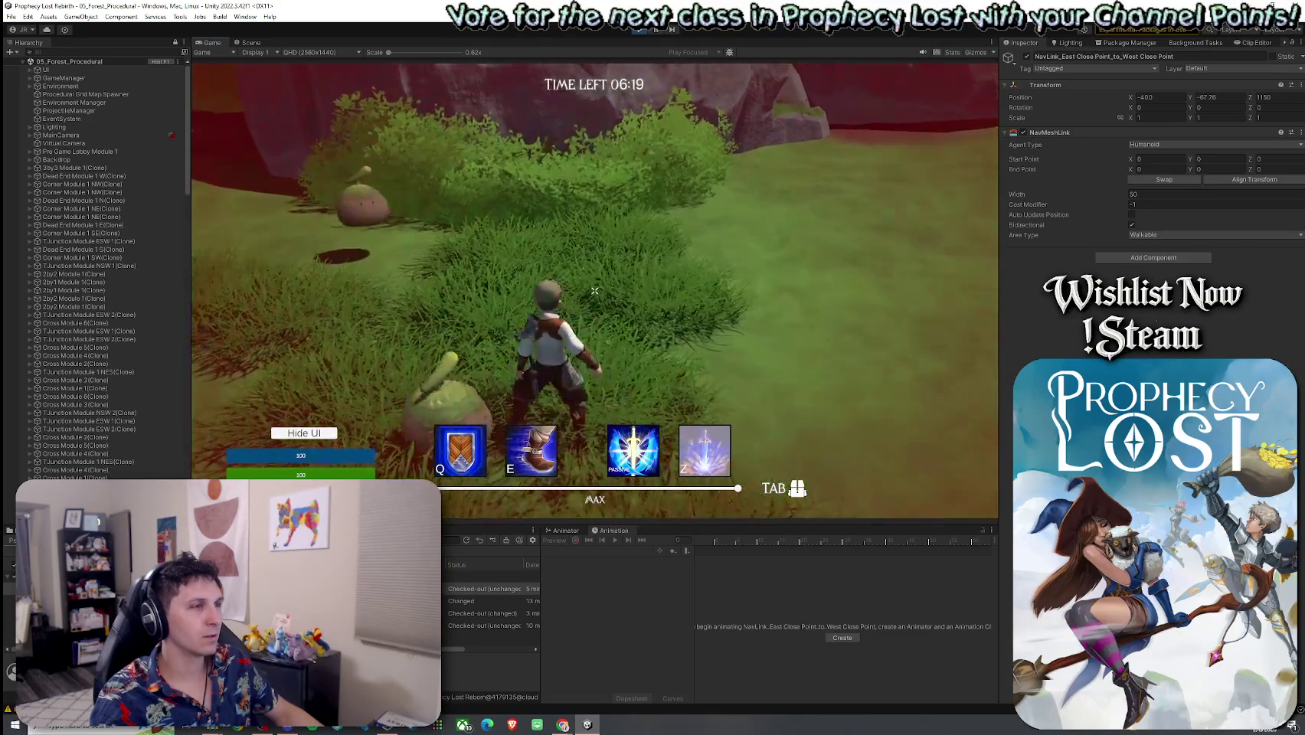
Run past the bushes through tall grass into the clearing, then return to the Scene view
key(w)
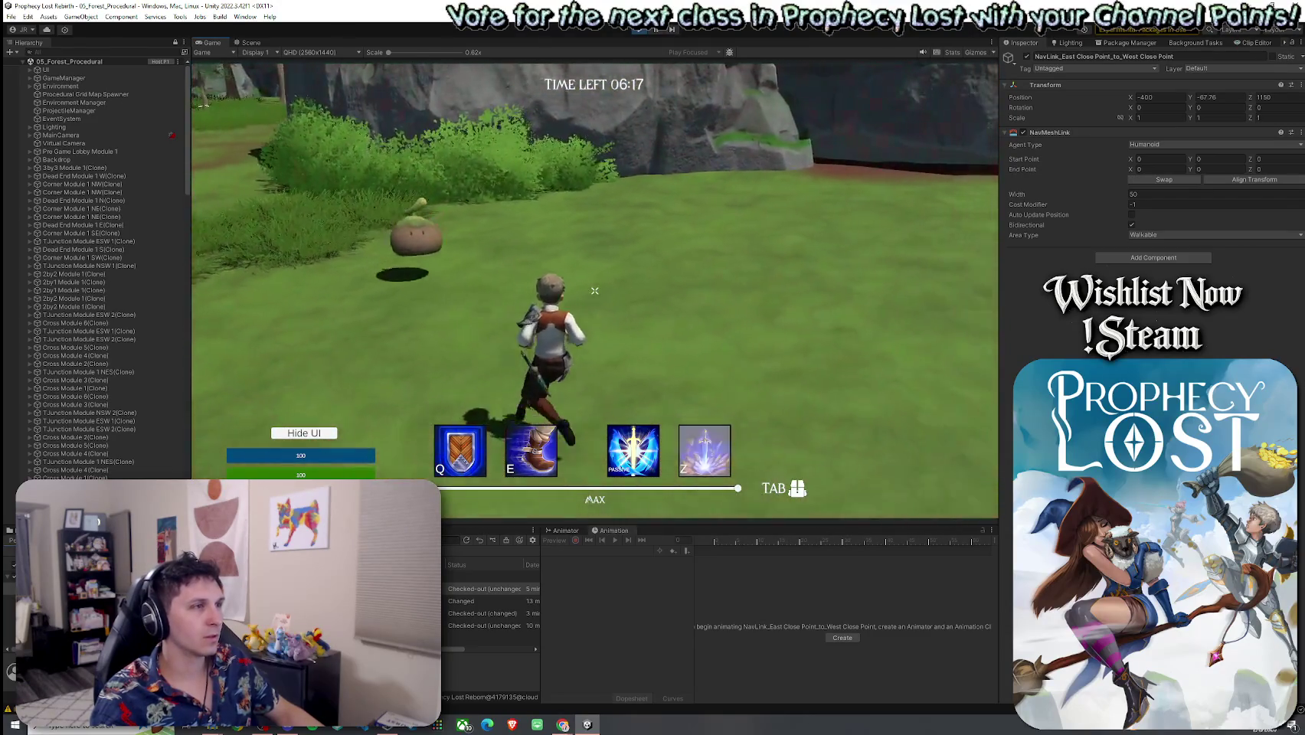
key(w)
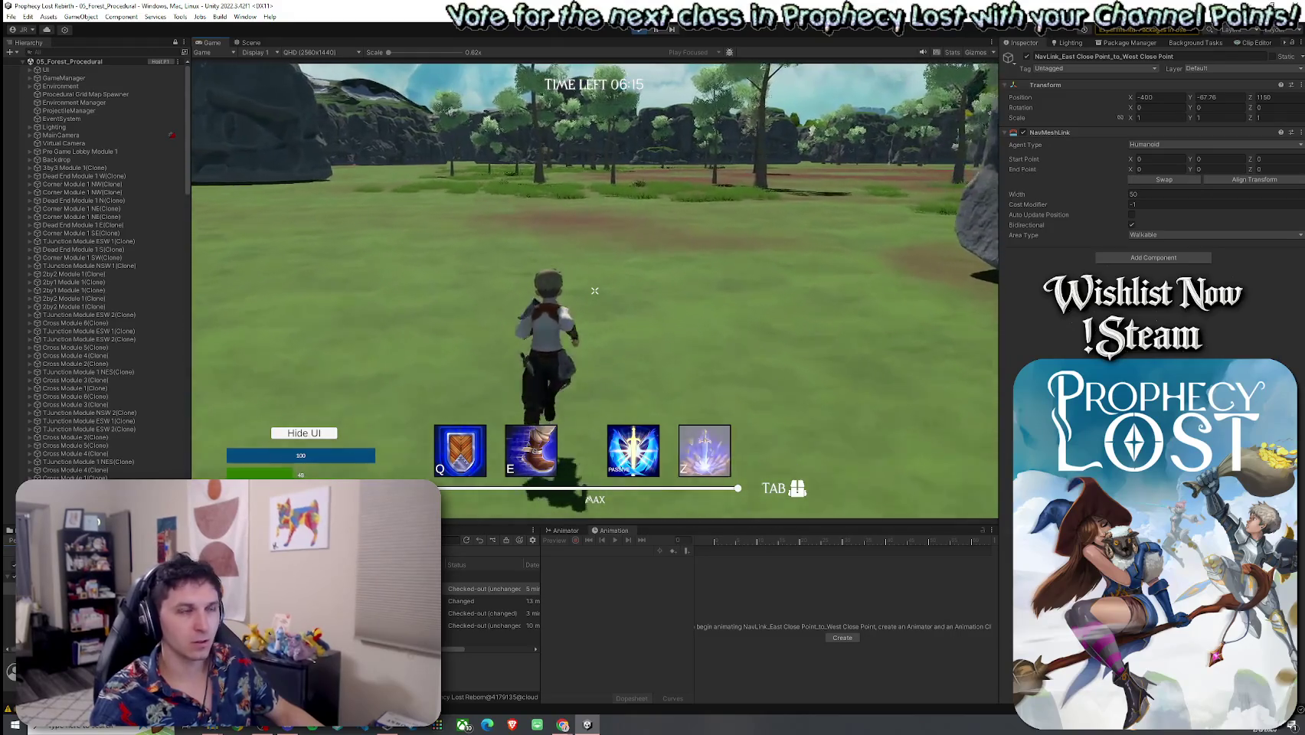
key(w)
key(w)
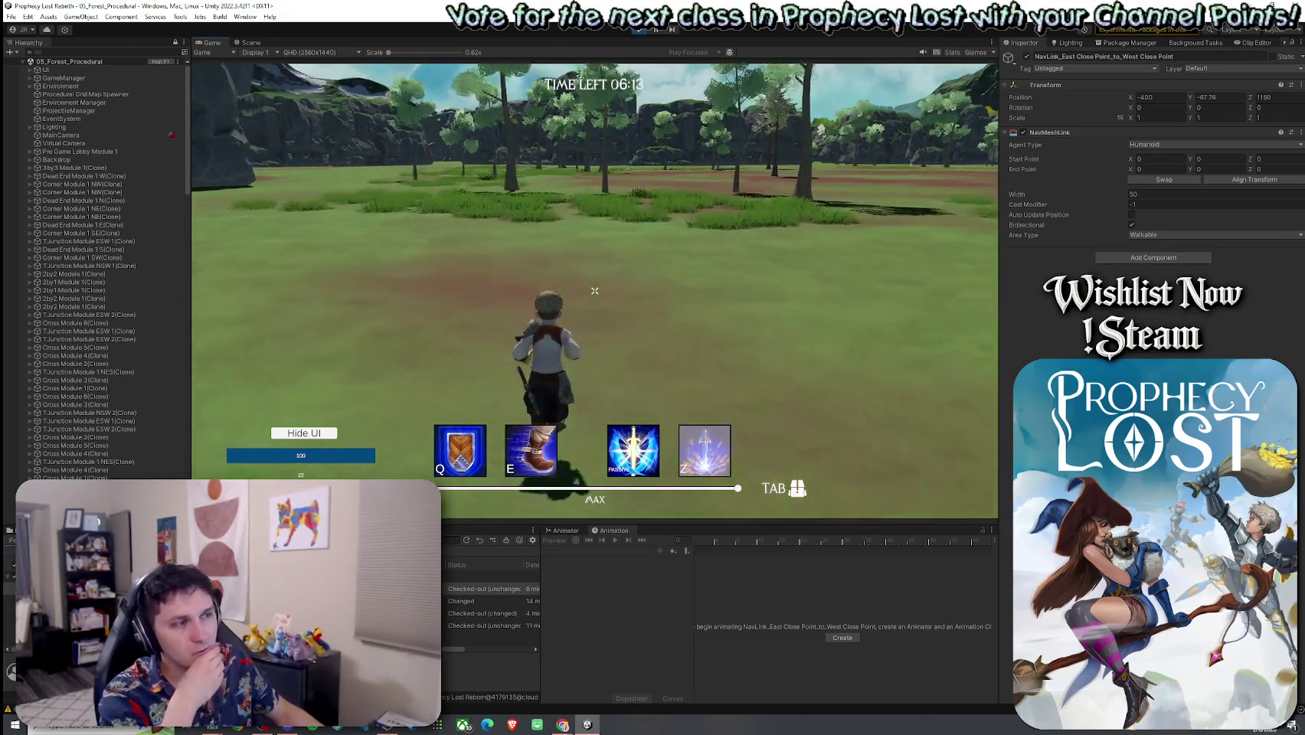
key(w)
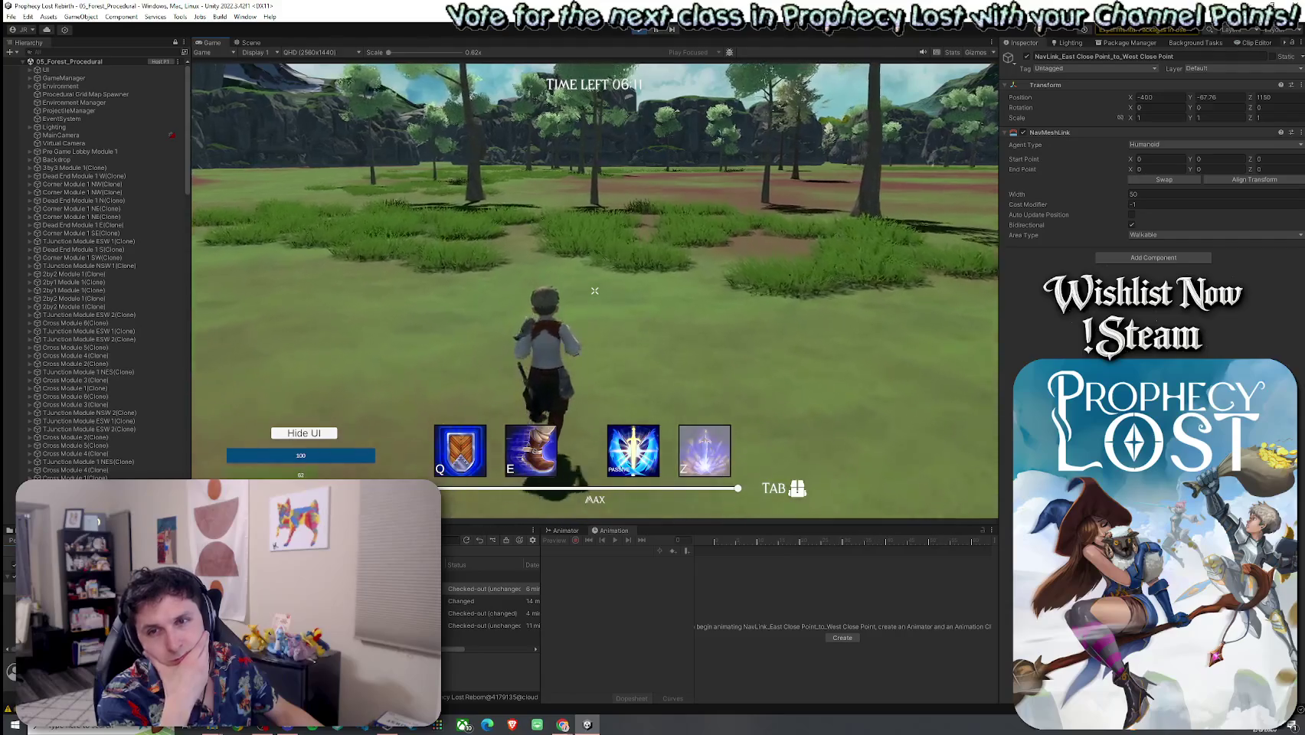
key(w)
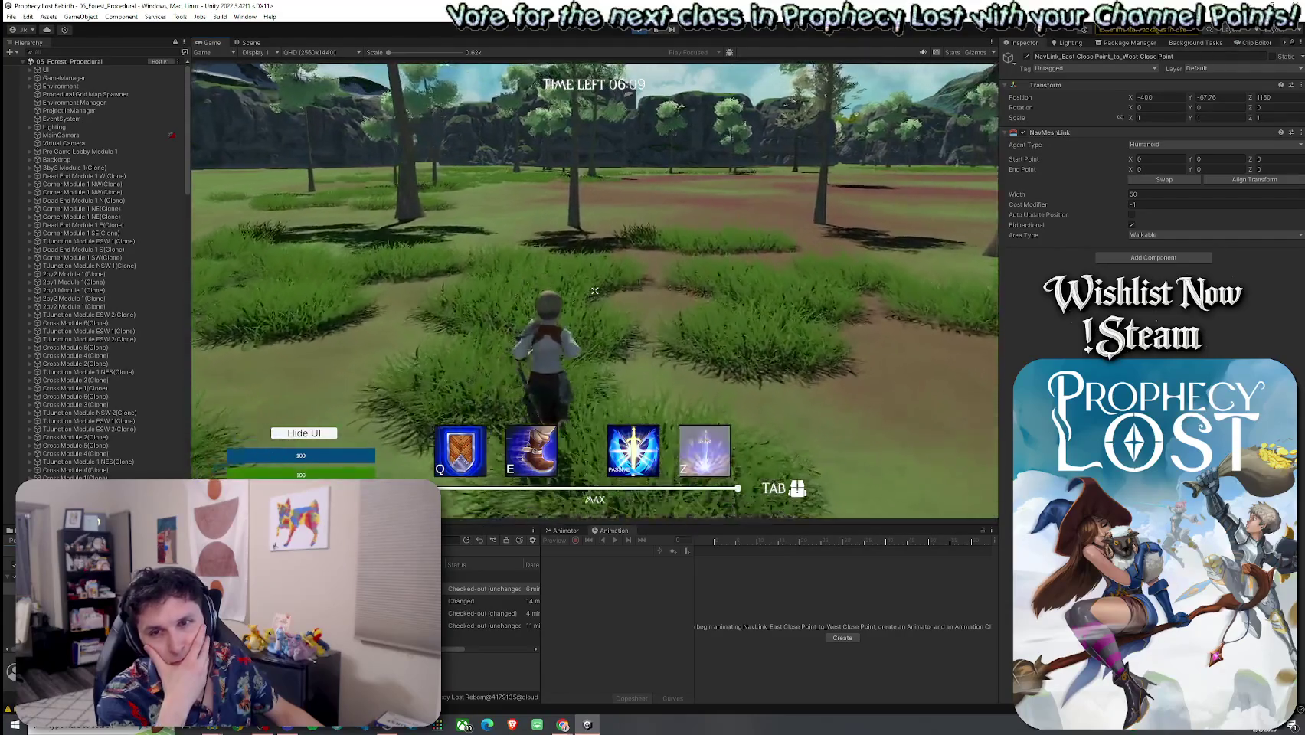
key(w)
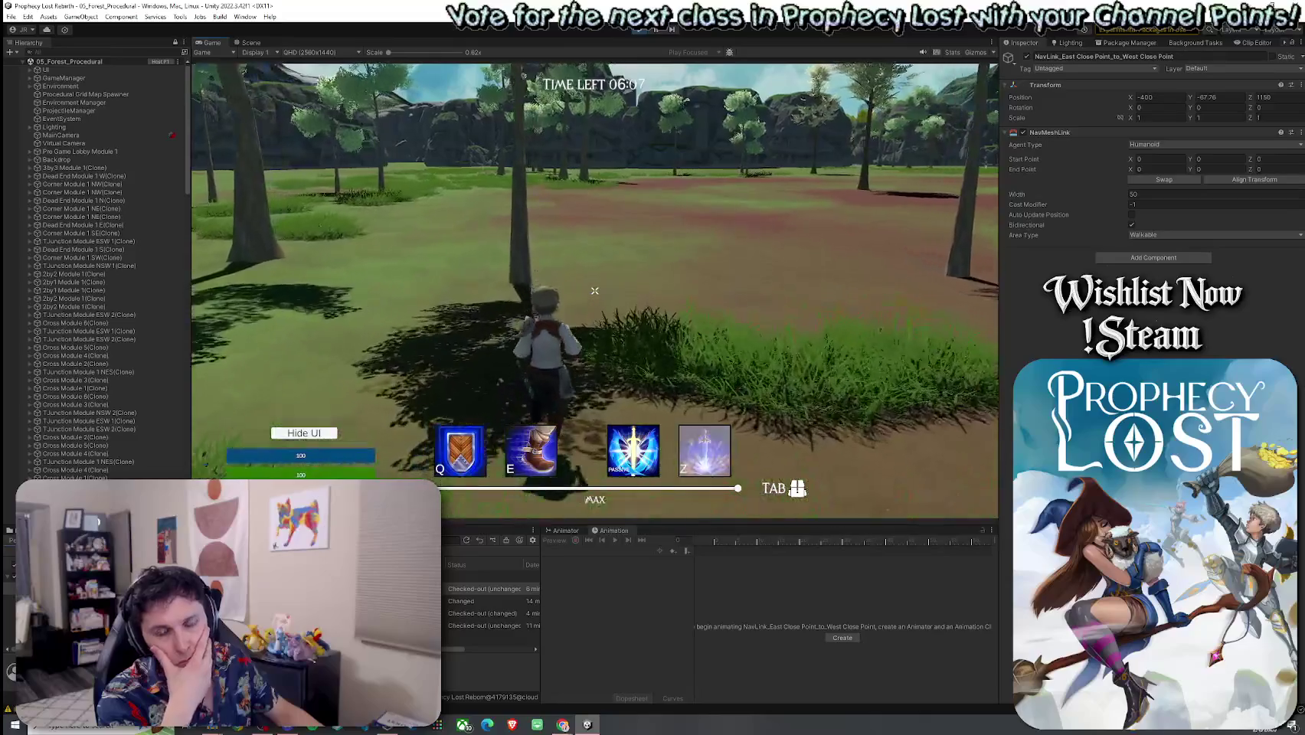
key(w)
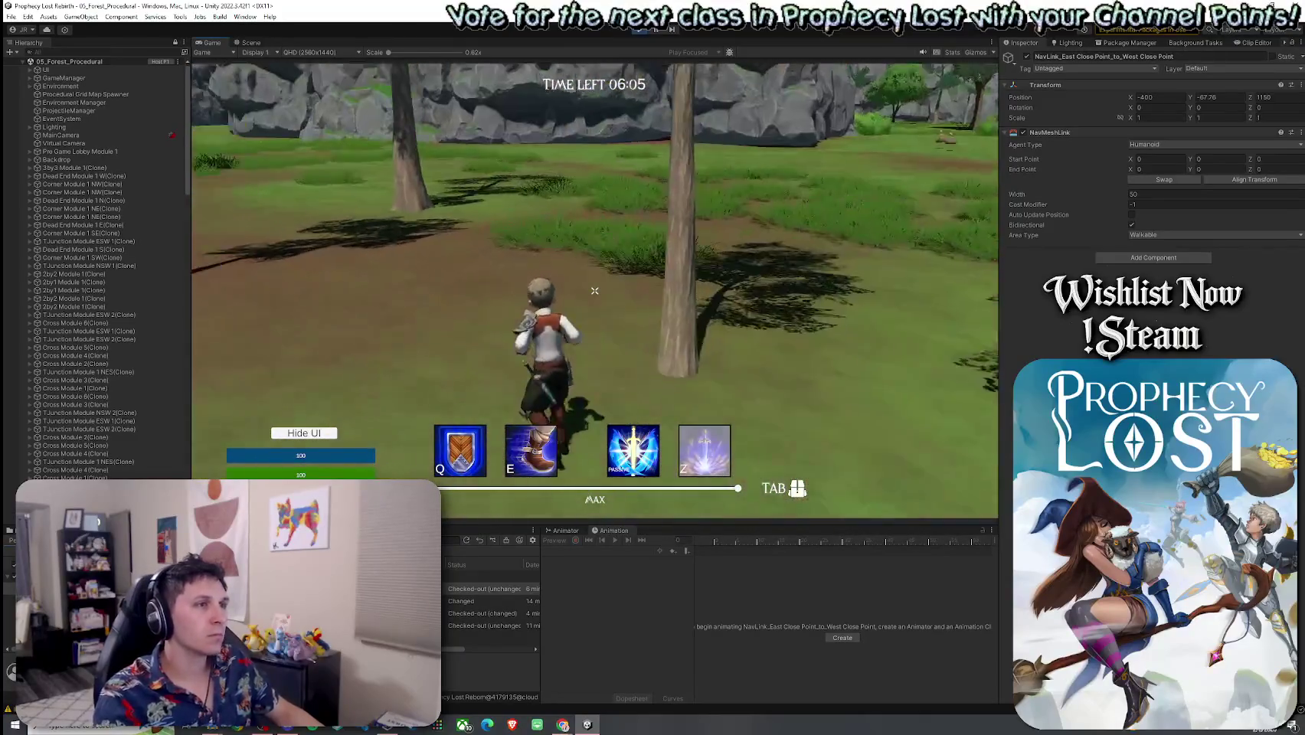
key(super)
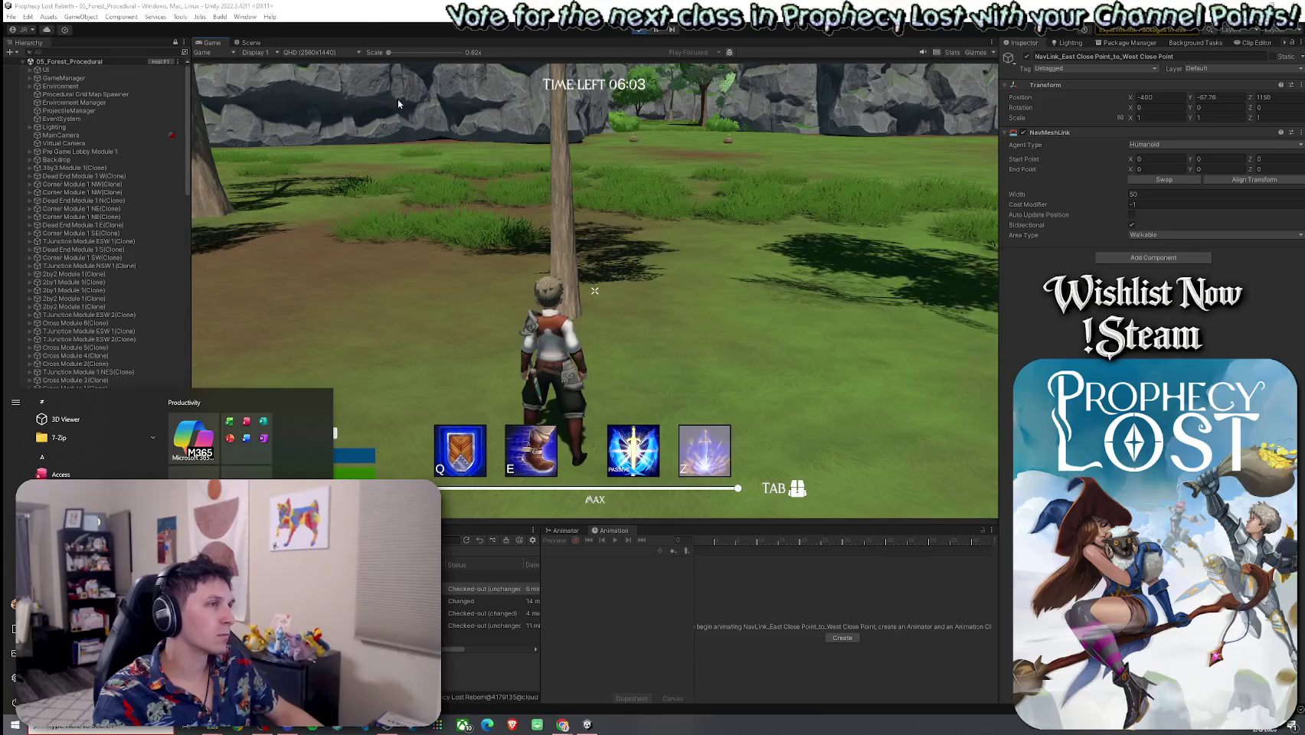
click(241, 42)
Fly toward the rock cliffs, select the South-to-North NavMeshLink and orbit to a top-down view
mouse_move(822, 214)
mouse_down()
mouse_move(950, 161)
mouse_move(860, 227)
mouse_move(755, 270)
mouse_move(583, 315)
mouse_move(563, 282)
mouse_up()
click(567, 264)
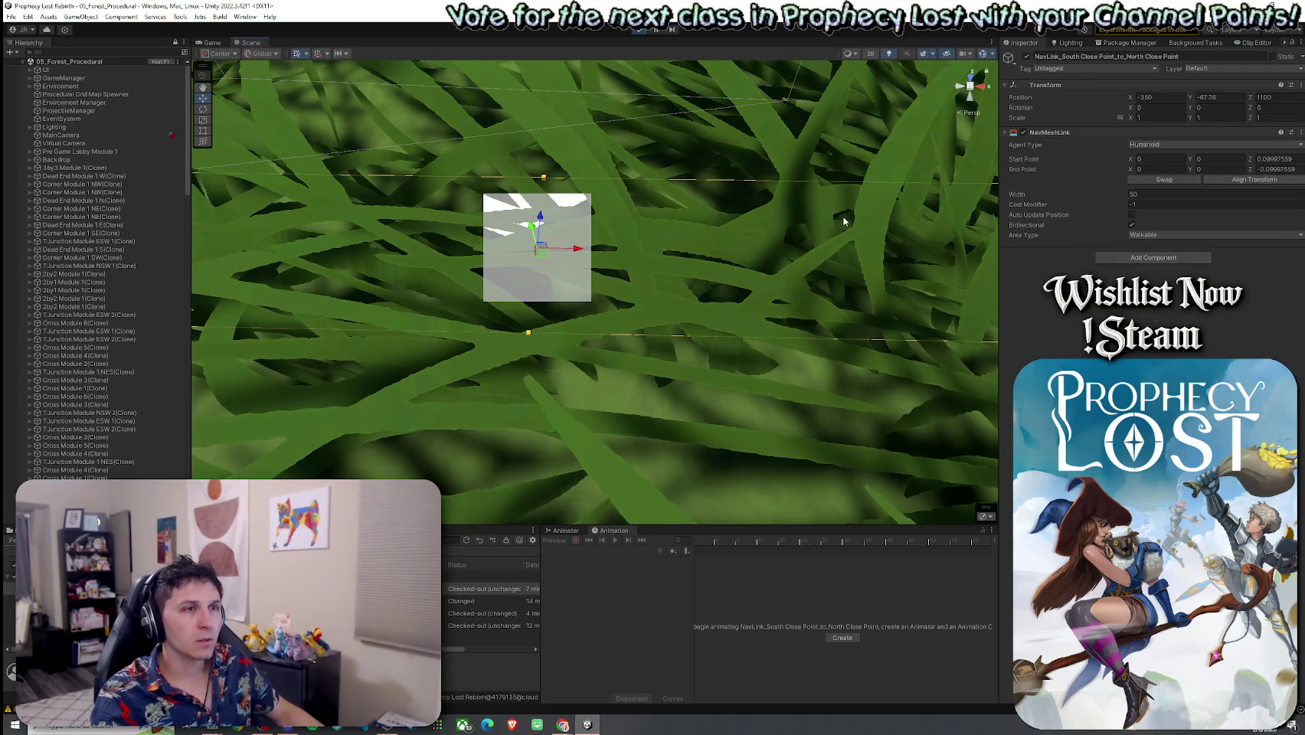
scroll(809, 201, down, 10)
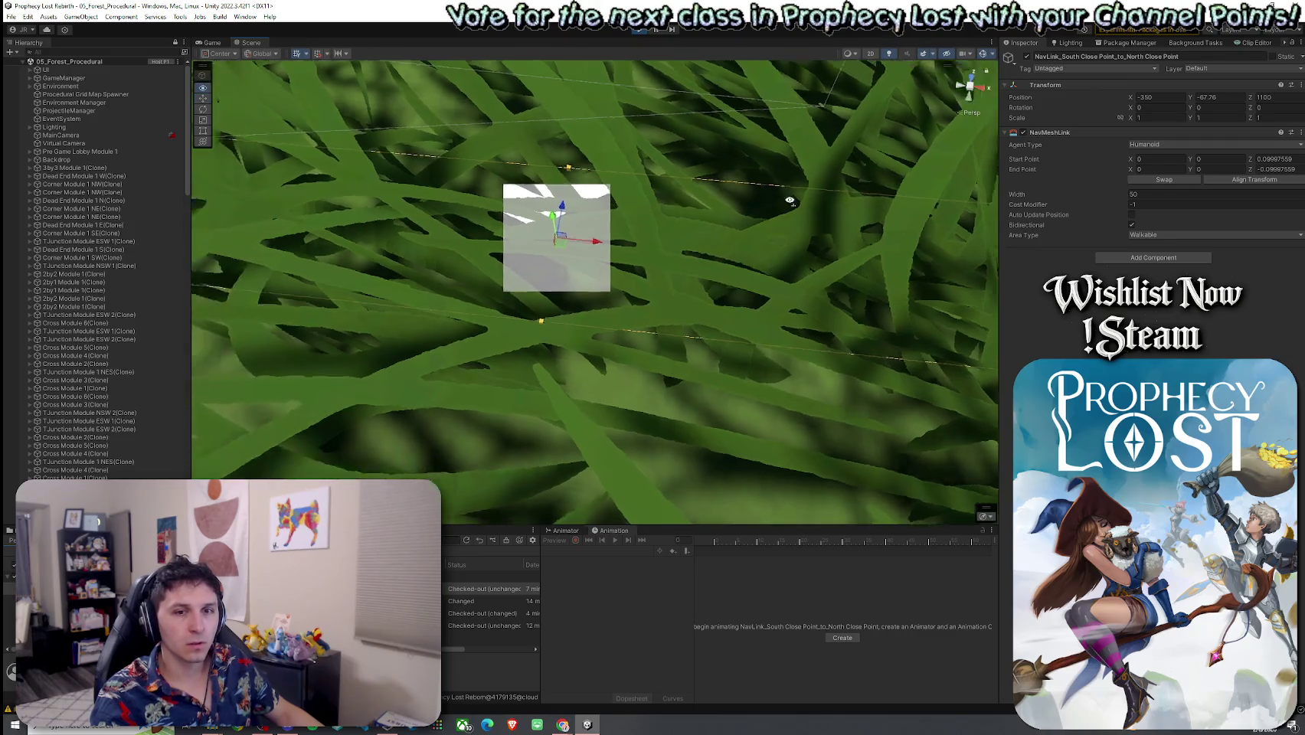
drag(809, 201, 575, 223)
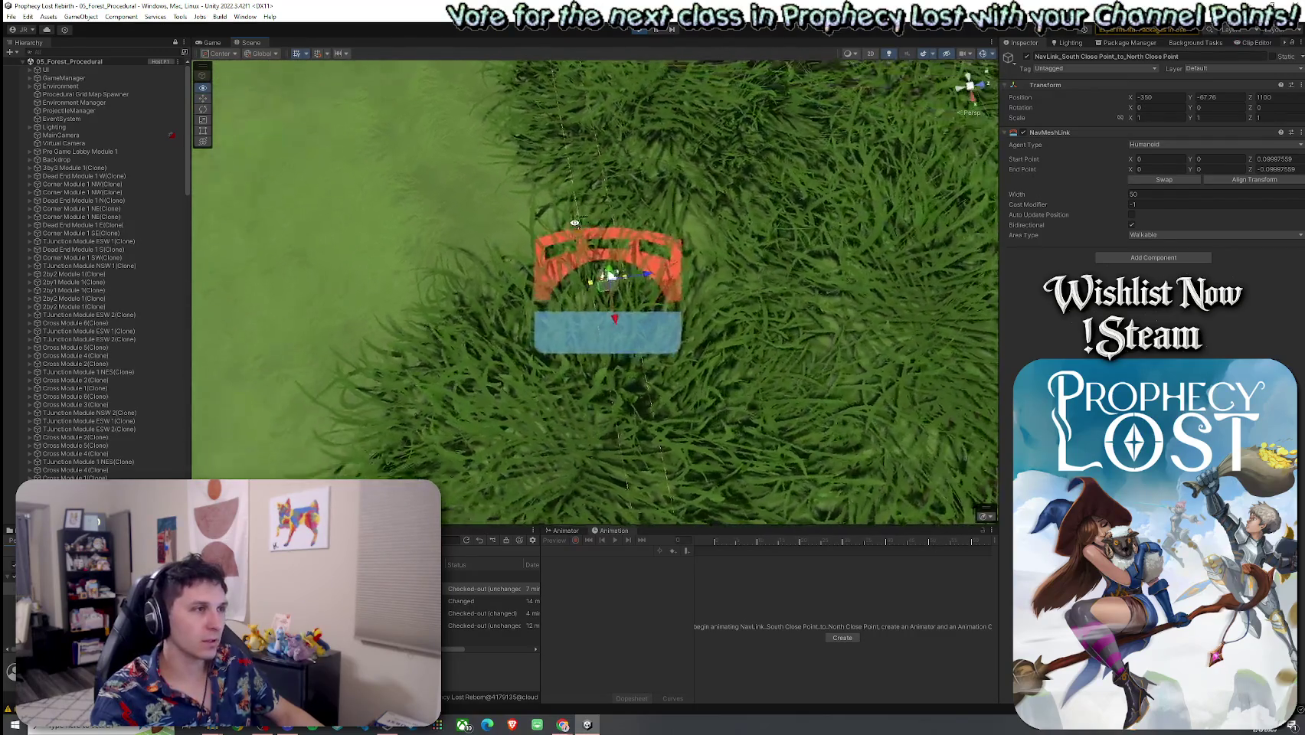
scroll(575, 201, down, 10)
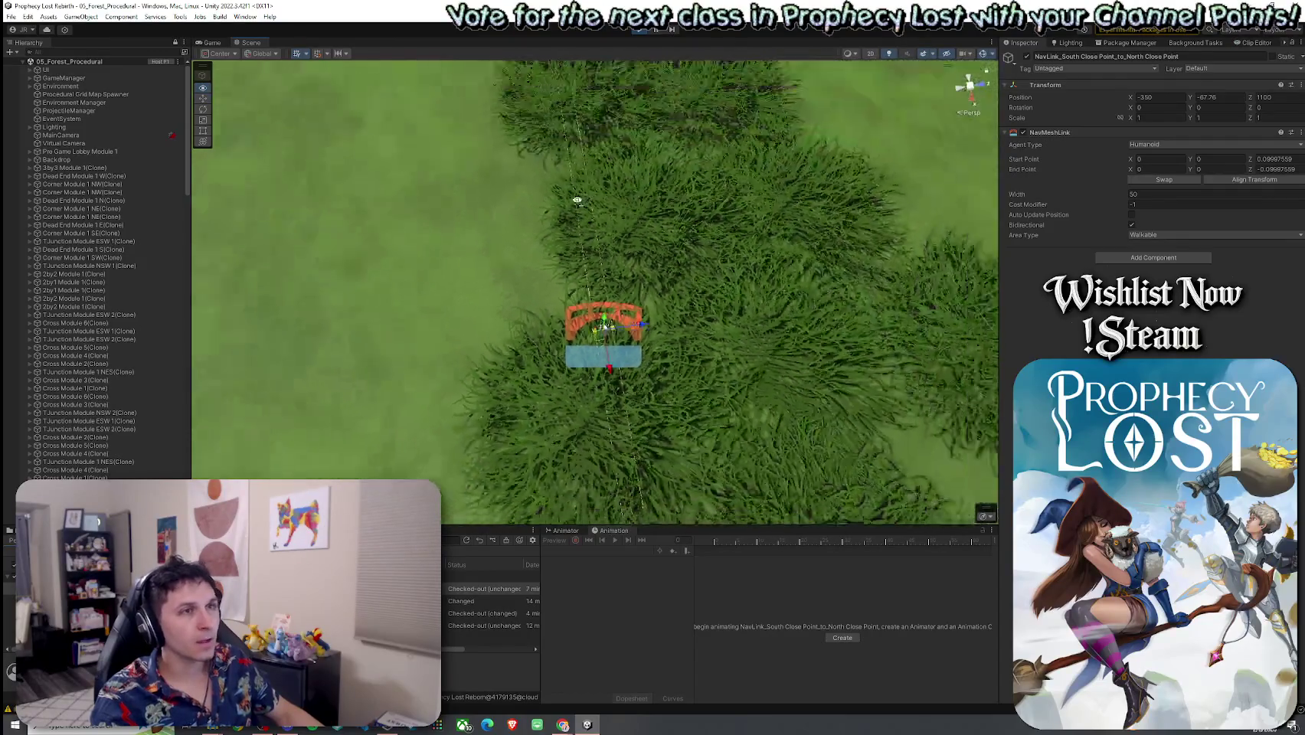
scroll(581, 195, down, 10)
Tilt and zoom around the level, undoing an accidental nudge of the link
mouse_move(580, 194)
mouse_down()
mouse_move(342, 237)
mouse_move(384, 212)
mouse_move(611, 166)
mouse_move(412, 120)
mouse_move(595, 227)
mouse_move(598, 82)
mouse_move(597, 131)
mouse_up()
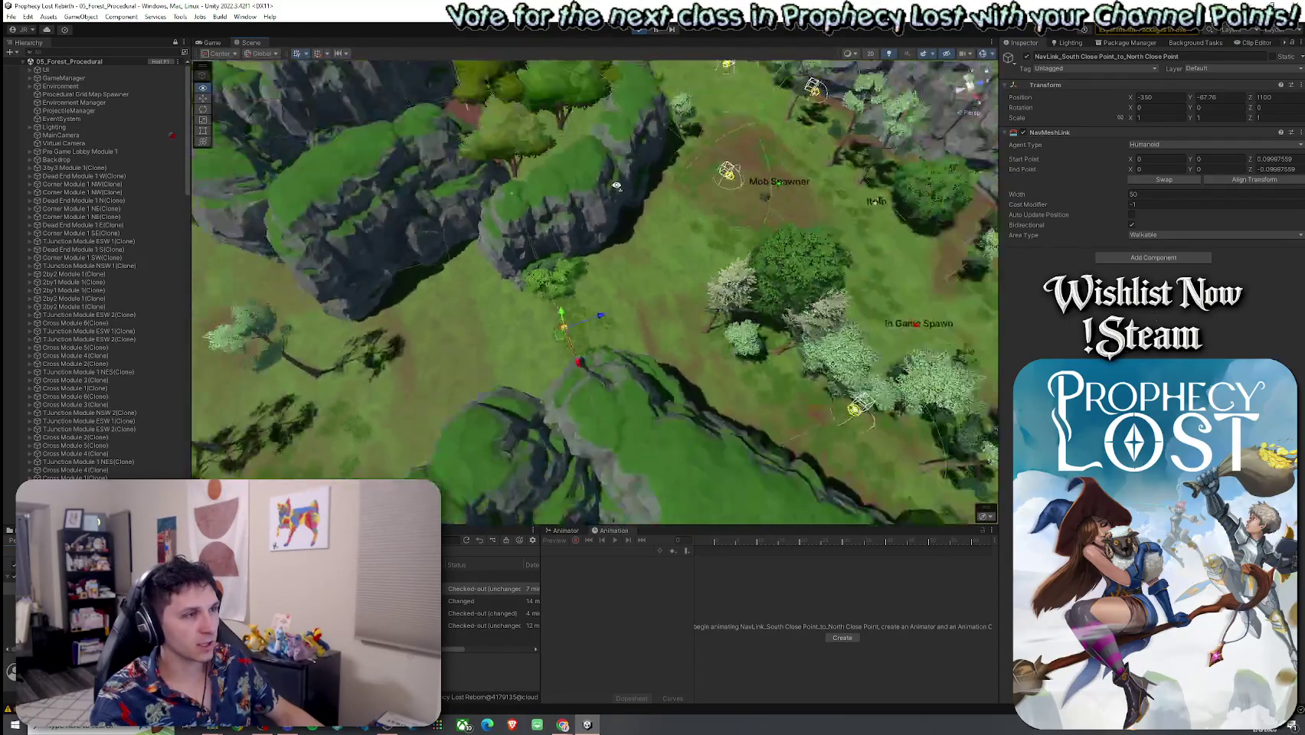
scroll(597, 131, up, 6)
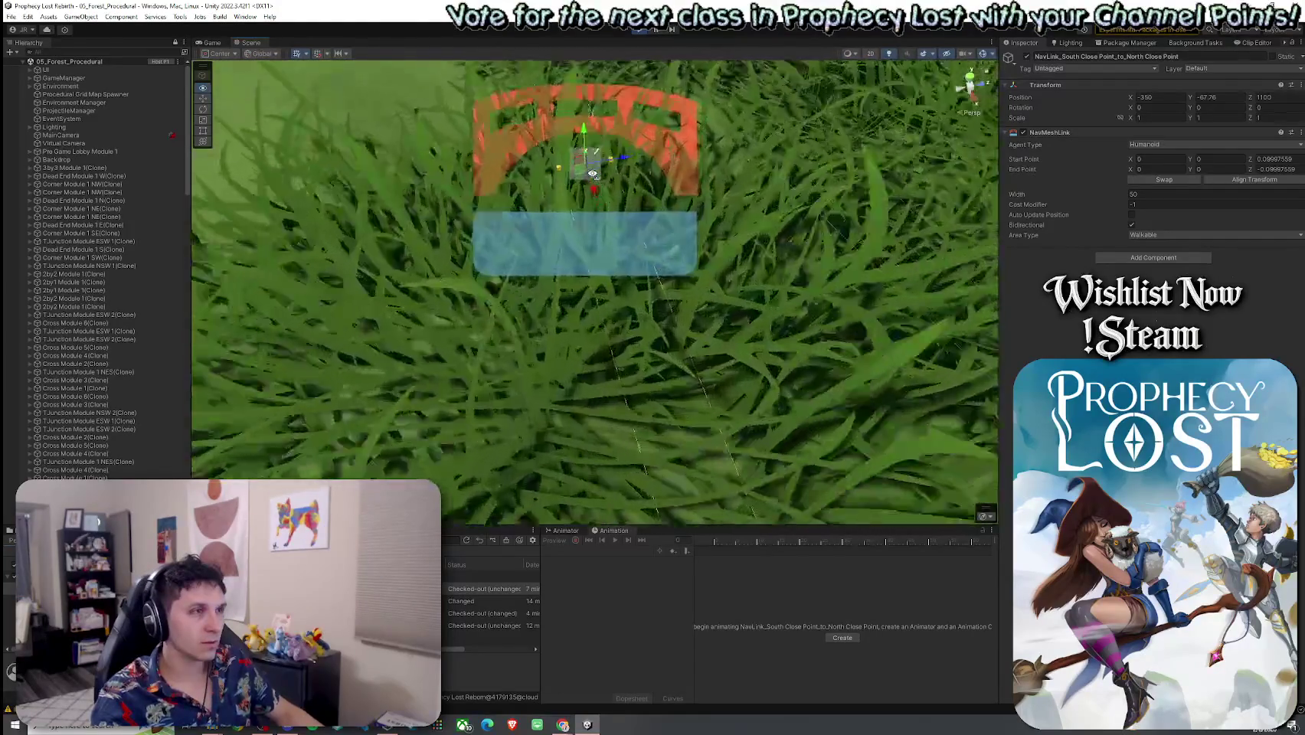
scroll(595, 159, down, 2)
scroll(596, 159, down, 4)
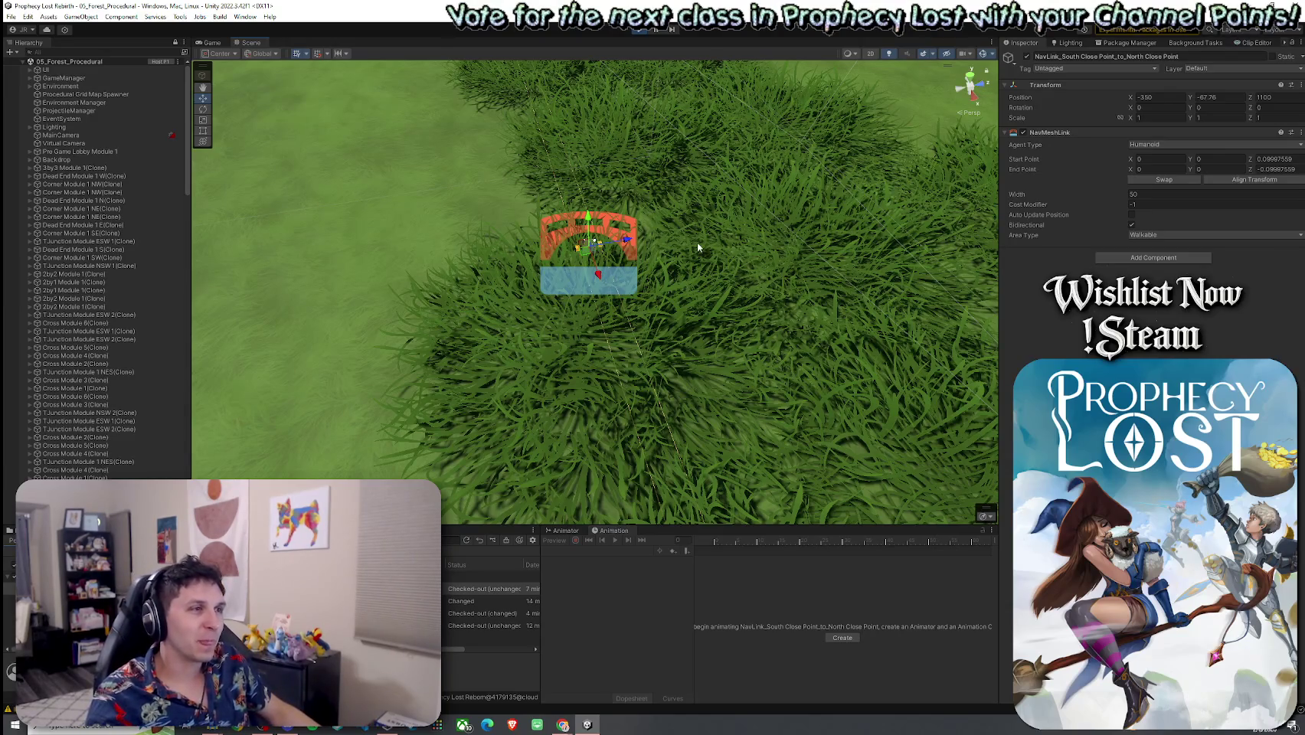
scroll(619, 257, up, 3)
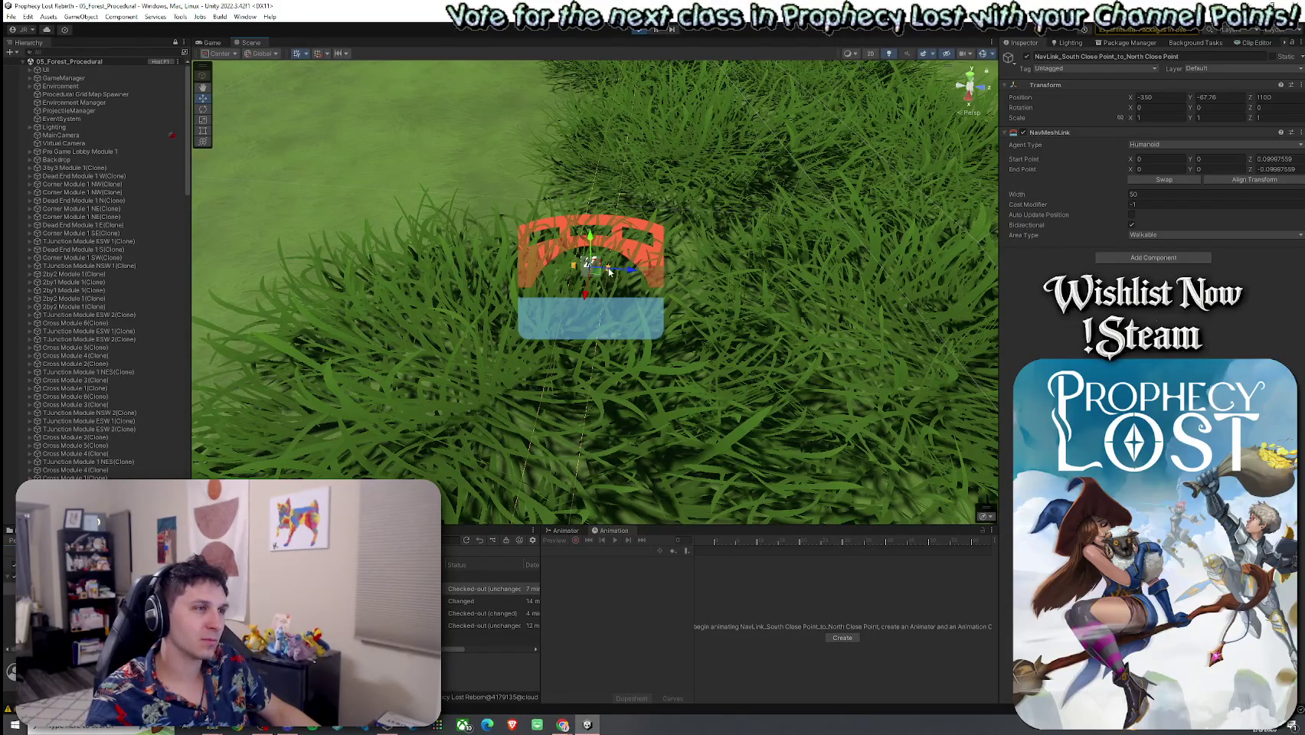
drag(605, 270, 619, 261)
key(ctrl+z)
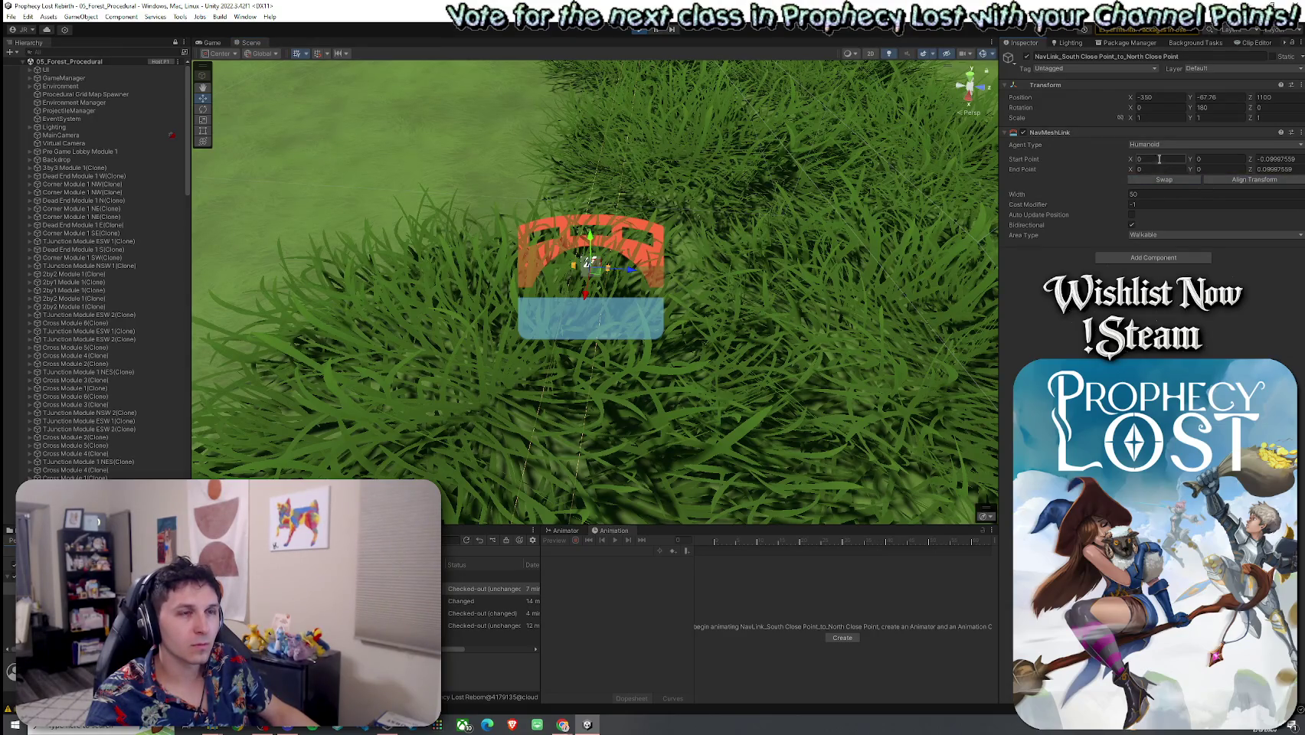
Give the NavMesh link Width 20, Start Point Z -10 and End Point Z 10
drag(1120, 208, 1103, 207)
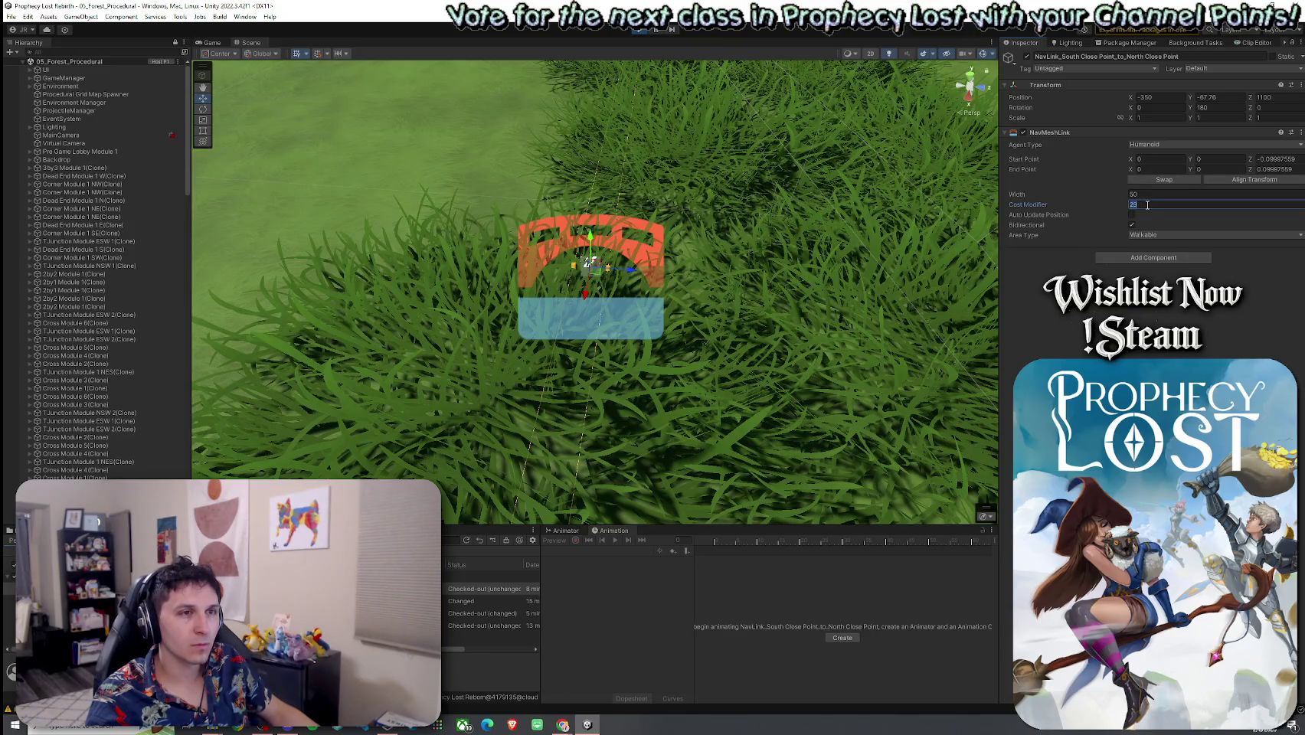
click(1131, 196)
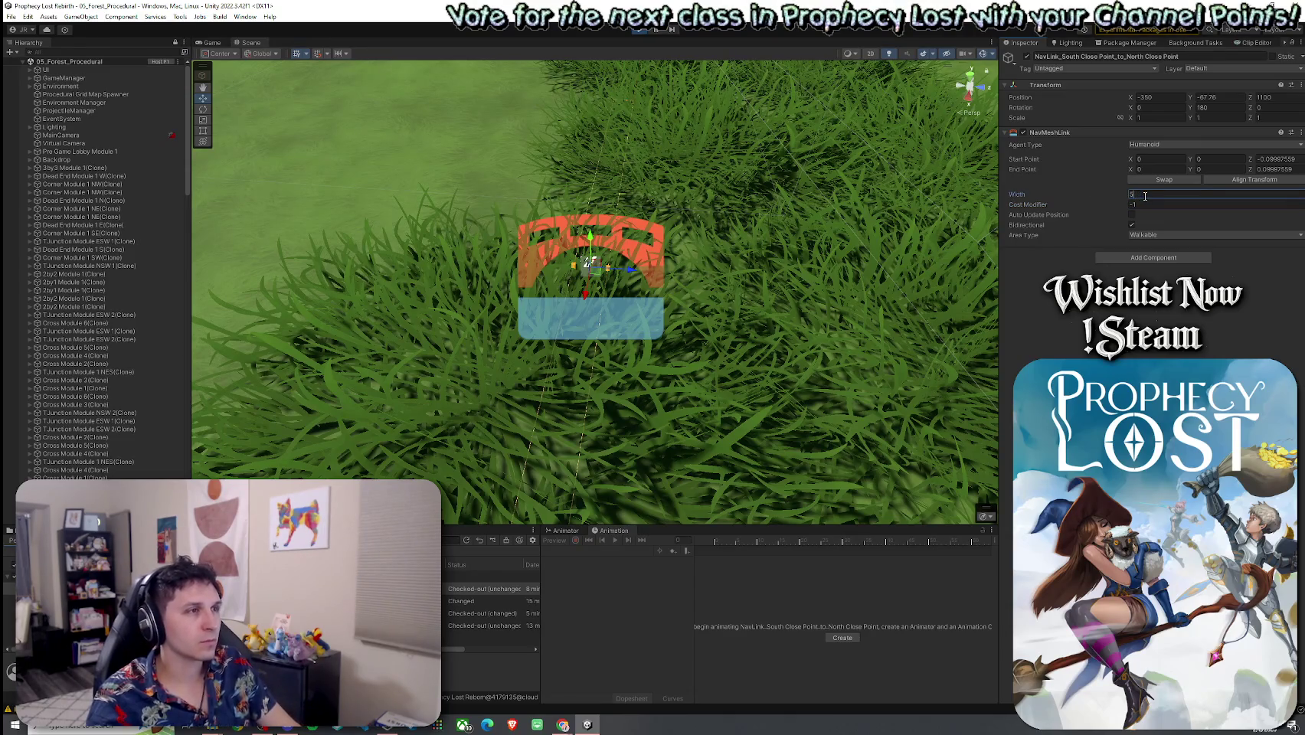
mouse_move(674, 230)
mouse_down()
mouse_move(733, 177)
mouse_move(796, 182)
mouse_up()
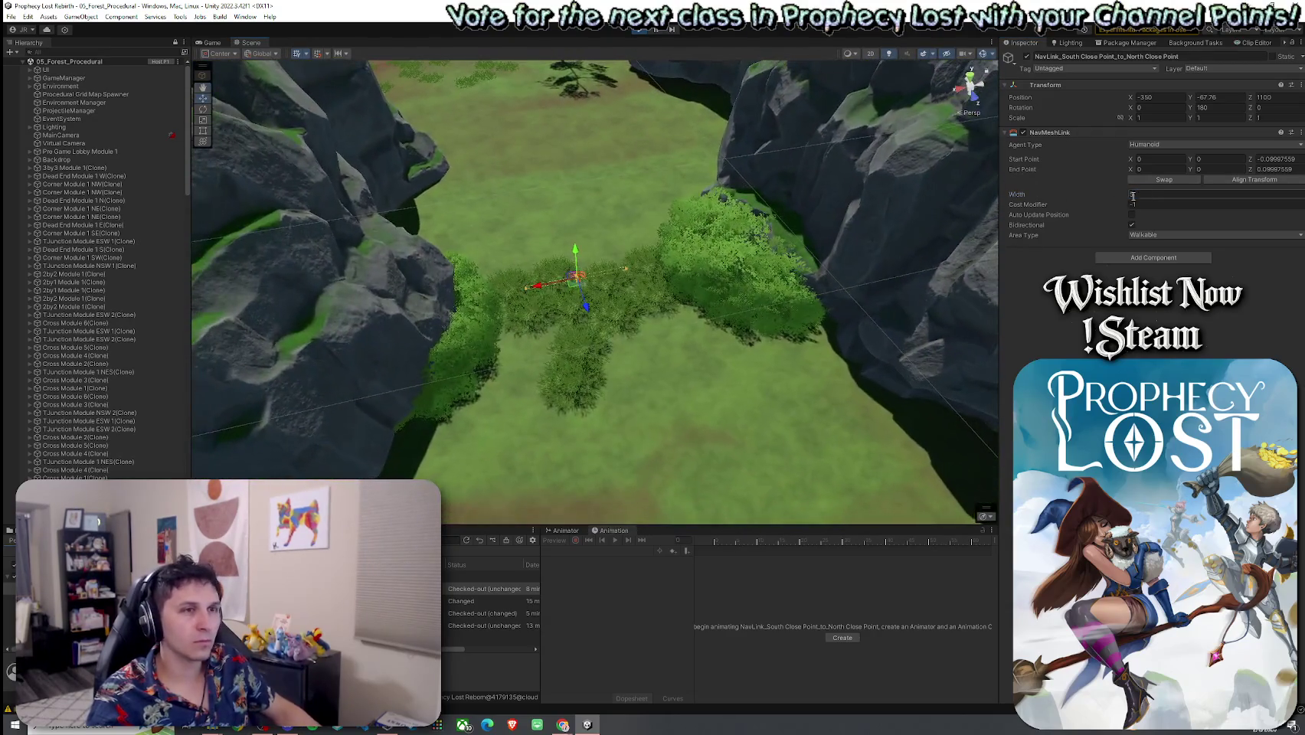
click(1156, 193)
text(20)
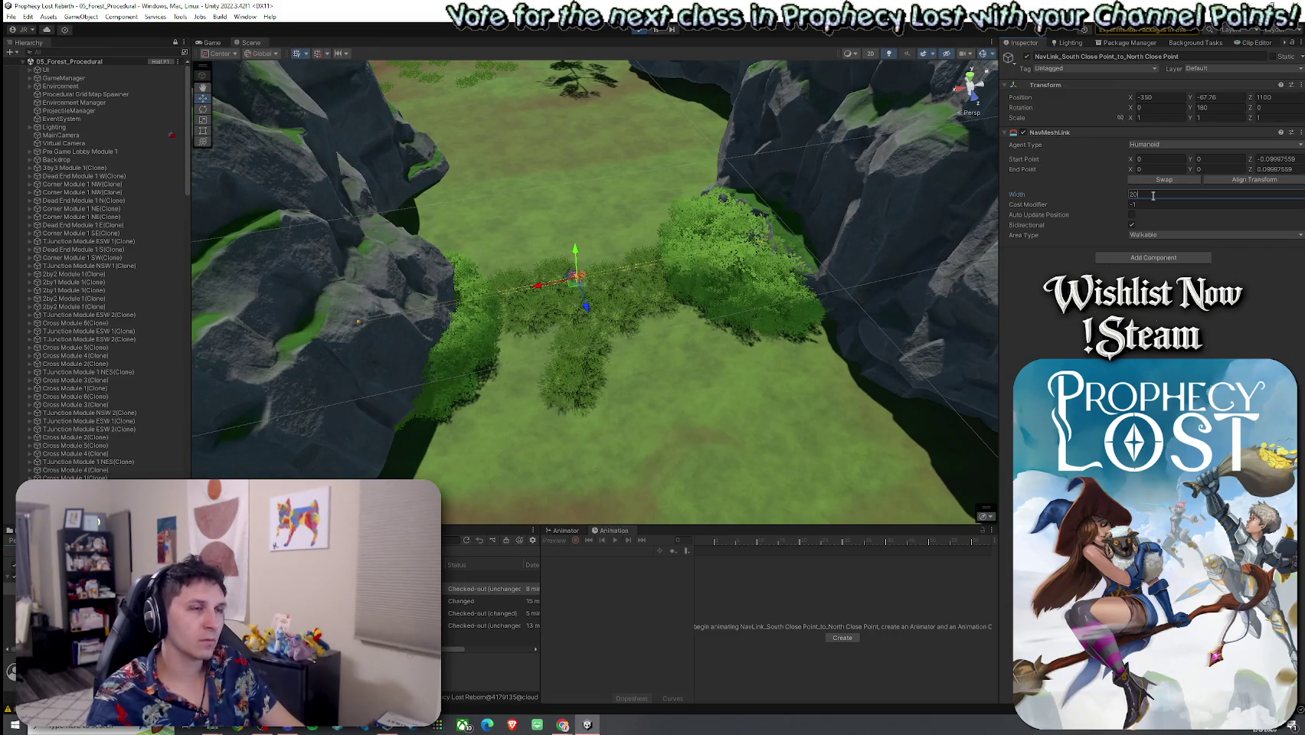
click(1294, 158)
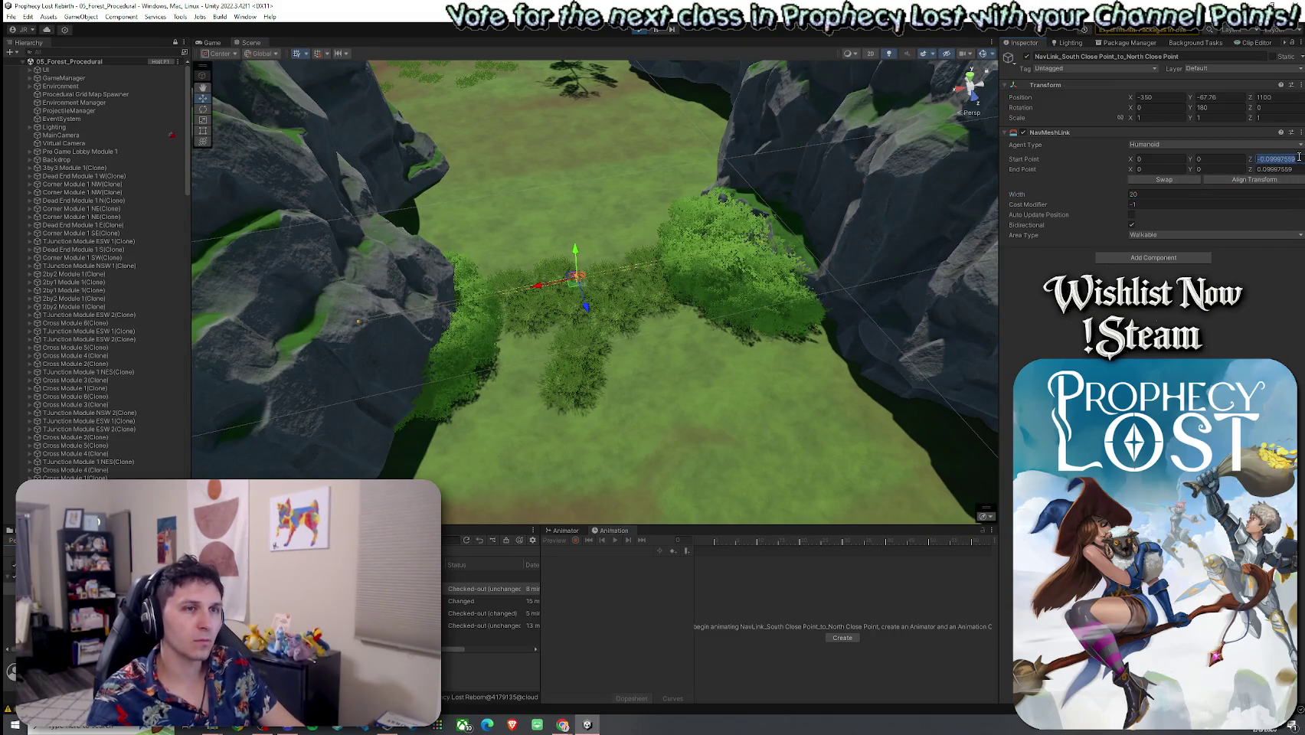
text(-10)
click(1284, 170)
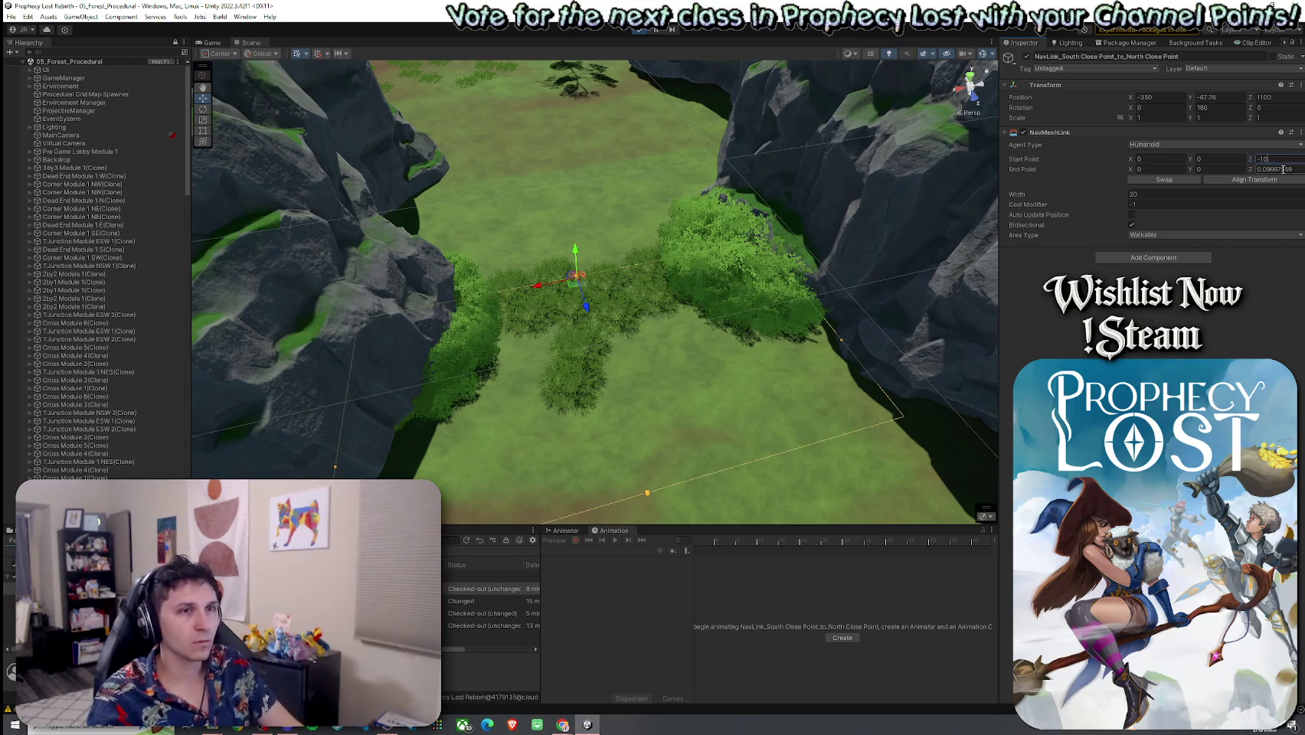
text(10)
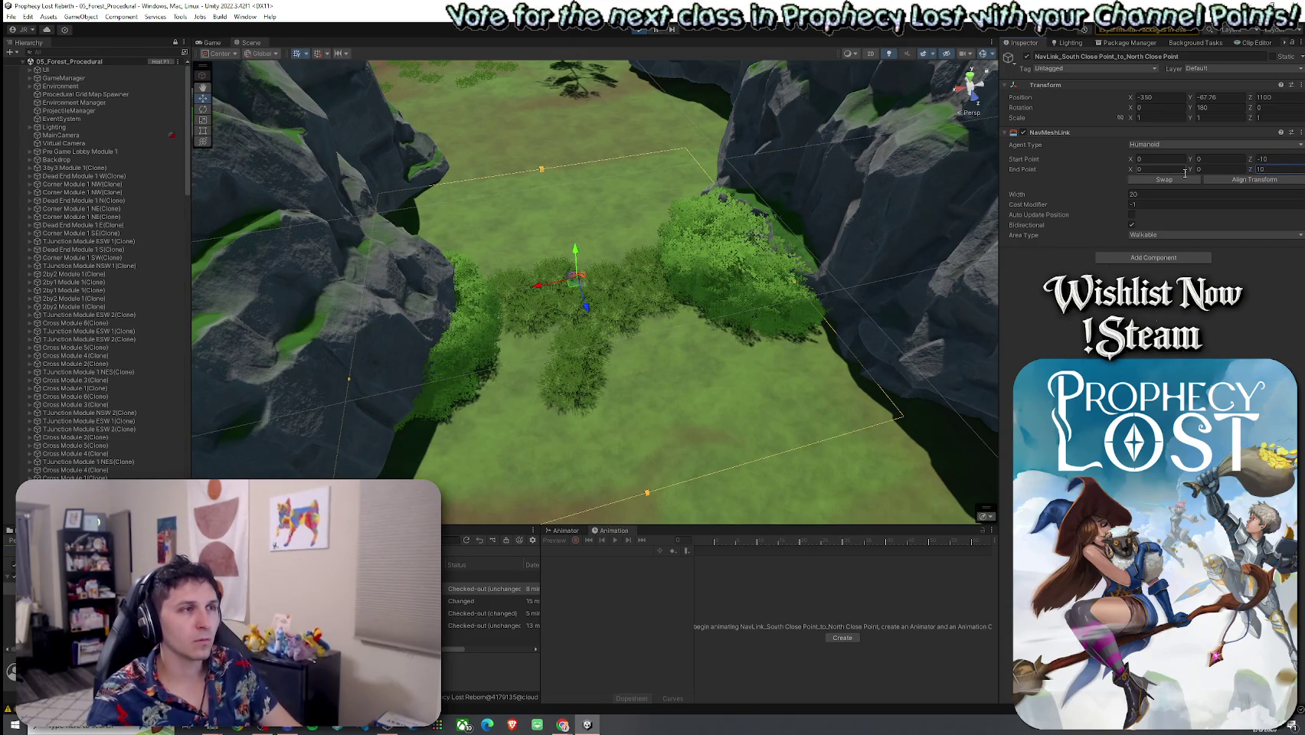
mouse_move(674, 253)
mouse_down()
mouse_move(662, 243)
mouse_move(846, 282)
mouse_move(624, 276)
mouse_move(760, 276)
mouse_move(610, 352)
mouse_move(848, 399)
mouse_move(928, 360)
mouse_move(702, 328)
mouse_move(977, 370)
mouse_move(812, 351)
mouse_up()
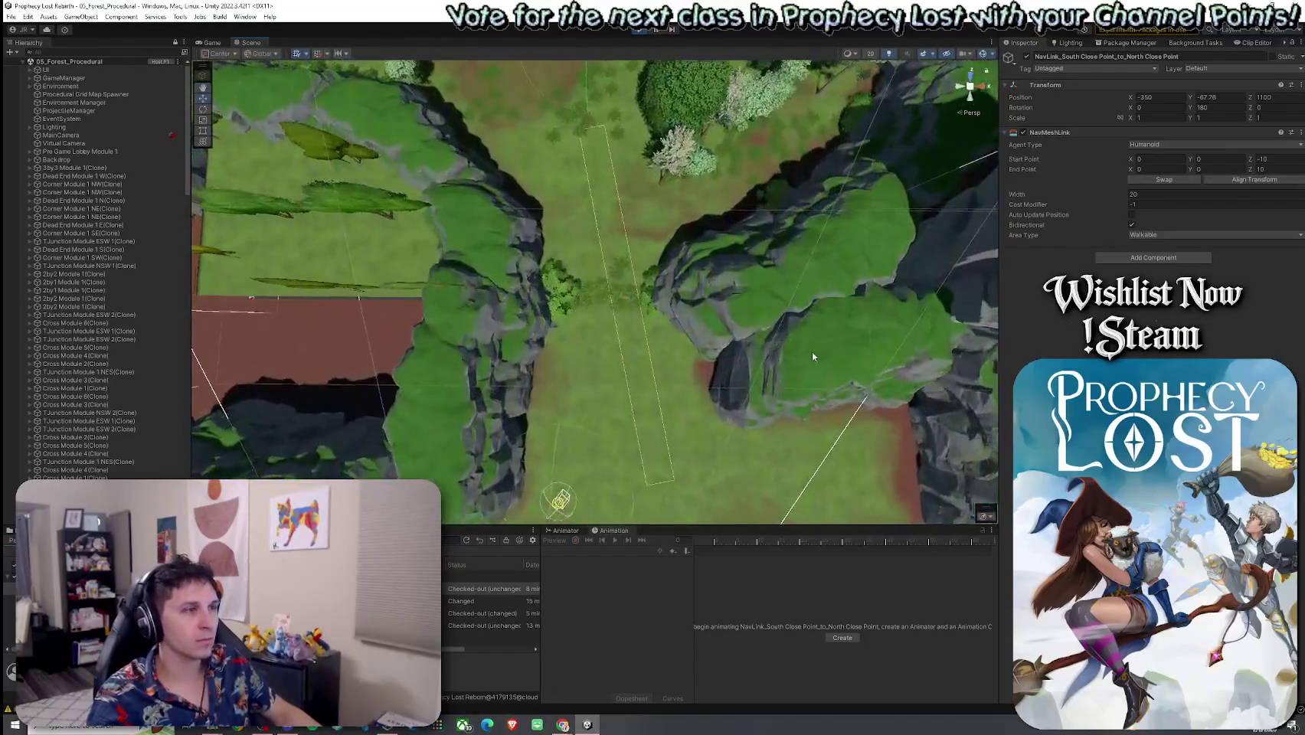
Select the south close-point NavMesh link in the ravine
click(624, 303)
mouse_move(624, 306)
mouse_down()
mouse_move(513, 299)
mouse_move(537, 306)
mouse_up()
click(617, 176)
mouse_move(617, 177)
mouse_down()
mouse_move(597, 322)
mouse_move(615, 337)
mouse_up()
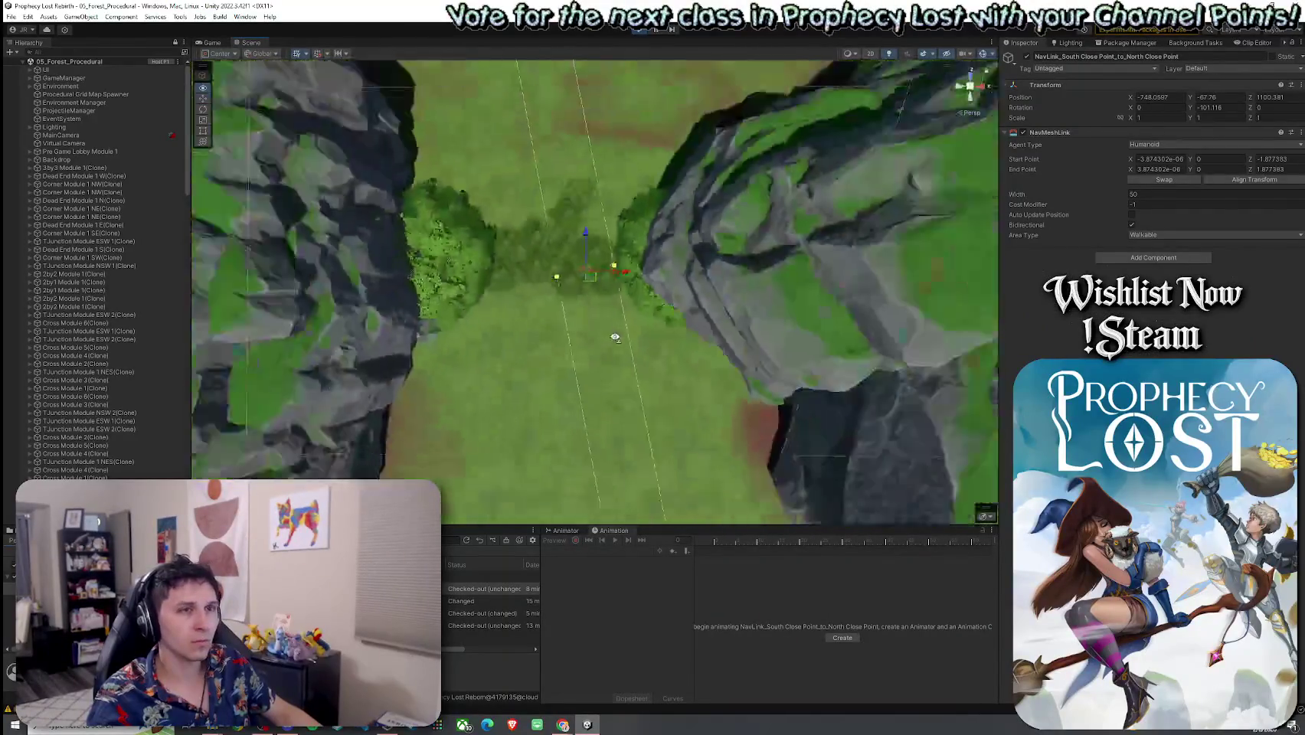
scroll(615, 337, down, 10)
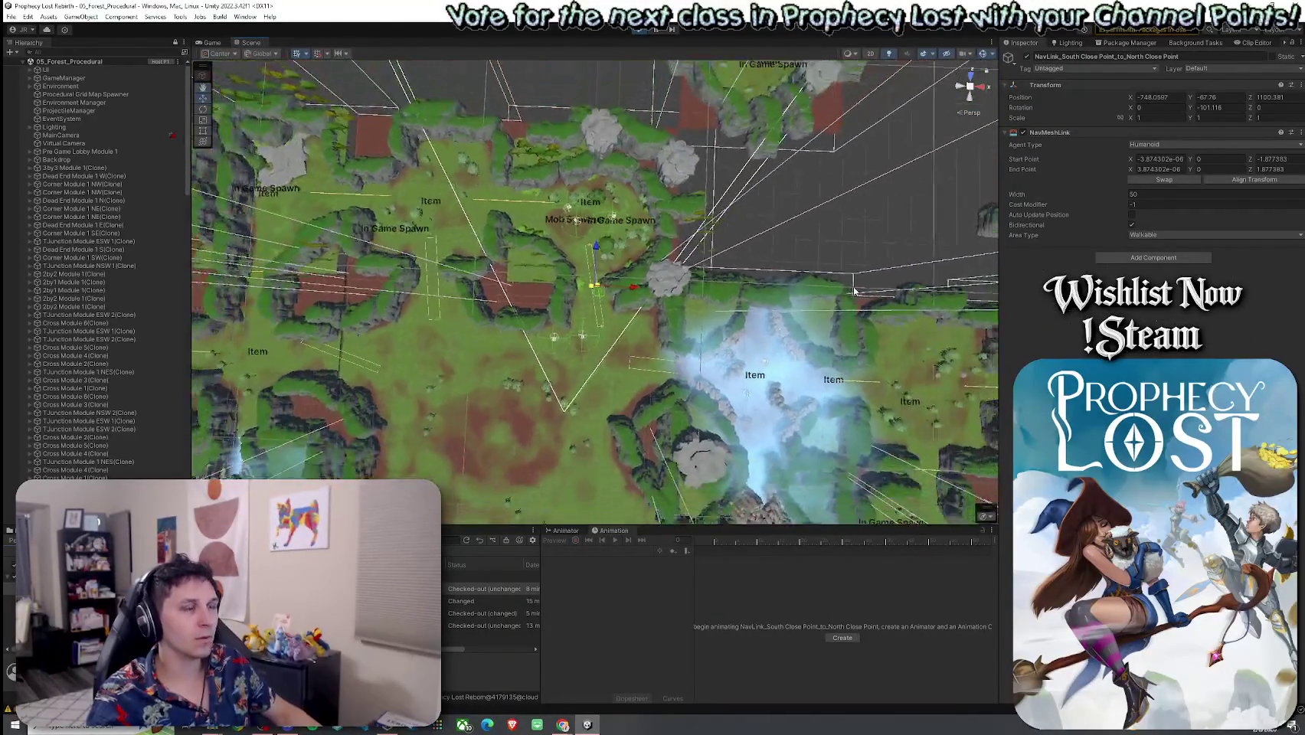
Set the link's Start Point X and End Point X to 0
click(1165, 160)
text(0)
click(1172, 169)
text(0)
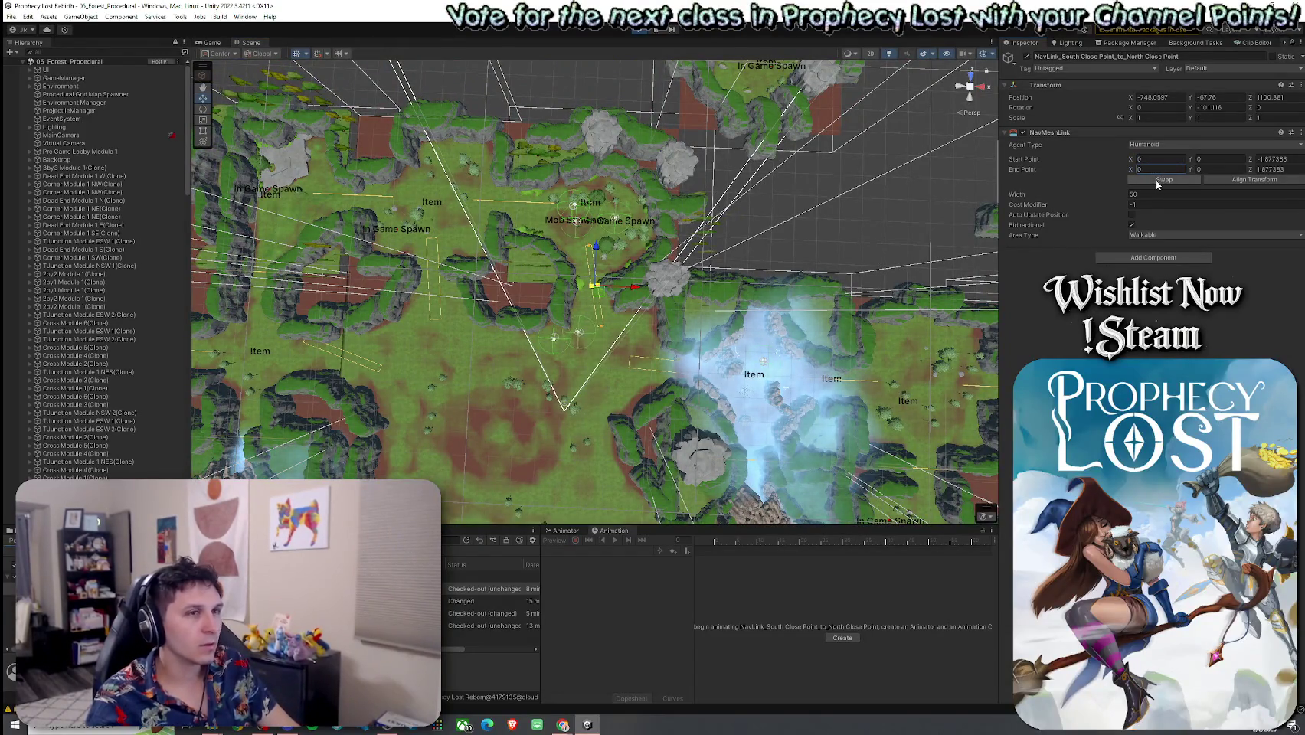
key(Return)
Align the link to its transform, swap its endpoints, and re-zero both X values
click(1271, 158)
click(1226, 180)
click(1192, 181)
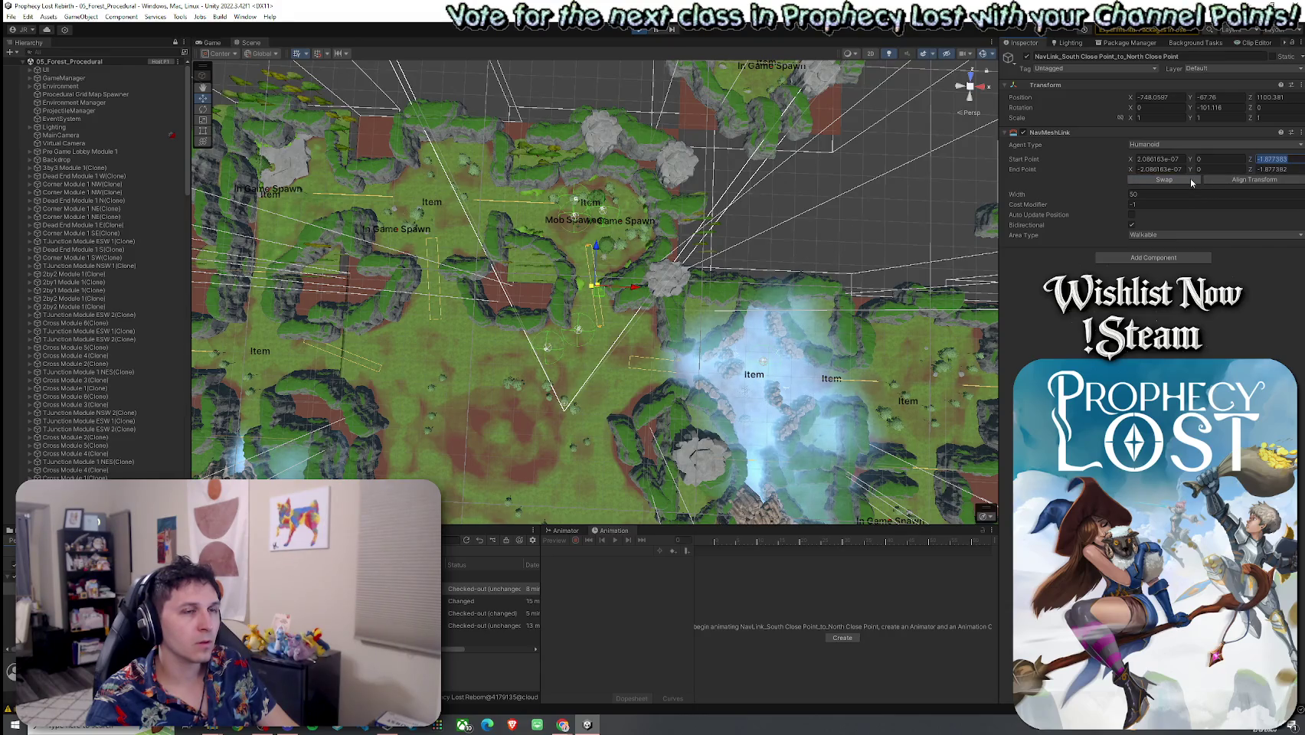
double_click(1157, 158)
text(0)
click(1178, 169)
text(0)
Select the Corner Module 1 NE terrain and orbit in closer on it
click(741, 249)
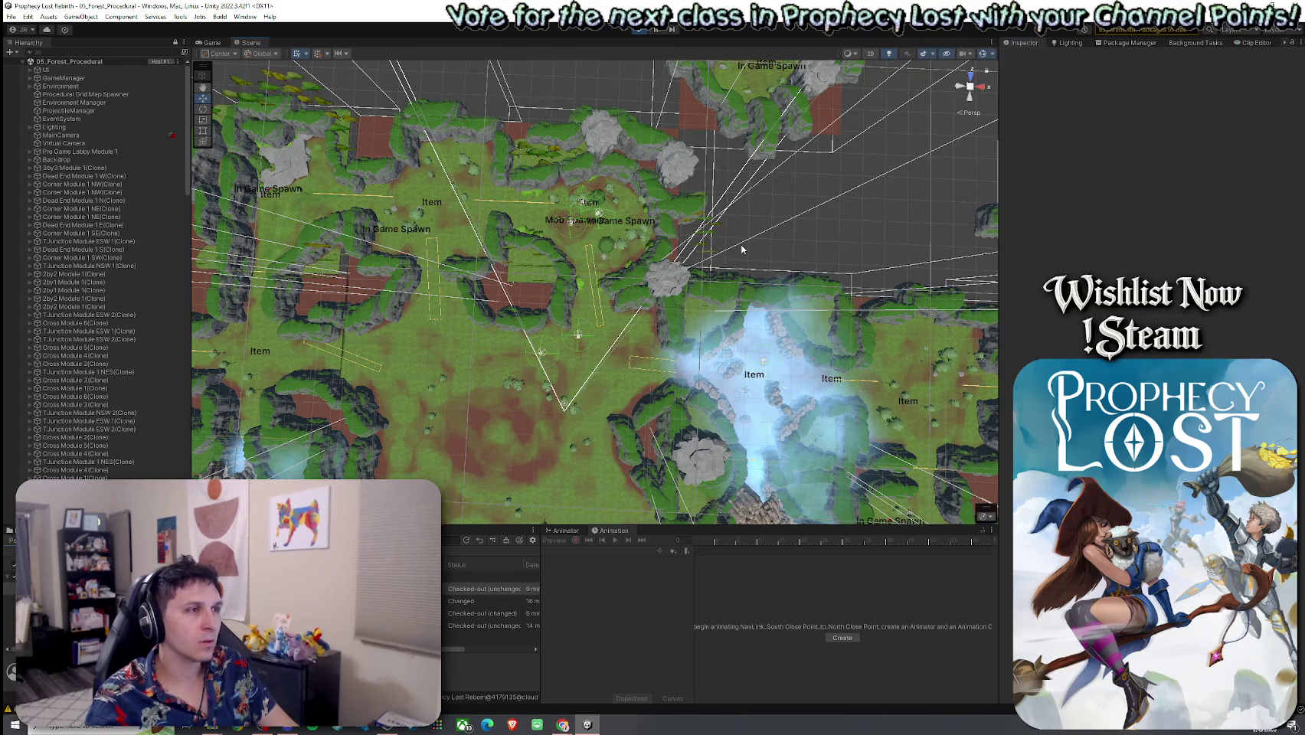
click(595, 285)
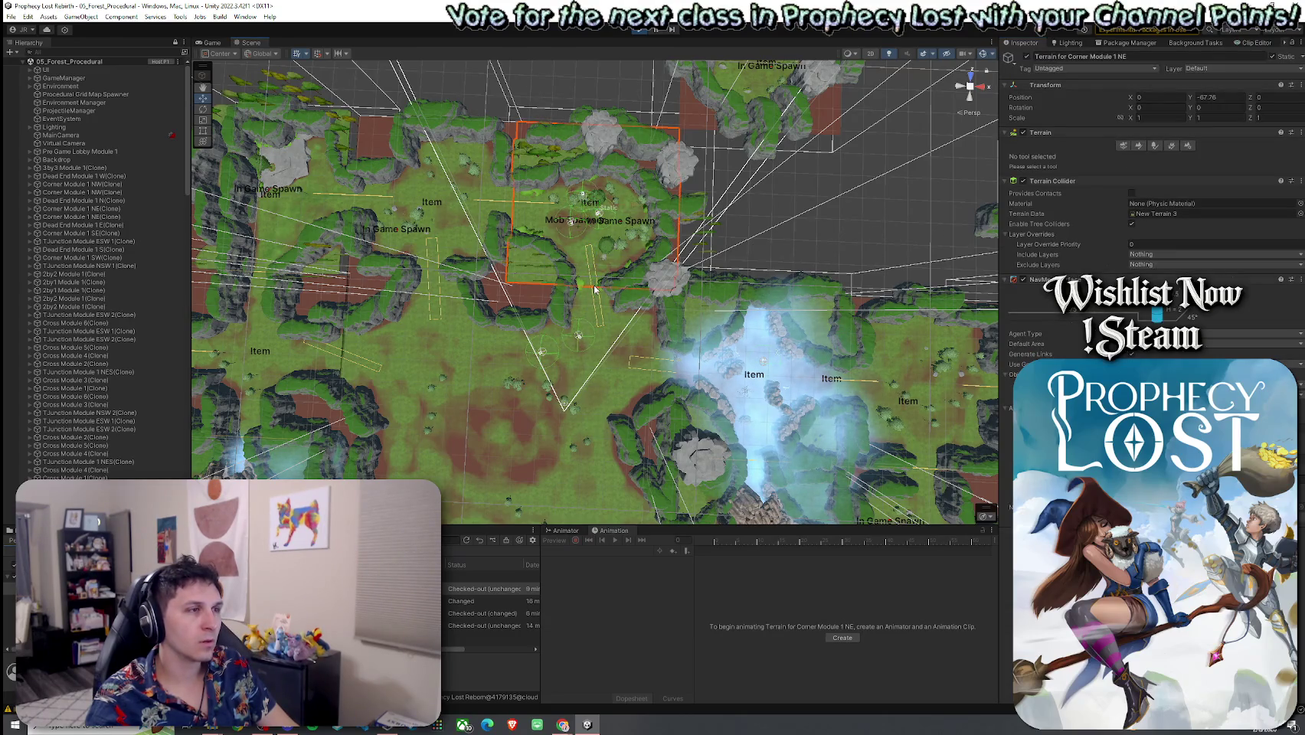
click(730, 259)
click(593, 292)
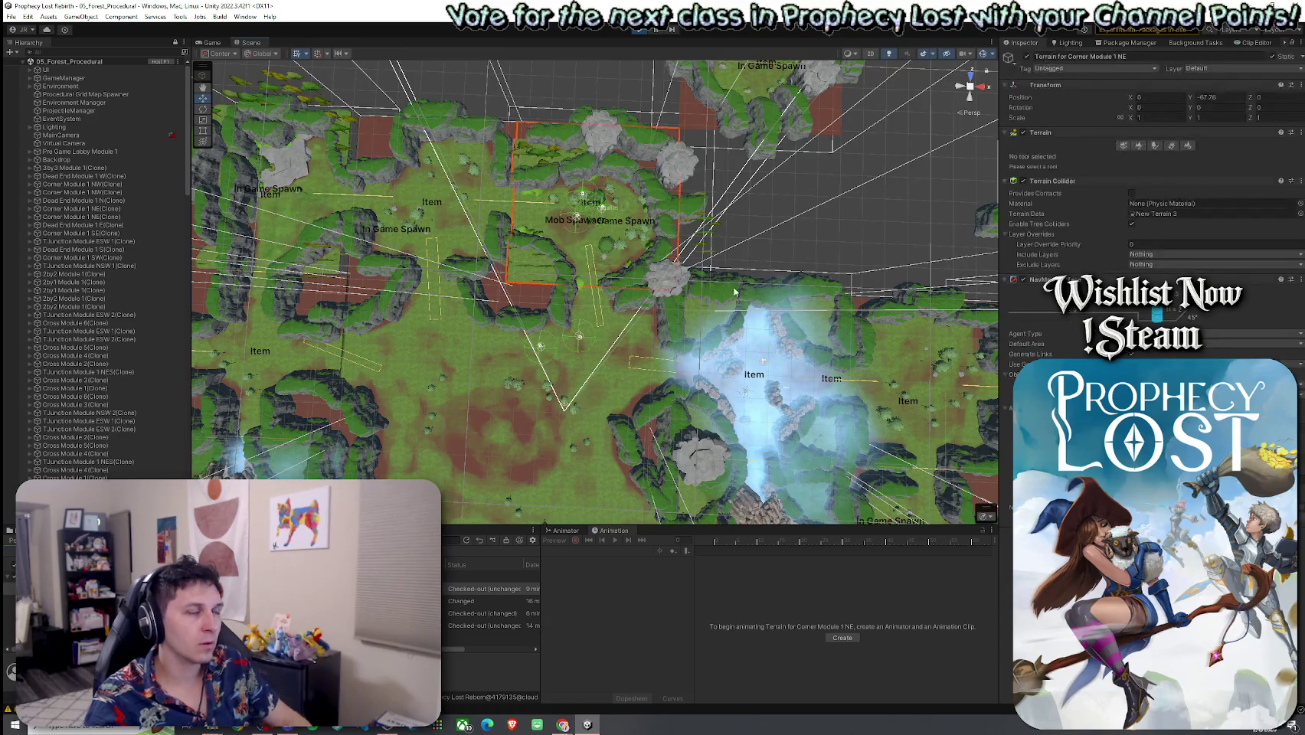
scroll(594, 292, up, 3)
drag(605, 295, 773, 268)
scroll(689, 283, up, 3)
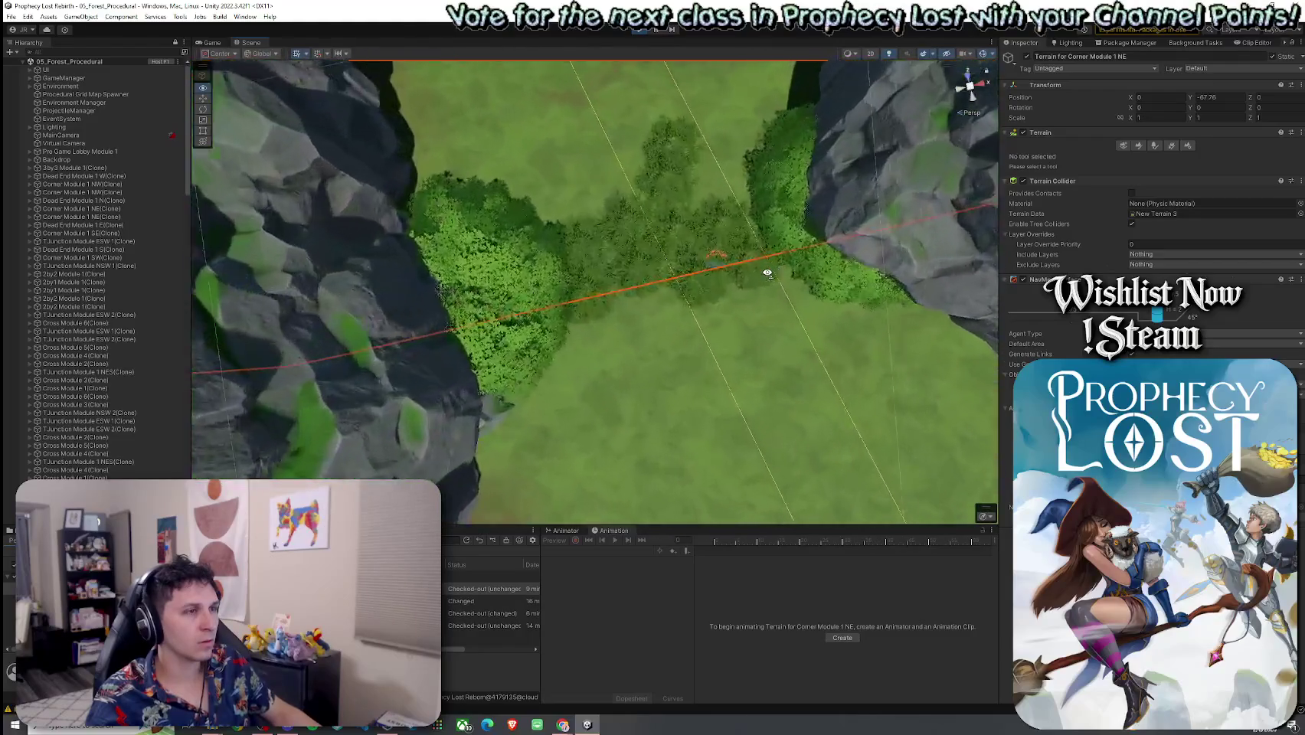
scroll(773, 256, up, 5)
Reselect the NavMesh link and view it from an angled position
click(823, 190)
scroll(787, 334, down, 5)
drag(787, 334, 756, 297)
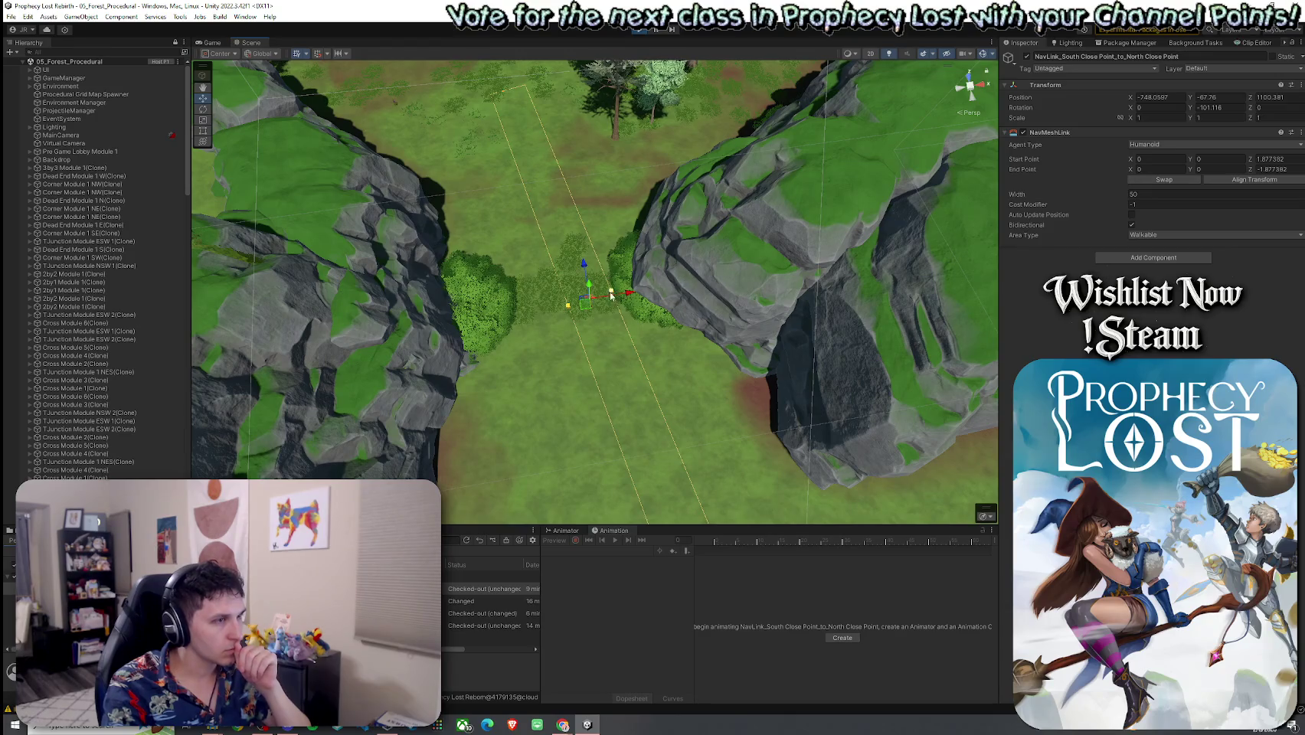
Narrow the link width to about 18.5 and try start Z 4.9 and end Z around -1.83
drag(1126, 196, 1047, 207)
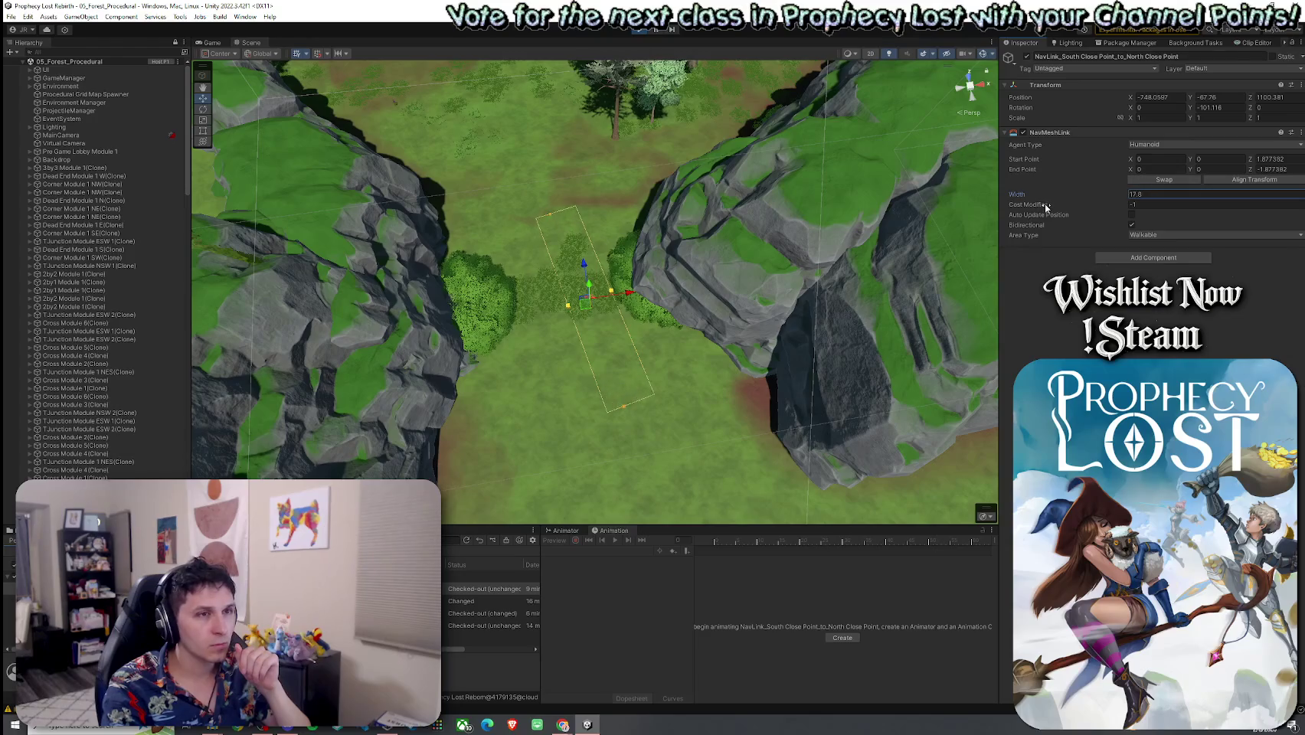
click(1267, 159)
text(12.5)
key(BackSpace)
key(BackSpace)
key(BackSpace)
text(4.9)
click(1275, 169)
text(-2.86)
key(Return)
text(-7.58)
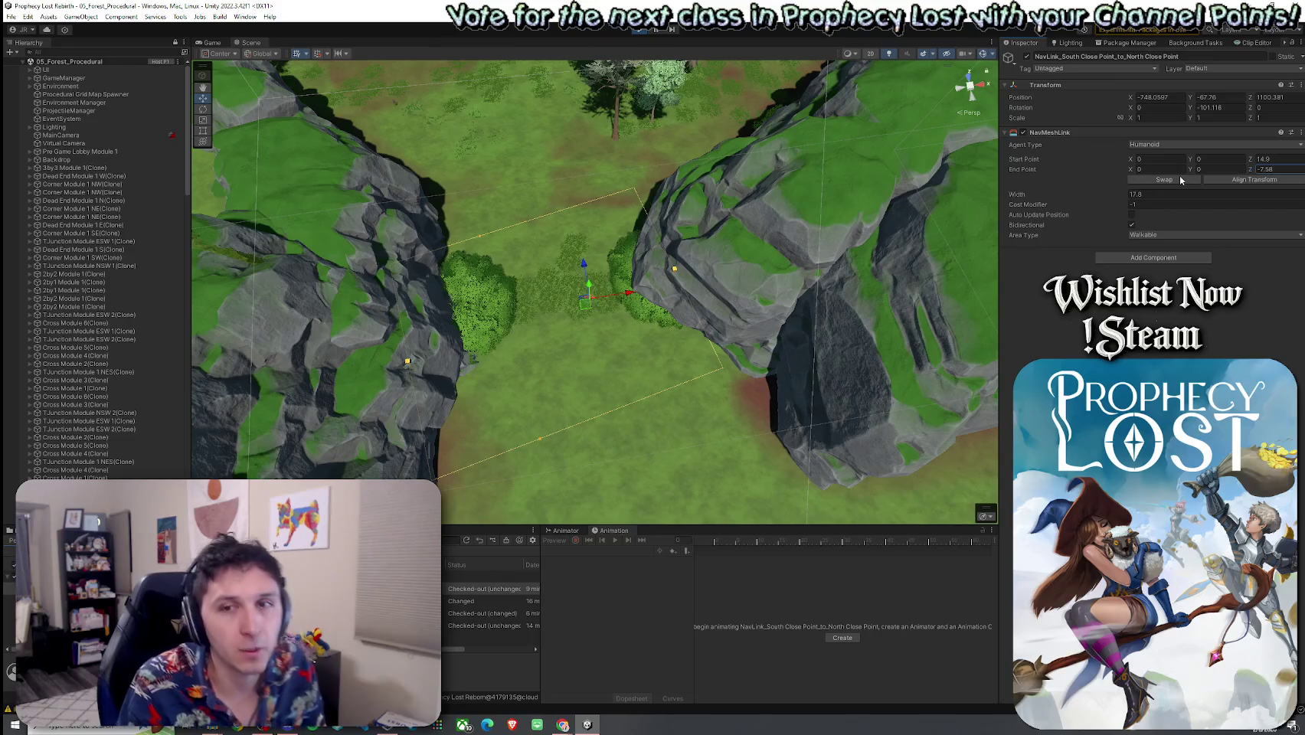
key(BackSpace)
key(BackSpace)
text(26)
drag(1242, 169, 1238, 171)
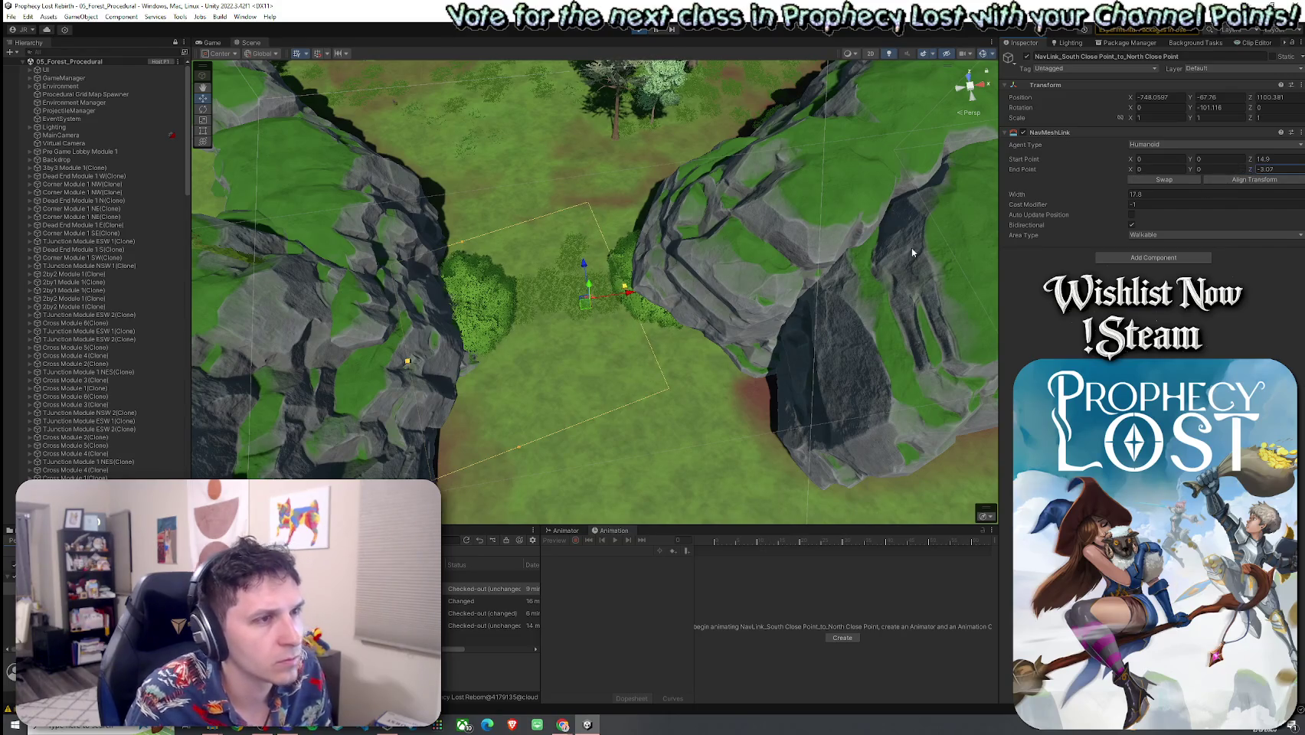
Narrow the width further to about 10.79 and reset the Start and End Point Z to 0
drag(1082, 199, 1050, 206)
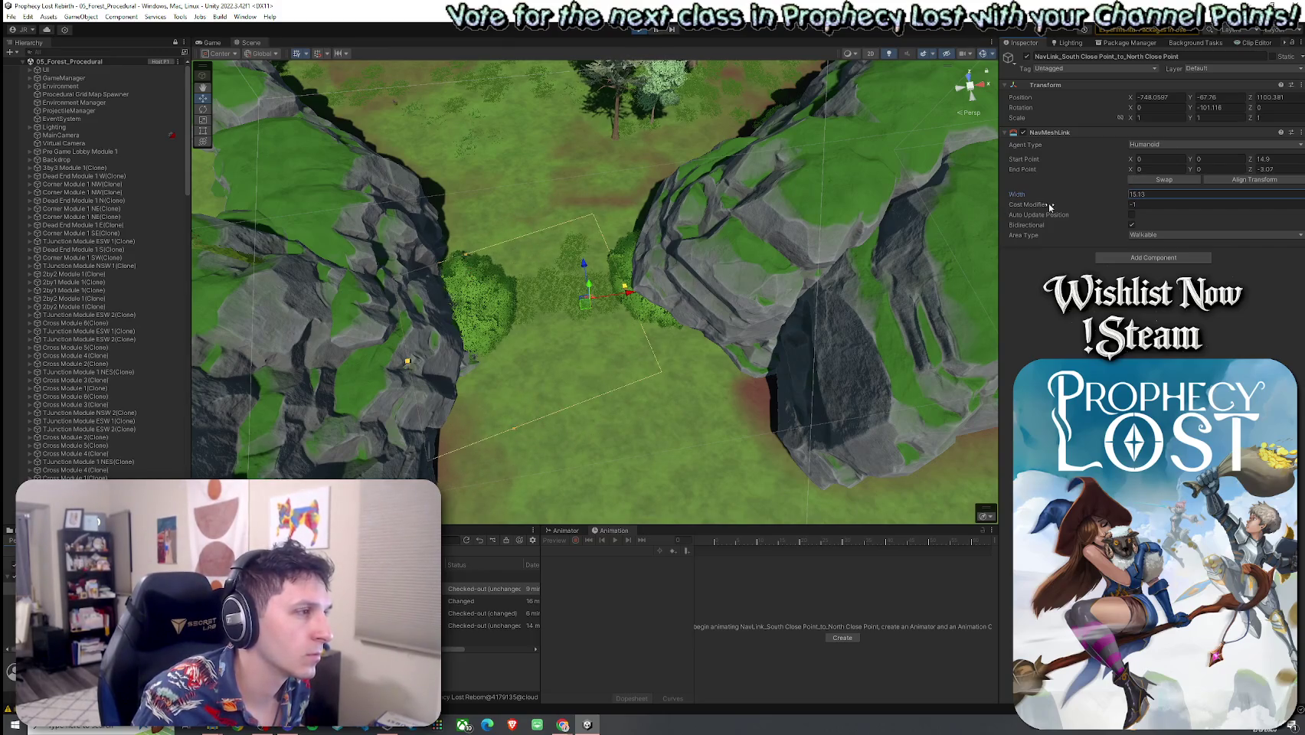
mouse_move(534, 427)
mouse_down()
mouse_move(548, 354)
mouse_move(568, 384)
mouse_up()
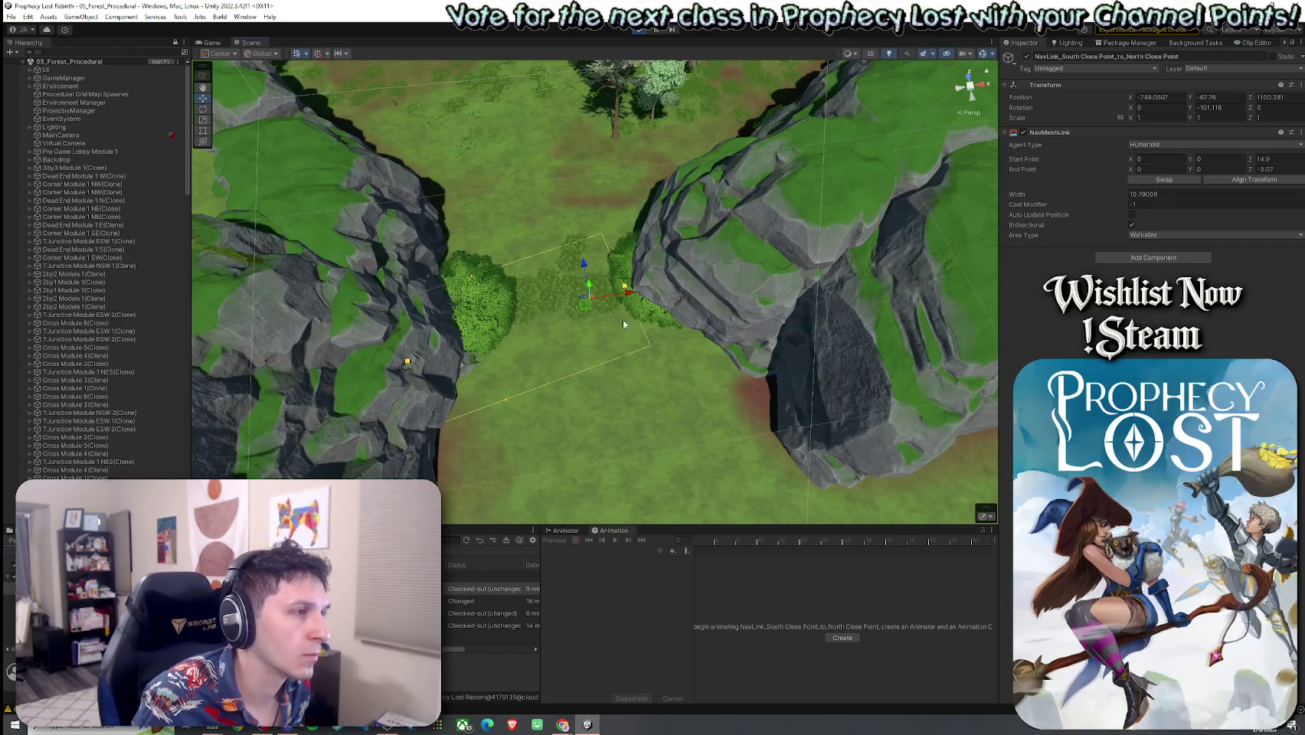
click(1285, 169)
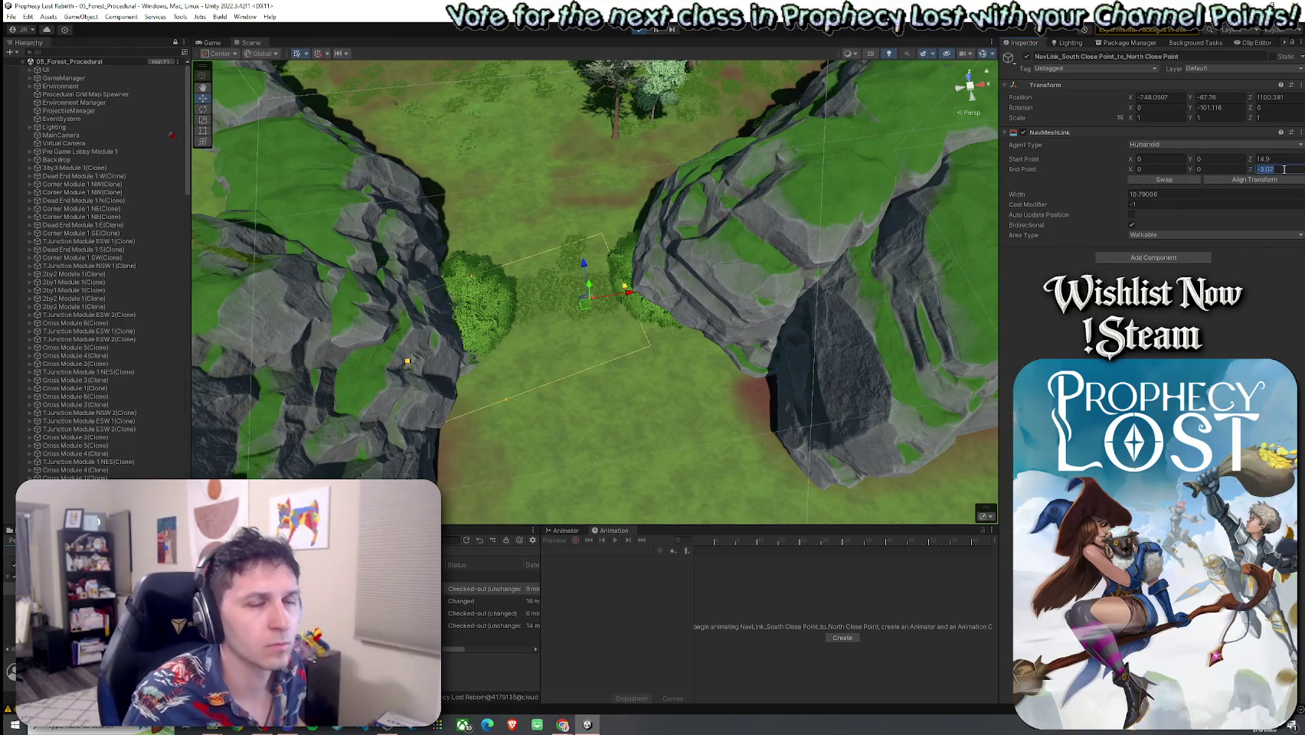
text(0)
click(1280, 159)
text(0)
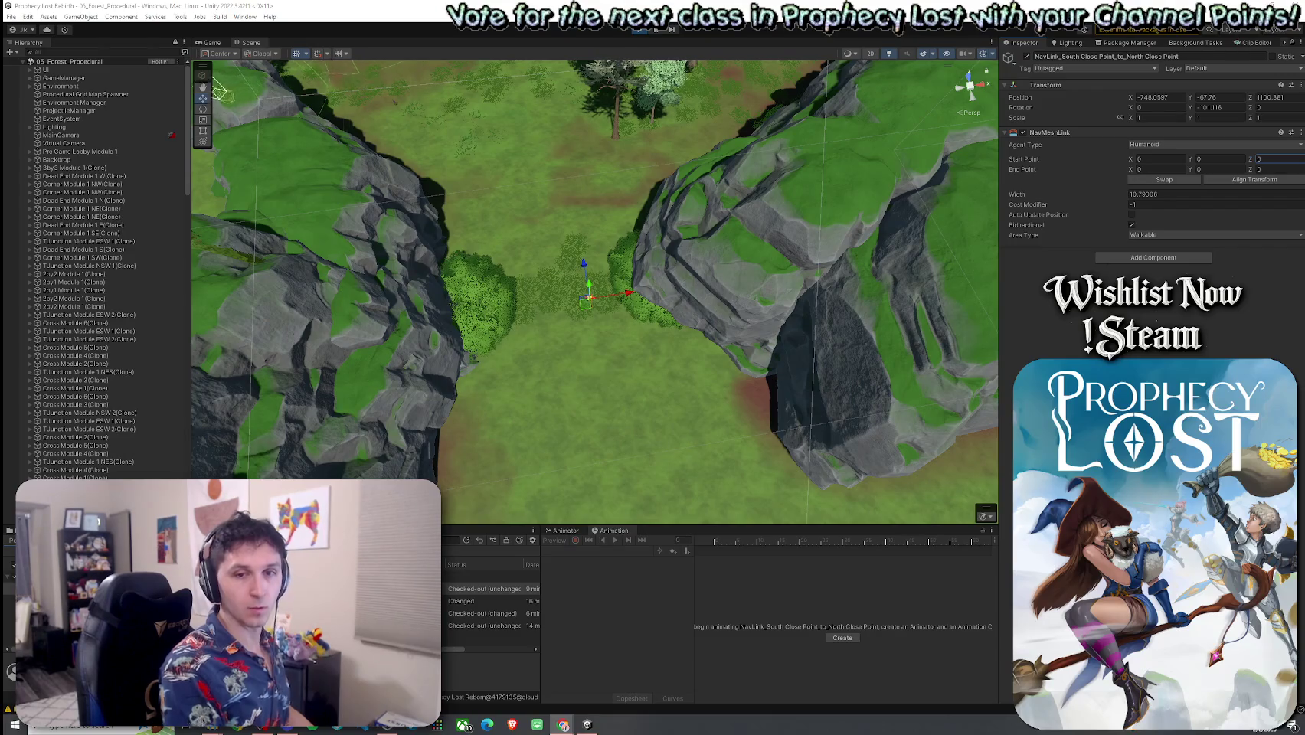
Orbit the Scene view over the forest map, then drag the YouTube window into view
mouse_move(520, 393)
mouse_down()
mouse_move(441, 328)
mouse_move(59, 252)
mouse_move(66, 282)
mouse_move(446, 283)
mouse_up()
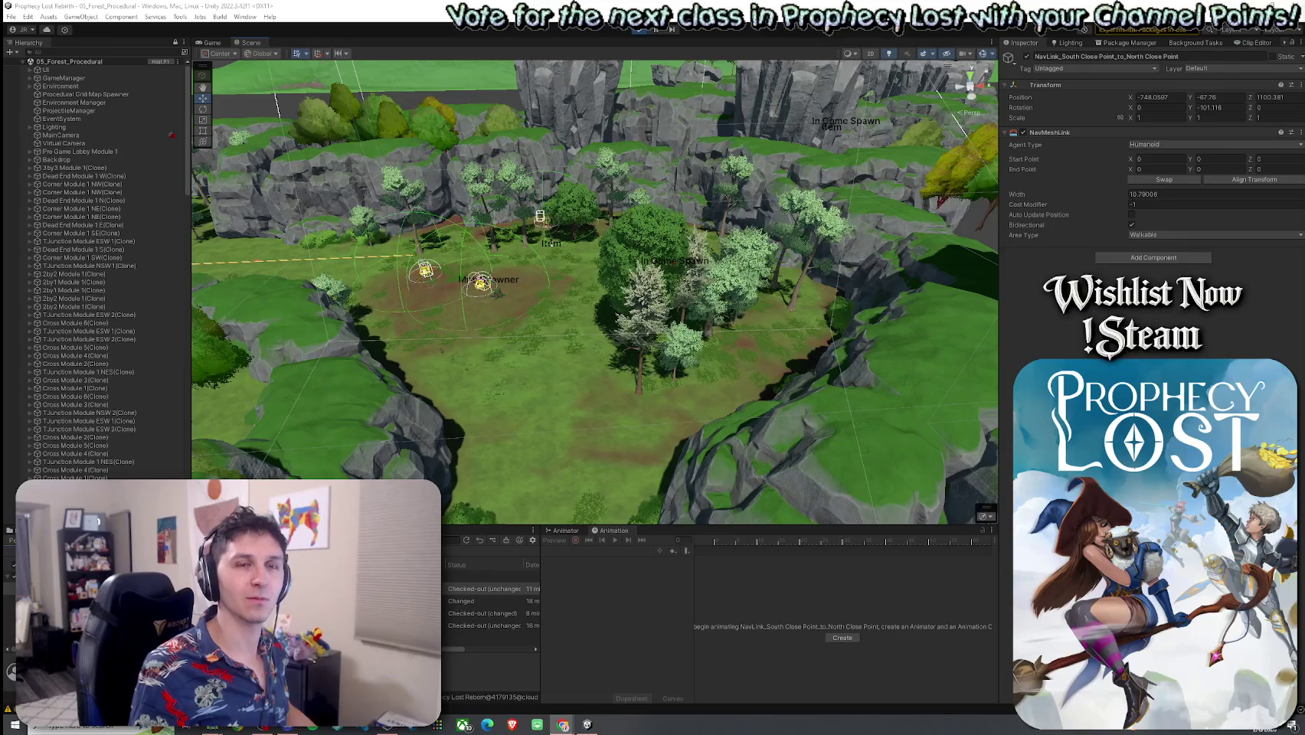
drag(1302, 96, 766, 76)
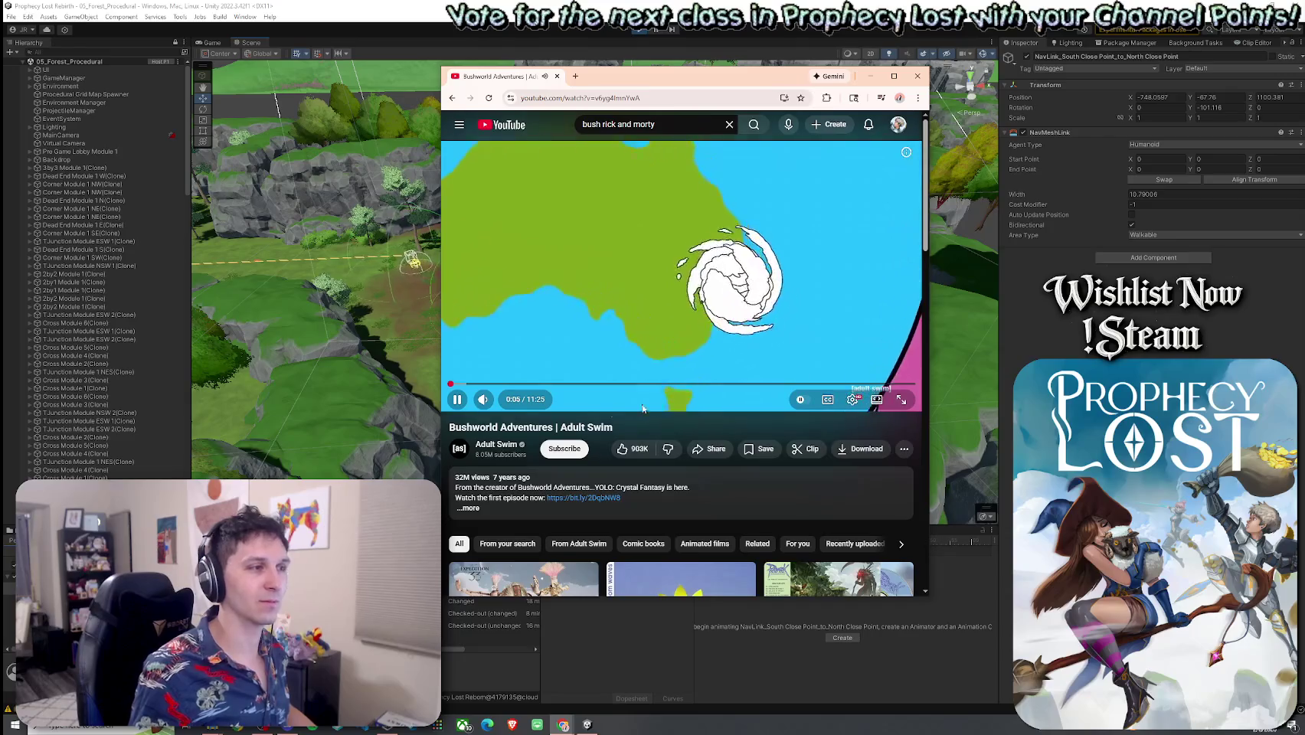
Close the Bushworld Adventures video window to reveal the Unity forest scene
mouse_move(509, 405)
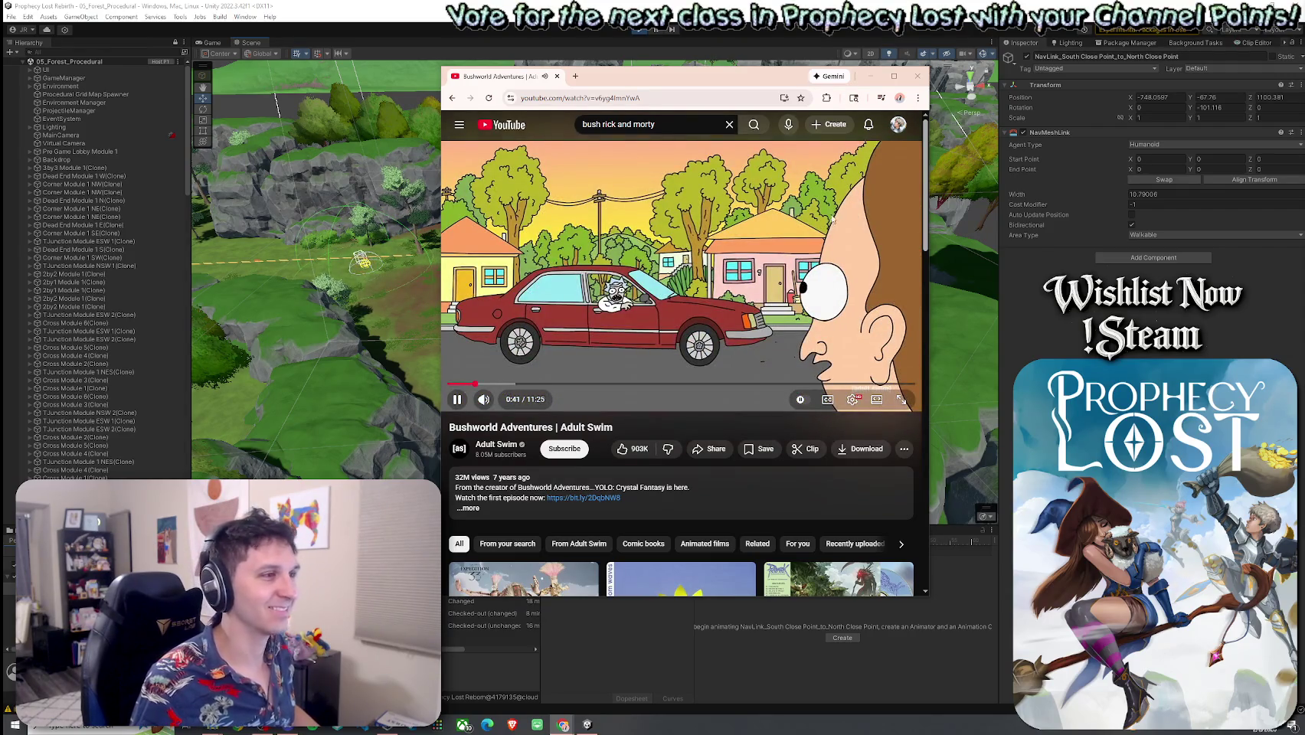
click(918, 76)
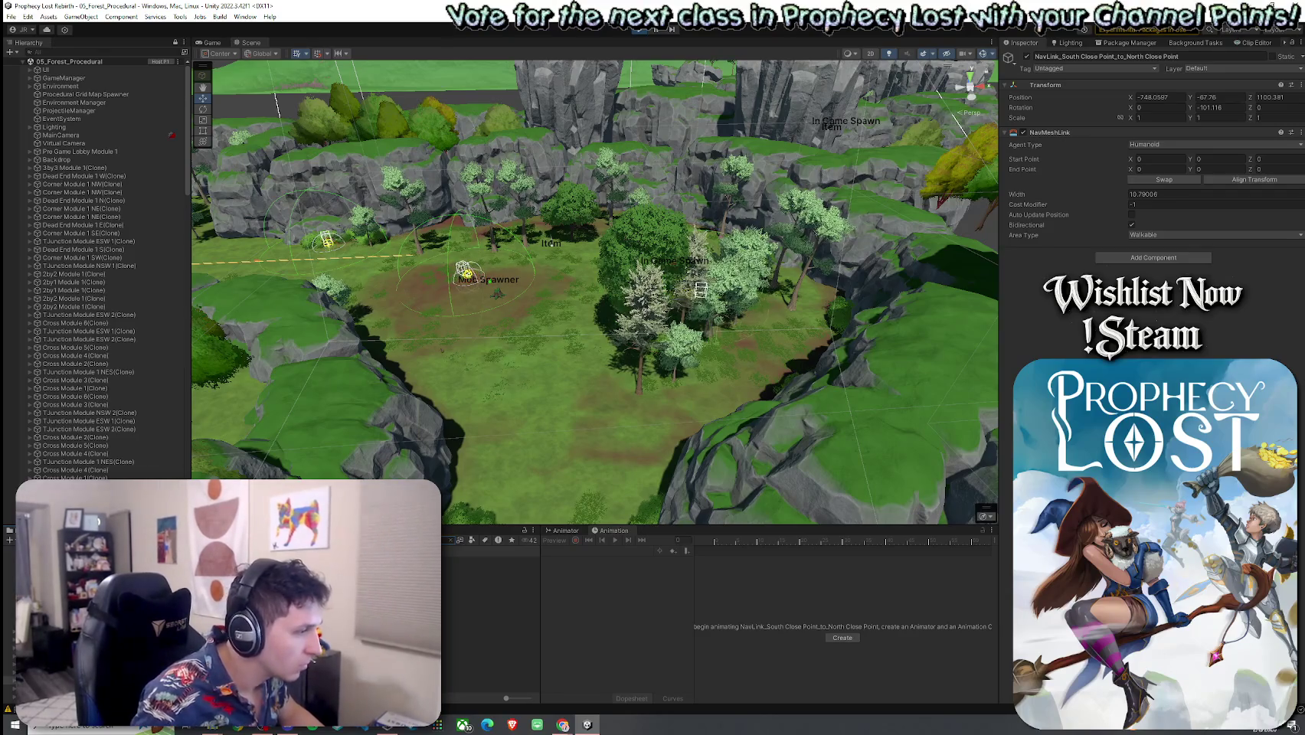
Reveal the ProceduralGridMapSpawnerV2 script file's folder on disk
click(490, 634)
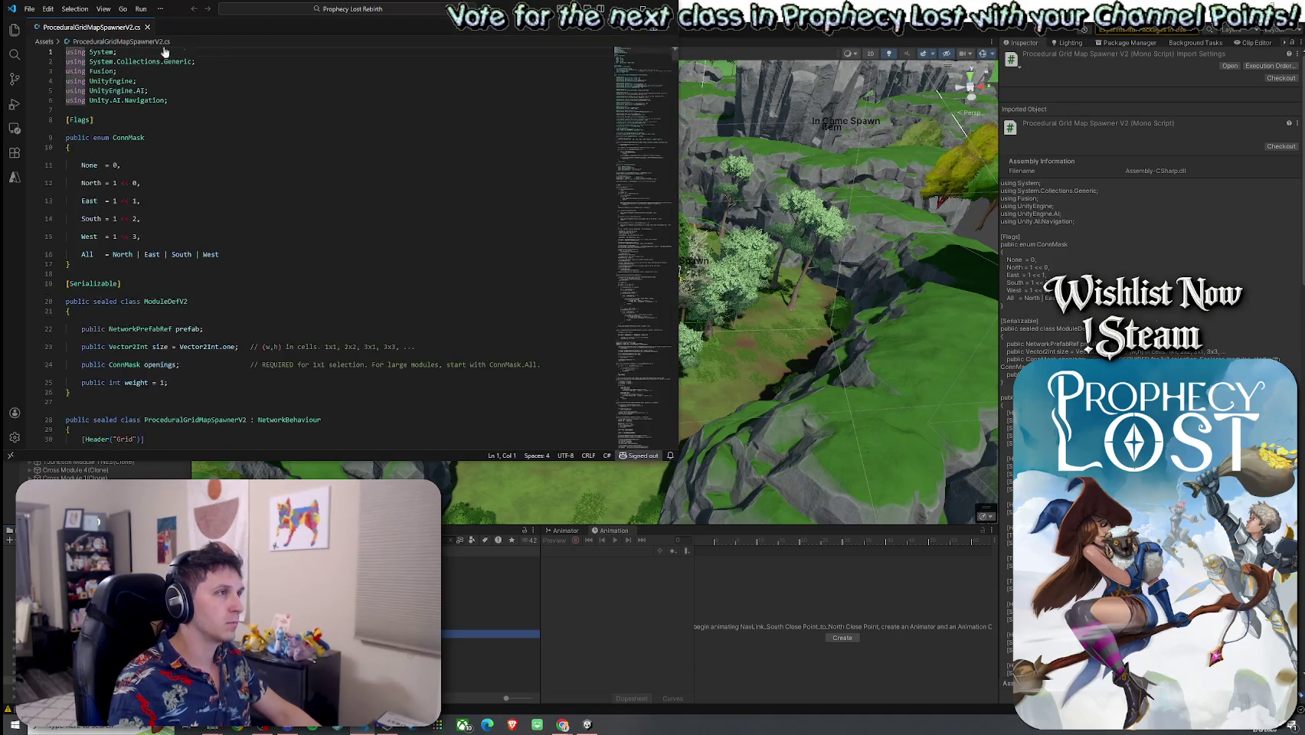
right_click(105, 28)
click(171, 189)
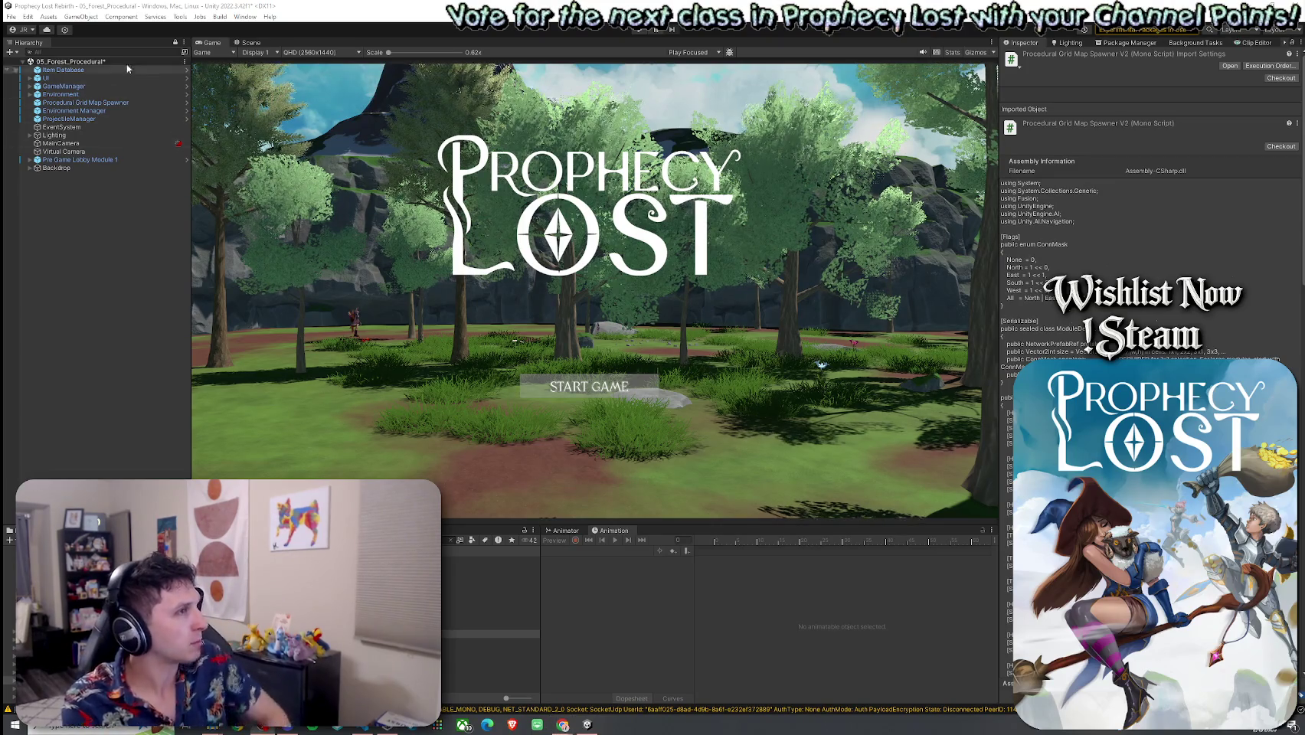
Save the 05_Forest_Procedural scene from the File menu
click(14, 17)
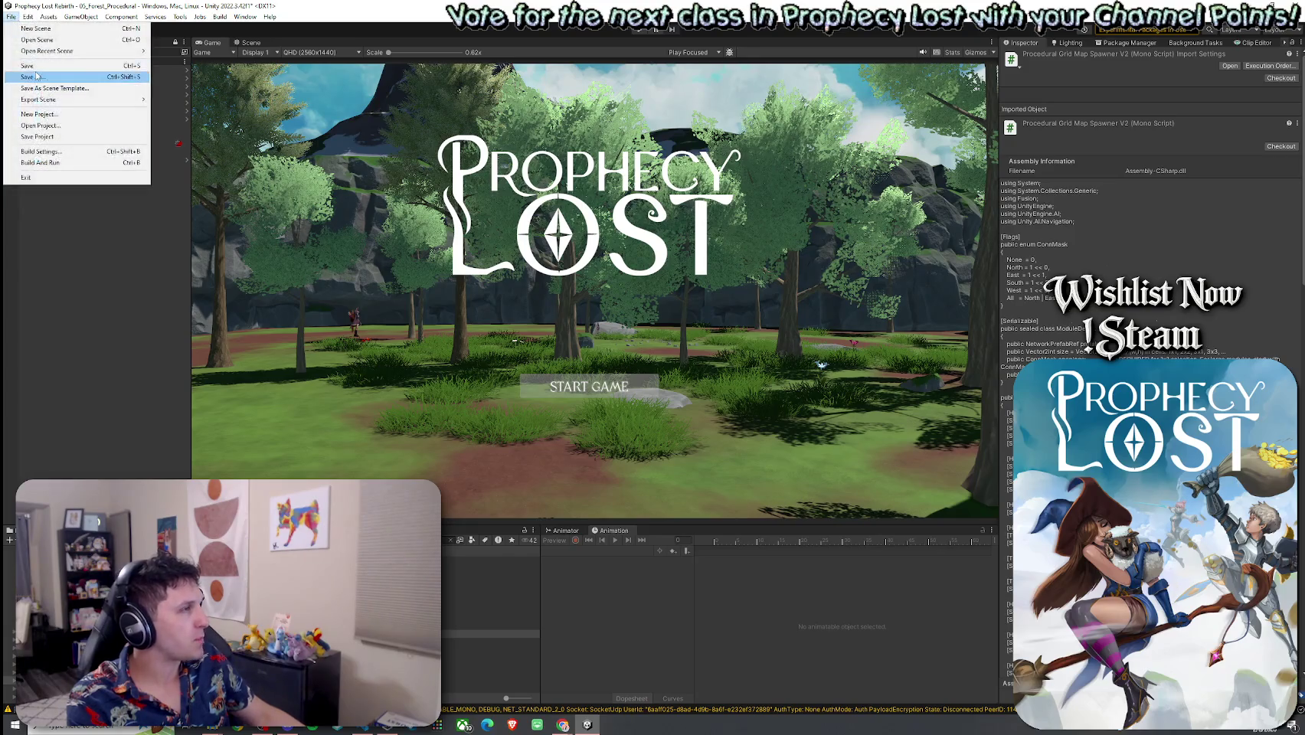
click(31, 65)
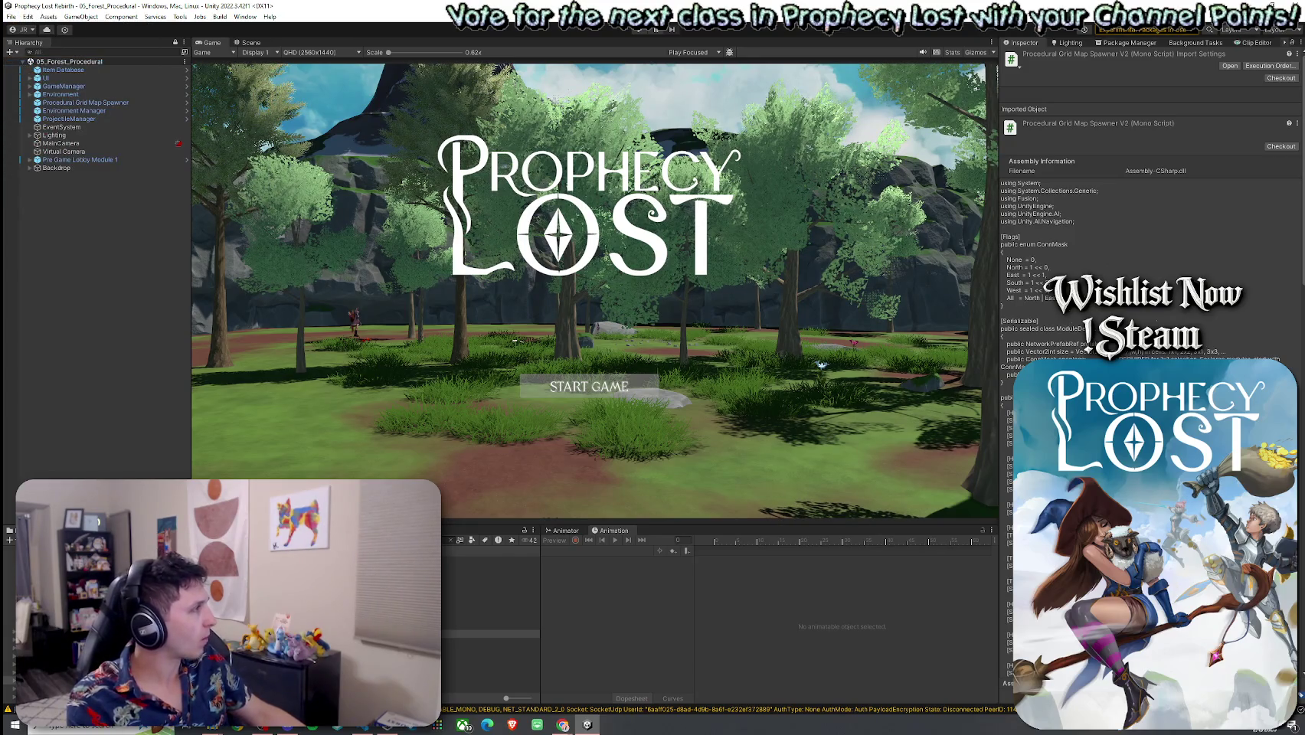
key(alt+Tab)
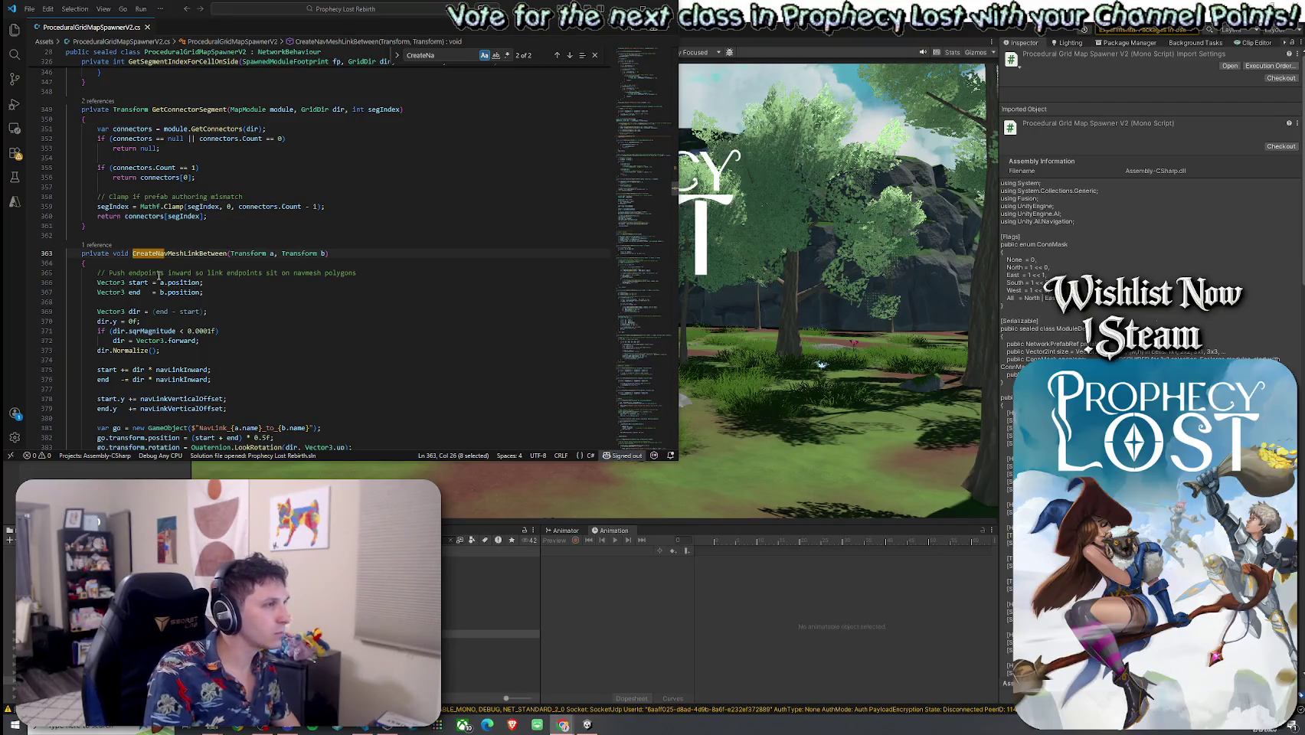
Paste the CreateNavMeshLinkStrip and CreateSingleNavMeshLink methods after GetConnectorSegment and indent them
click(130, 227)
key(ctrl+v)
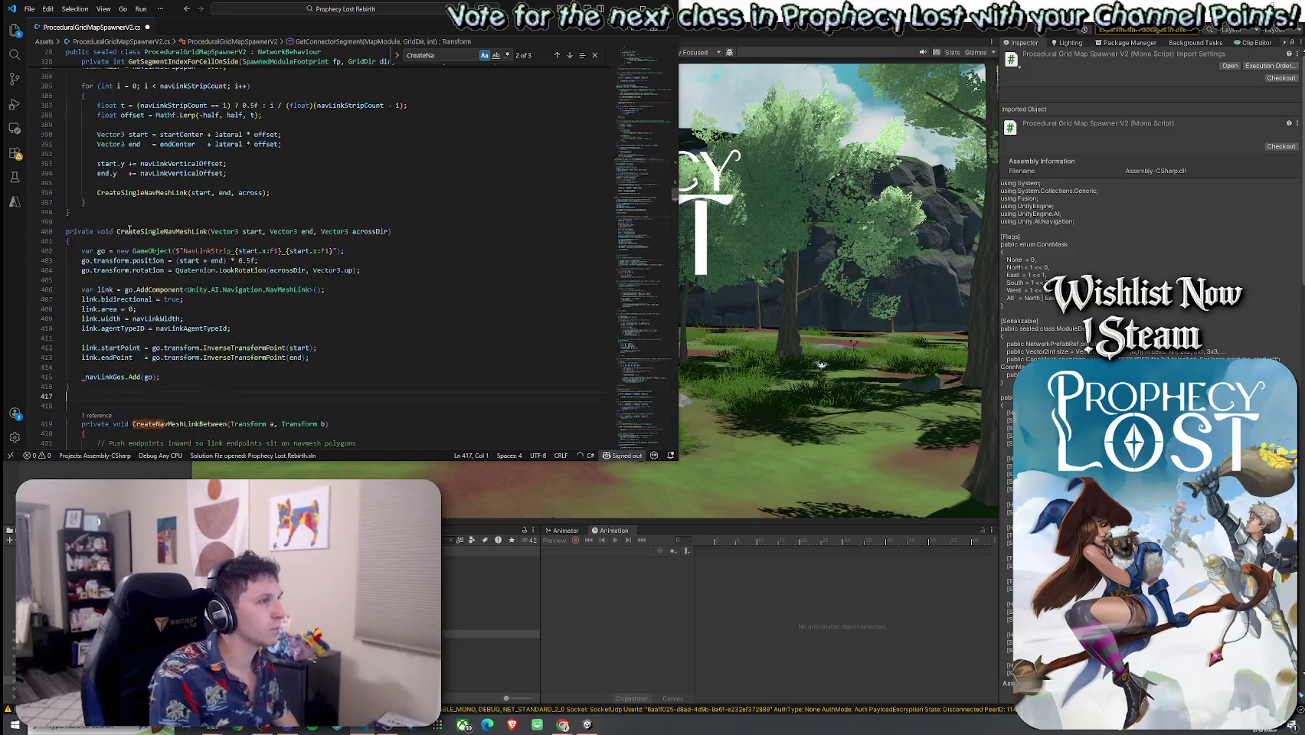
mouse_move(94, 397)
mouse_down()
mouse_move(77, 253)
mouse_move(71, 272)
mouse_up()
key(Tab)
click(85, 237)
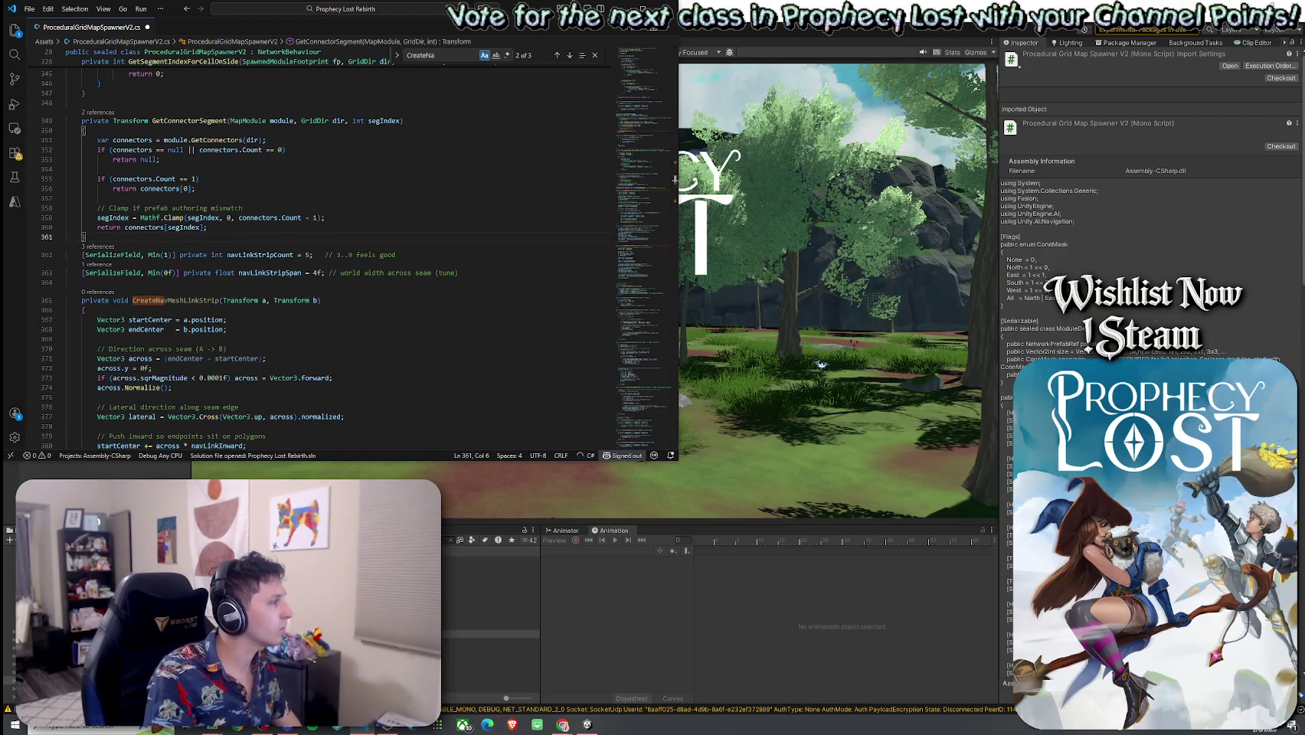
double_click(175, 301)
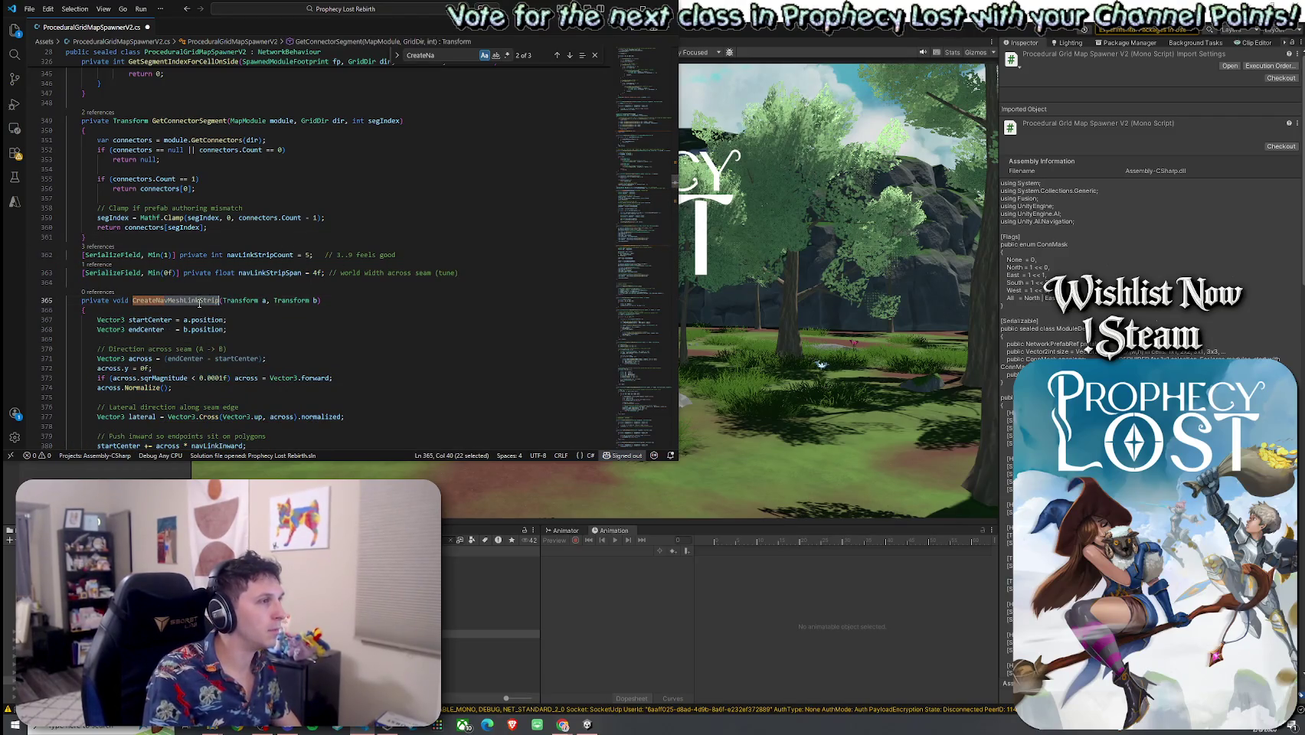
Replace the CreateNavMeshLinkBetween call on line 307 with CreateNavMeshLinkStrip(aT, bT)
key(alt+Tab)
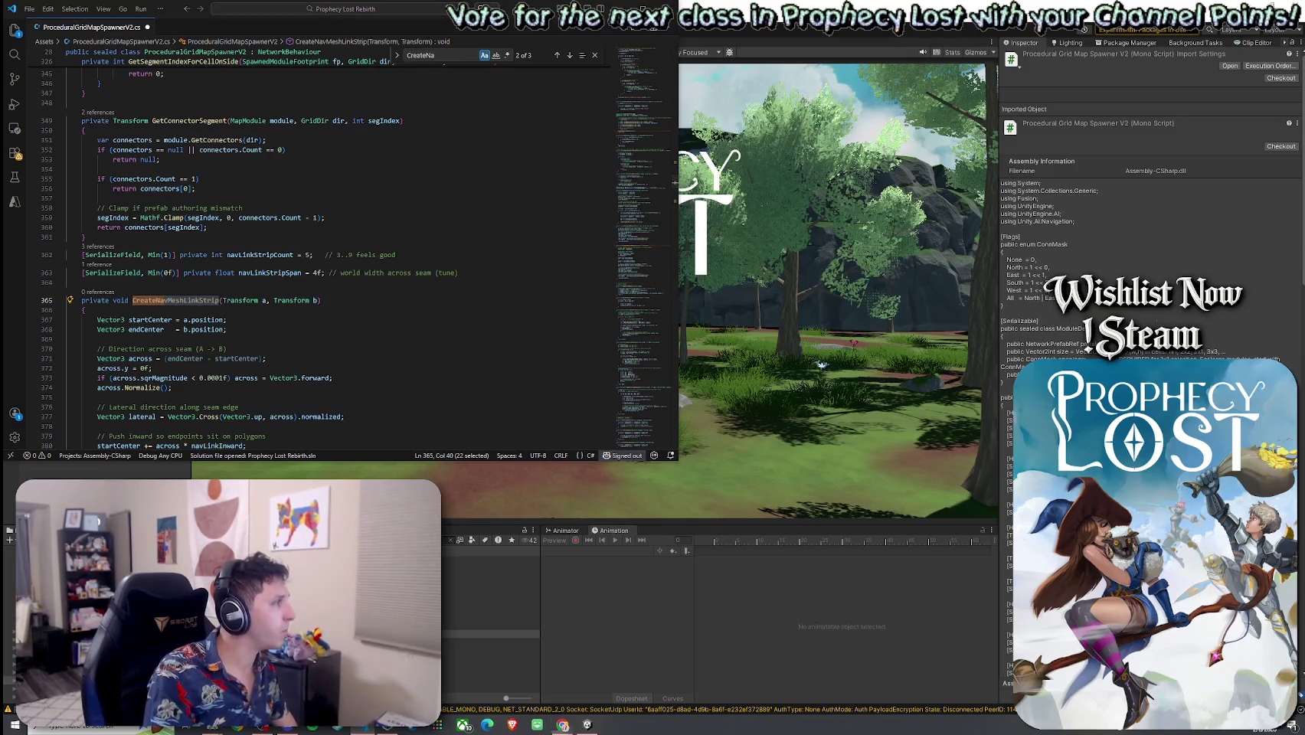
key(alt+Tab)
key(ctrl+f)
text(cCreateMav)
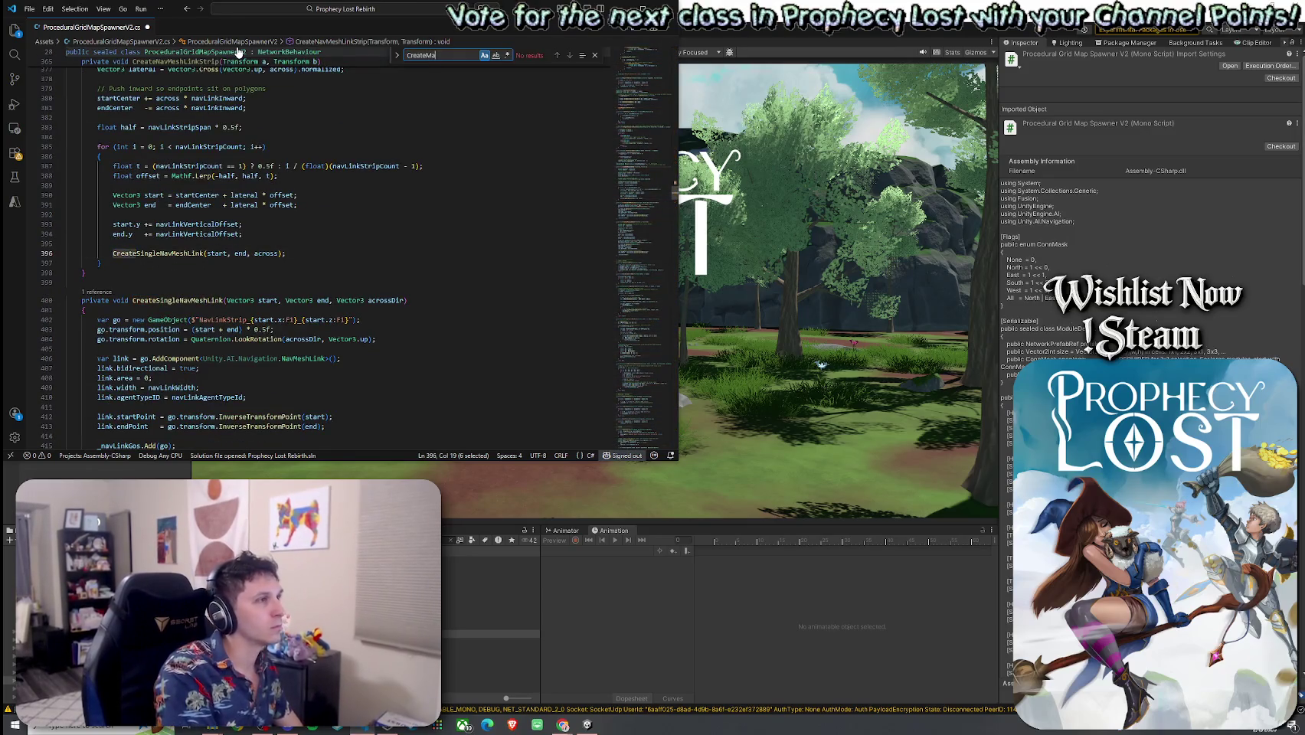
key(BackSpace)
key(BackSpace)
text(NavMesh)
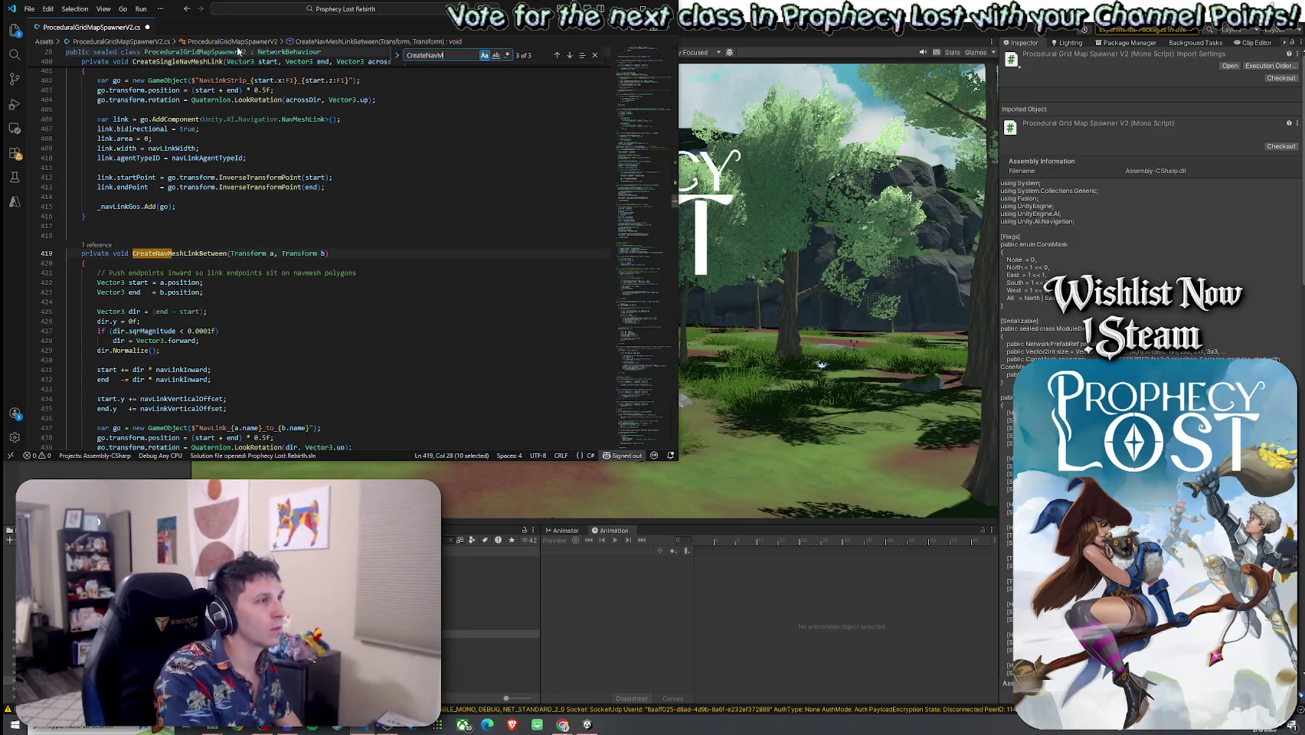
click(569, 57)
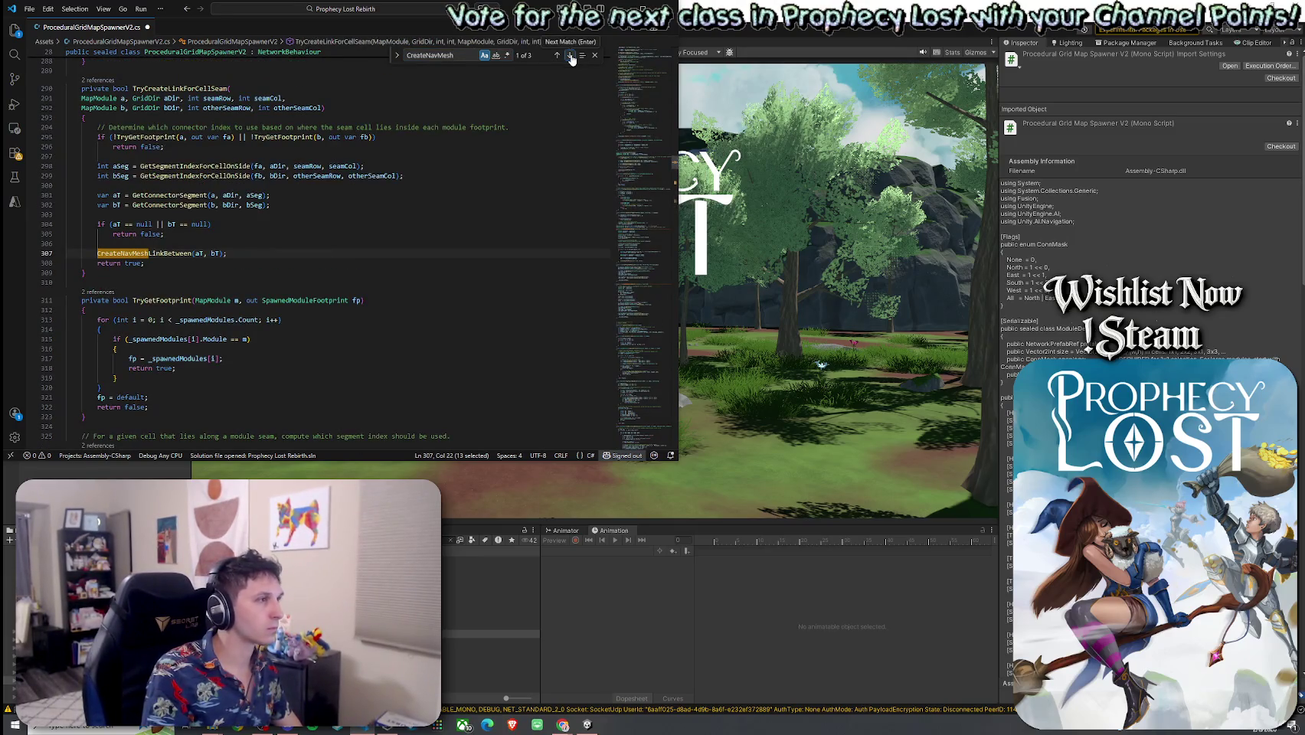
click(570, 56)
click(557, 55)
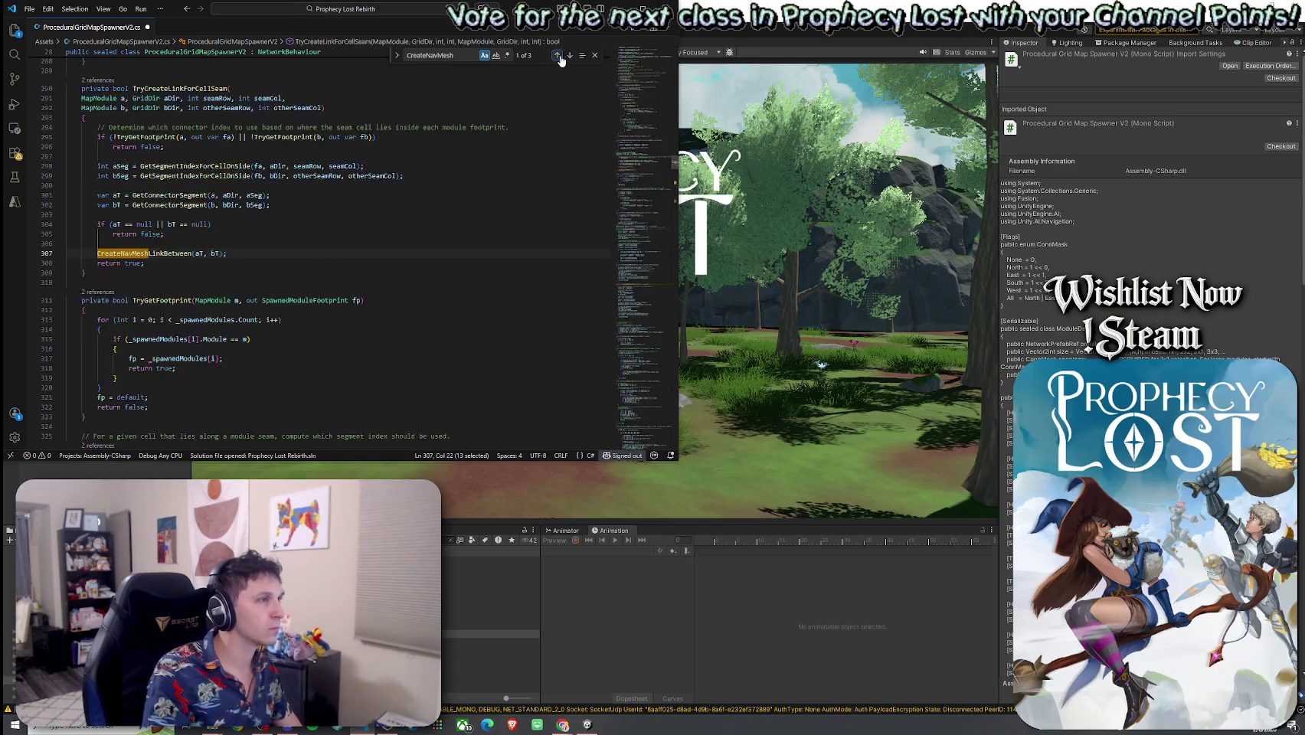
drag(227, 254, 97, 254)
text(CreateNavMeshLinkStrip(aT, bT);)
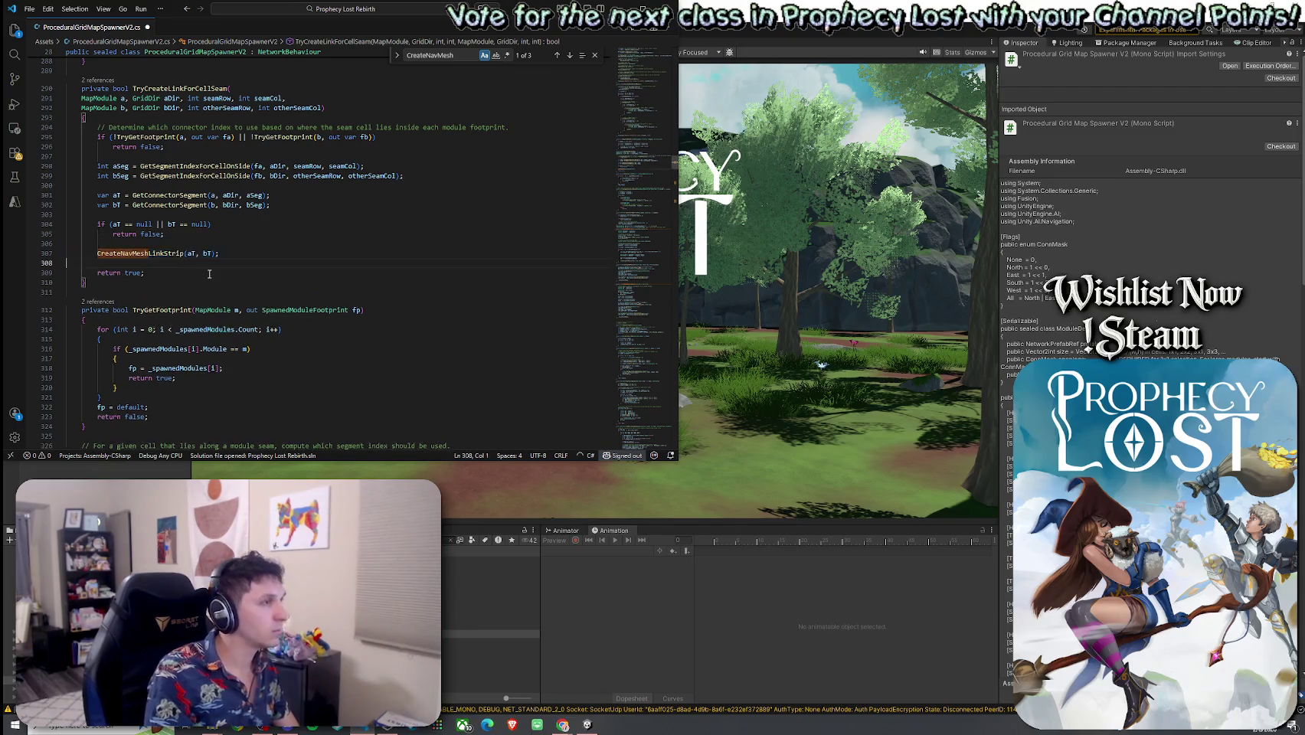
key(BackSpace)
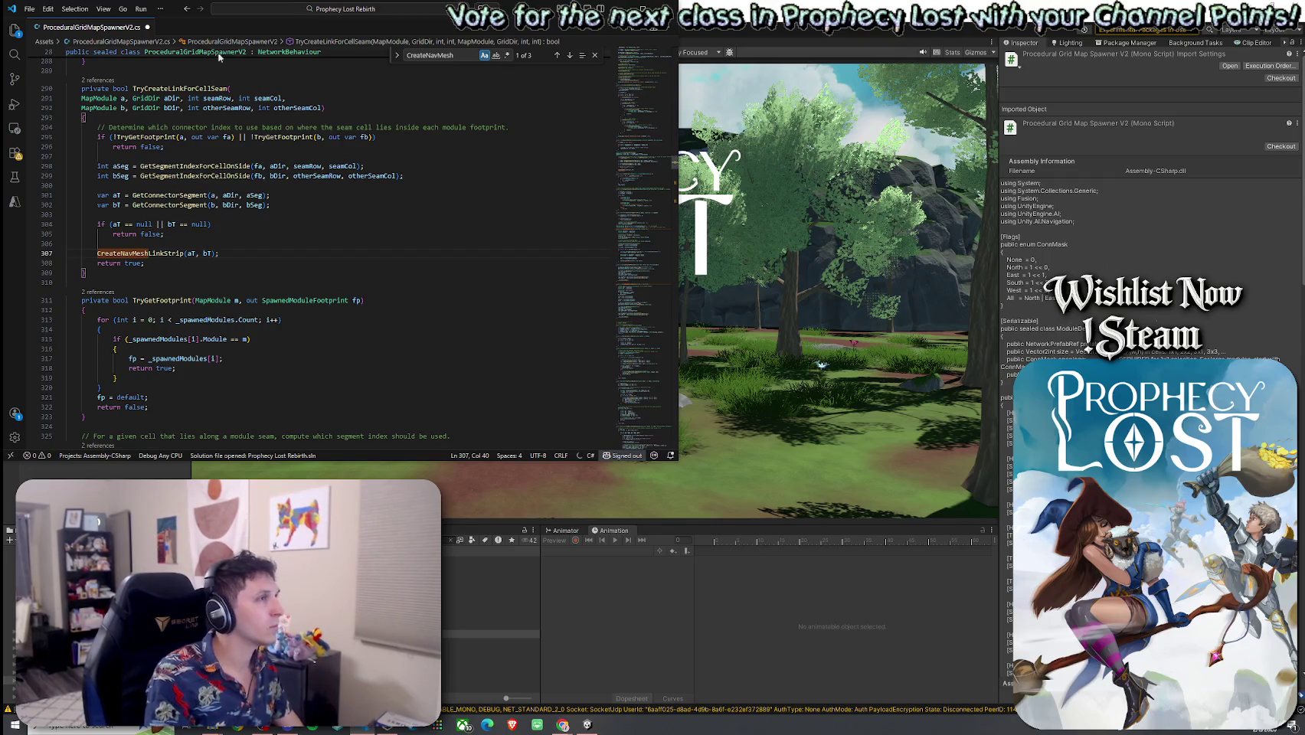
click(841, 183)
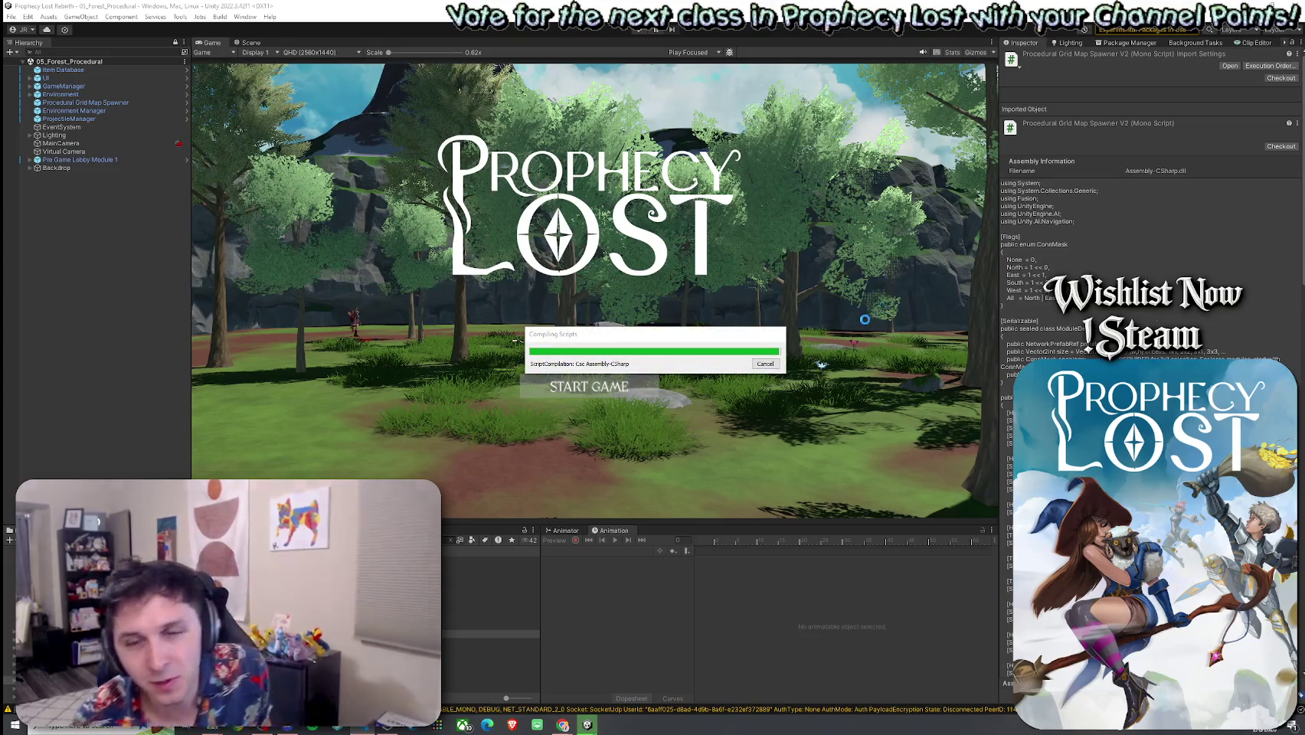
Once scripts compile, select Procedural Grid Map Spawner in the Hierarchy to view its settings
mouse_move(648, 339)
mouse_down()
mouse_move(686, 333)
mouse_move(619, 288)
mouse_up()
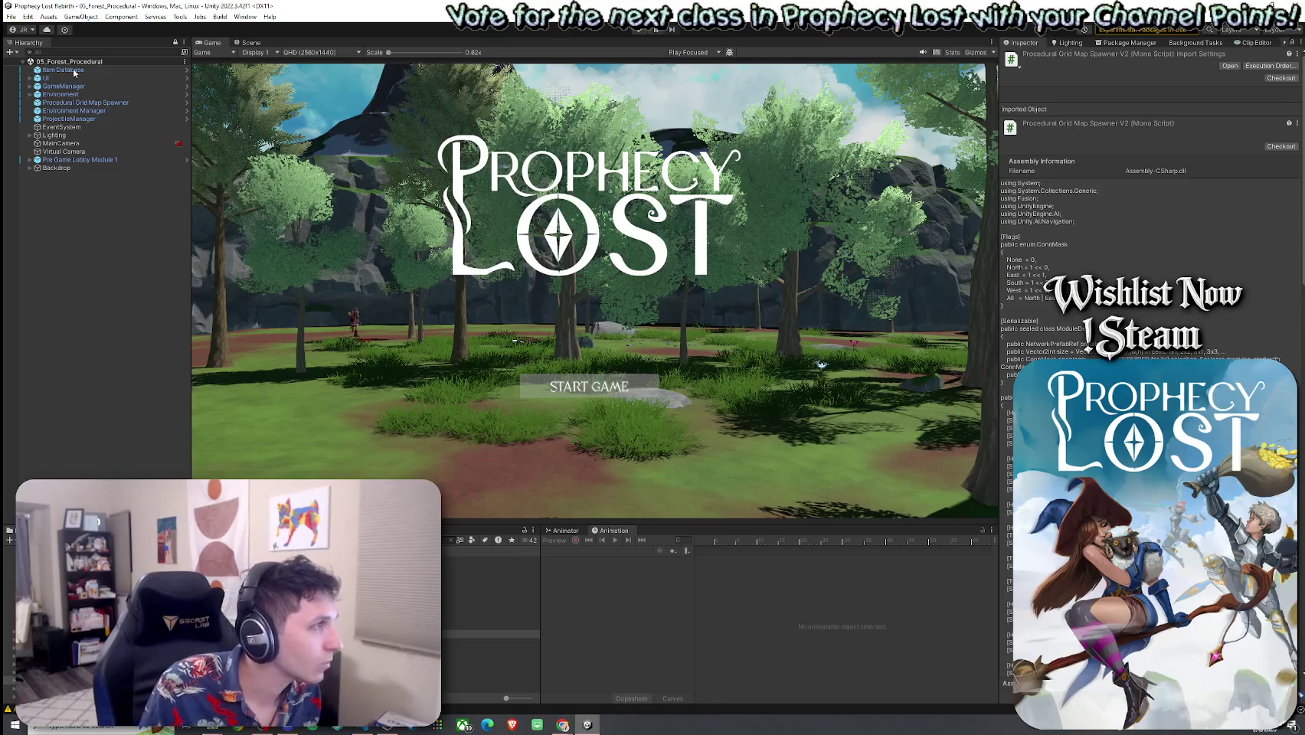
click(91, 103)
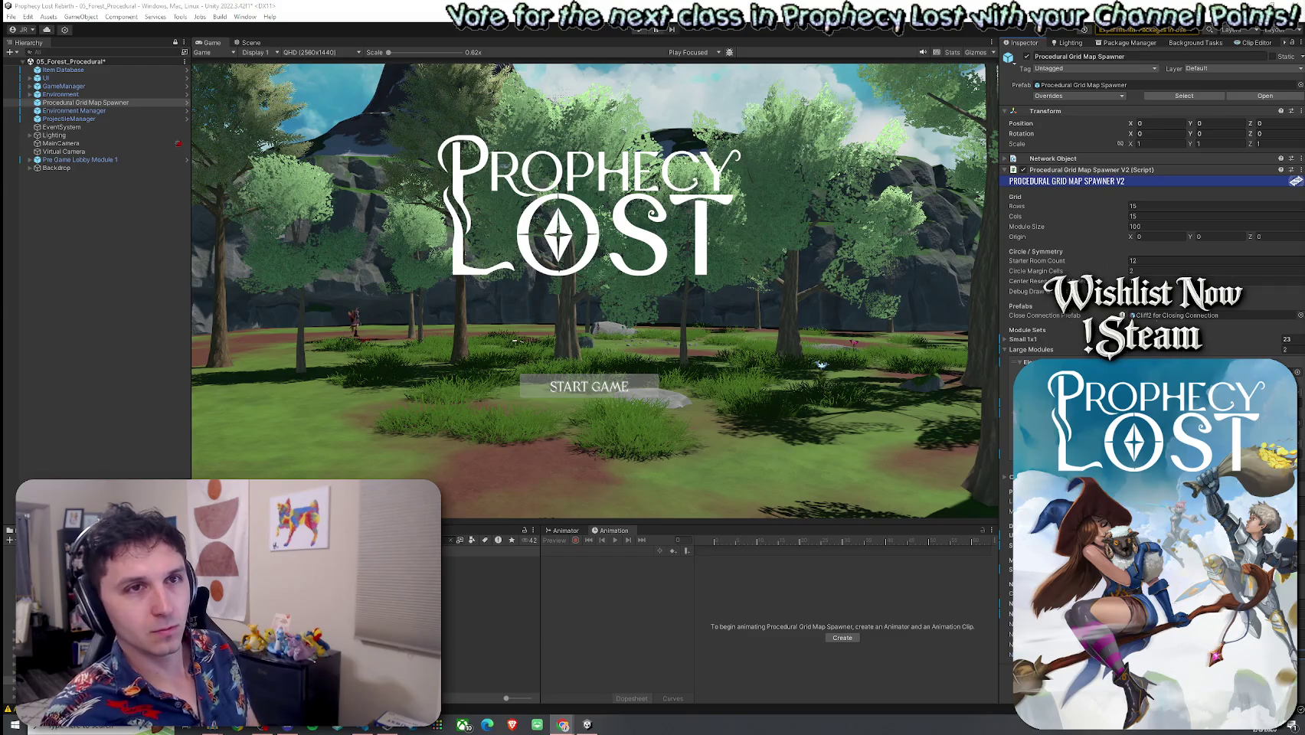
Drag the Costco Fahrenheit Episode 3 browser window from the right over the Game view
drag(1304, 51, 706, 52)
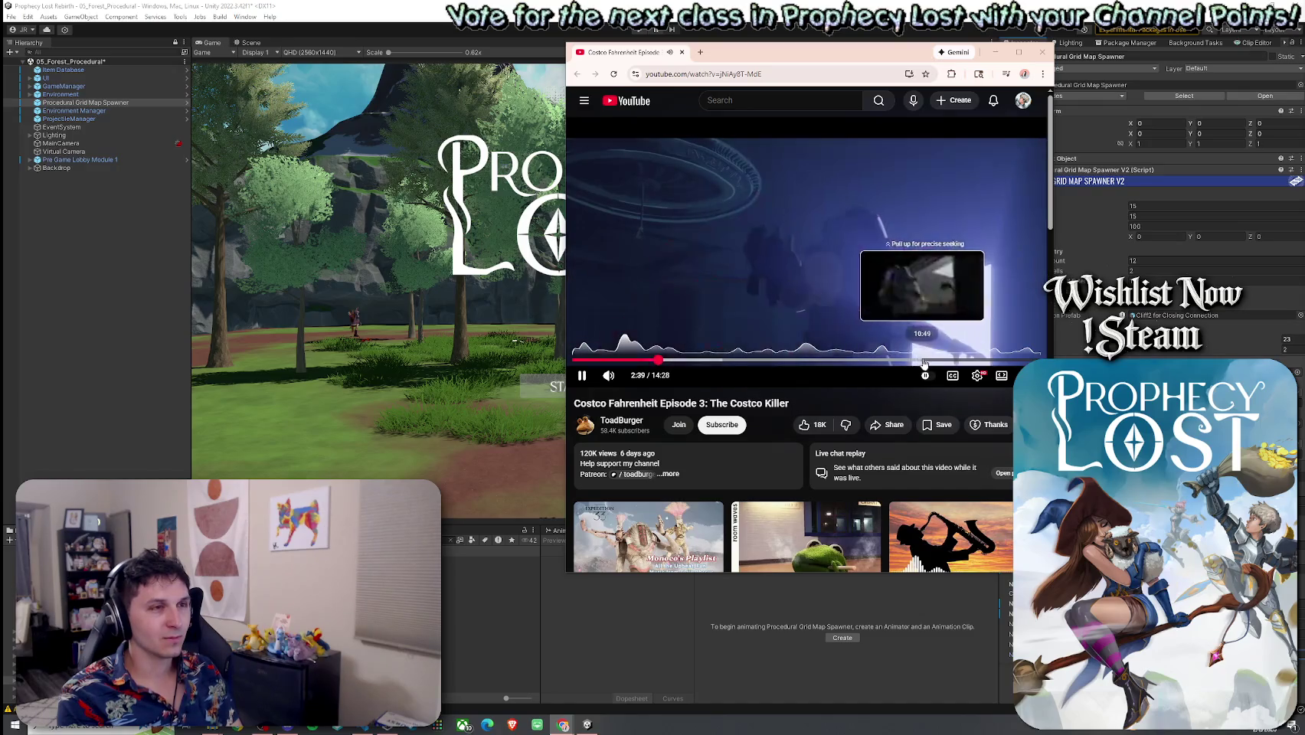
Skip the video near its end, expand its description, then close the browser window
click(1008, 363)
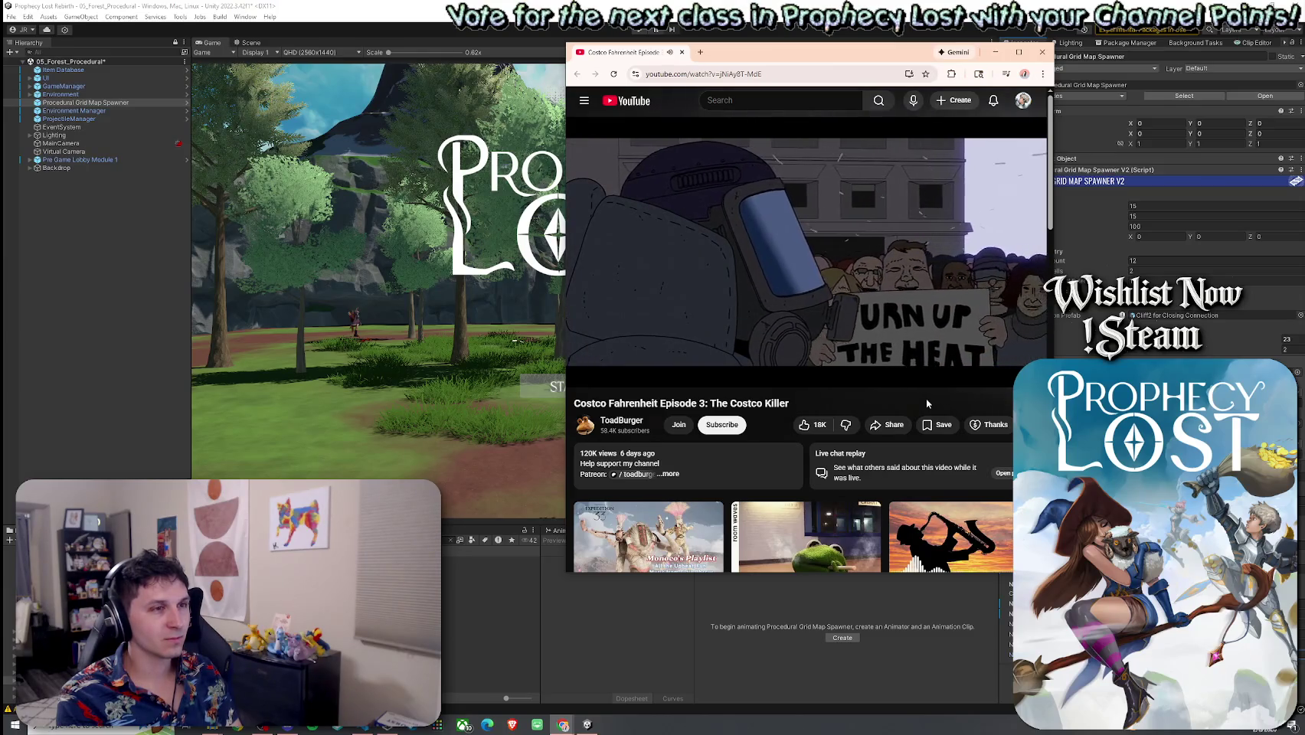
mouse_move(923, 386)
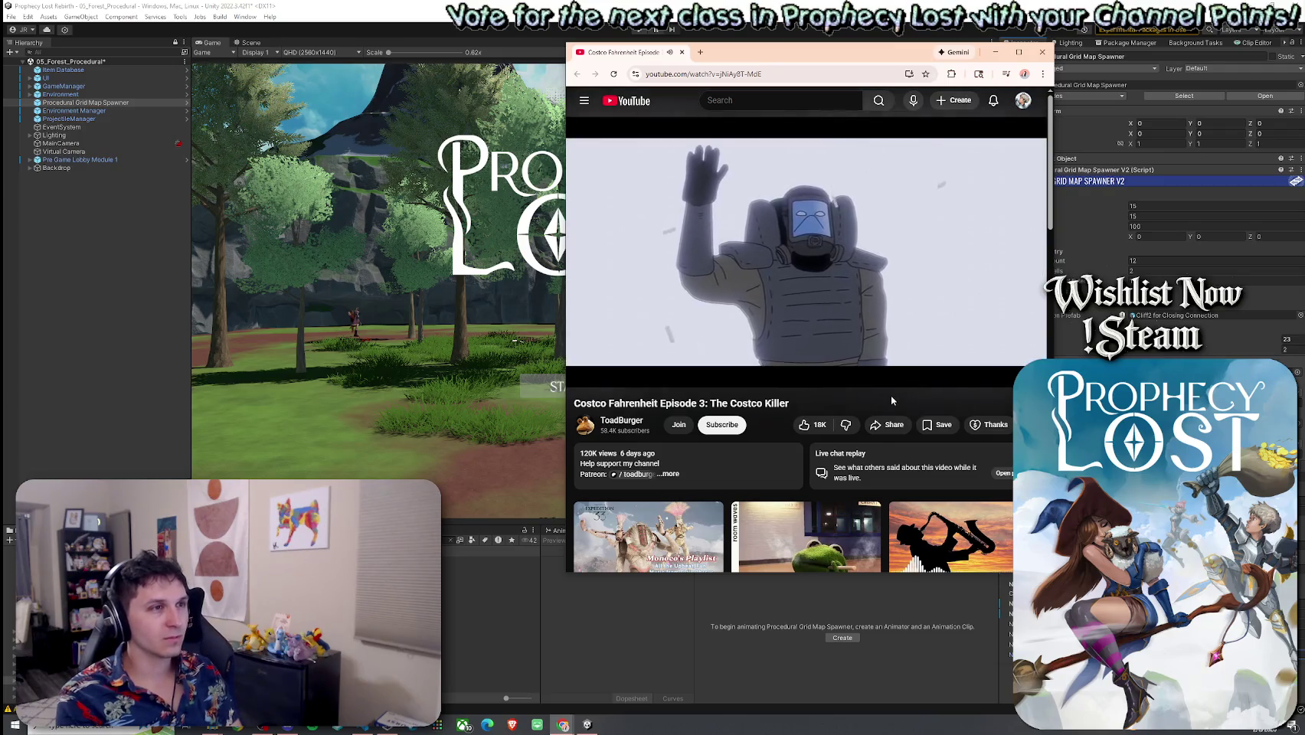
mouse_move(821, 336)
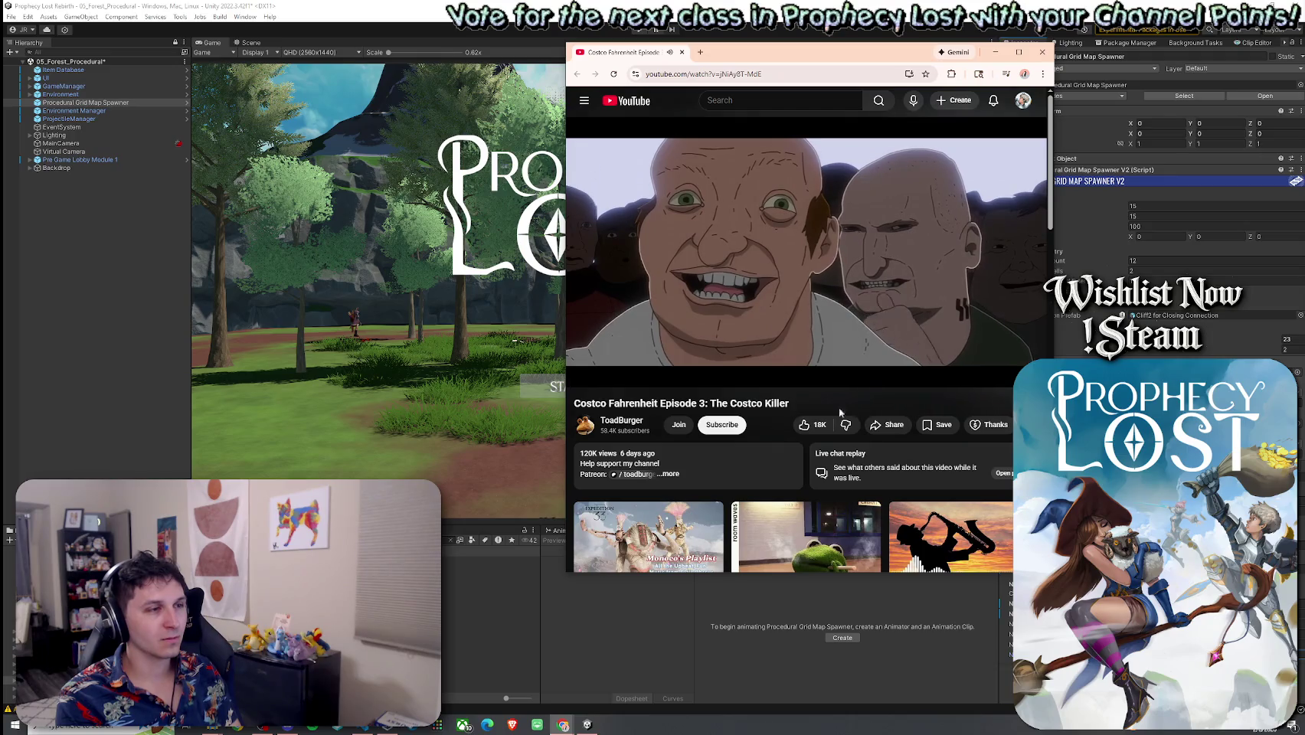
click(728, 480)
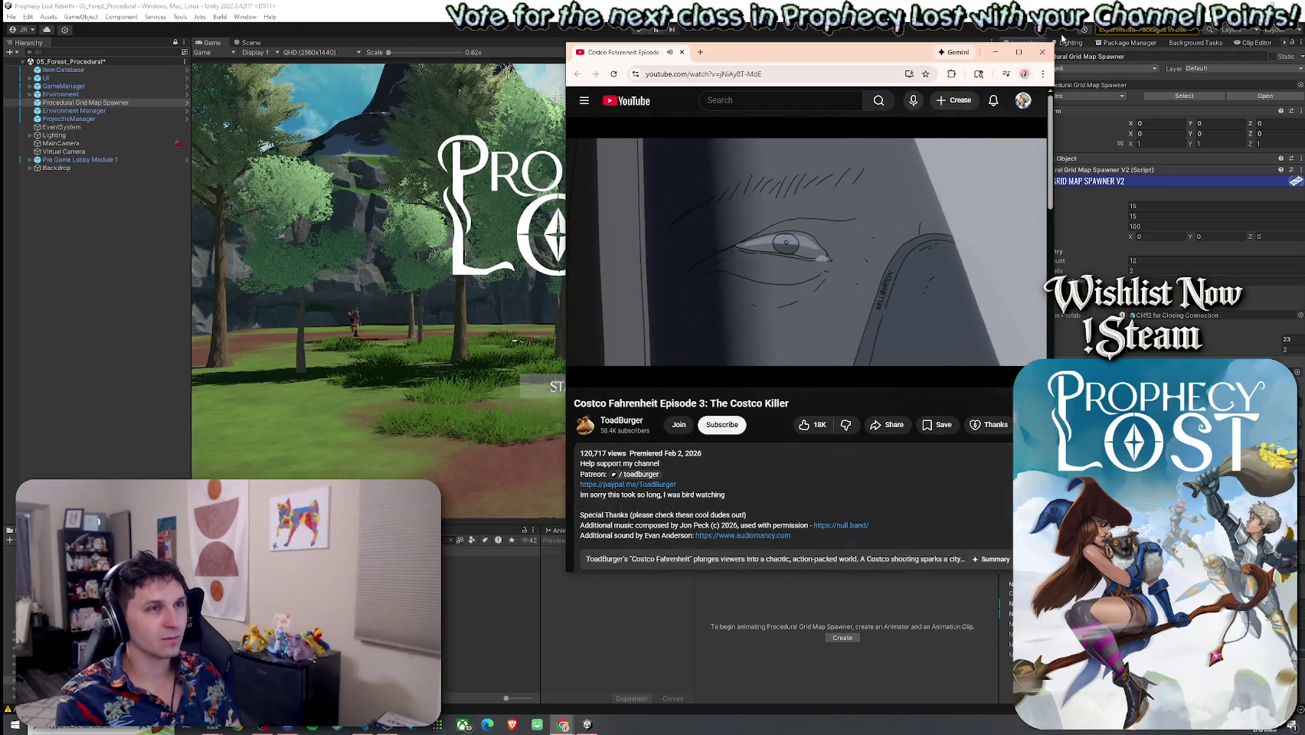
click(1242, 191)
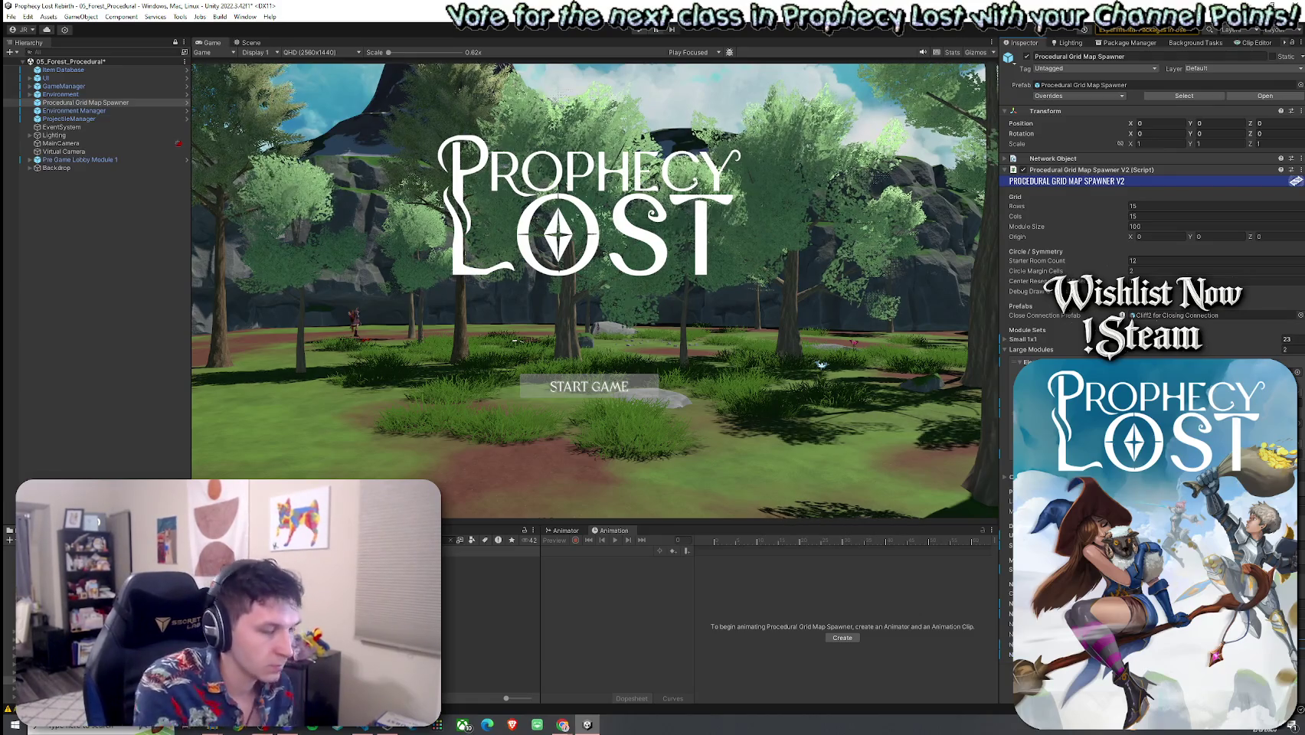
Save the scene, enter Play mode with Ctrl+P, and choose START GAME on the title screen
click(11, 16)
click(92, 66)
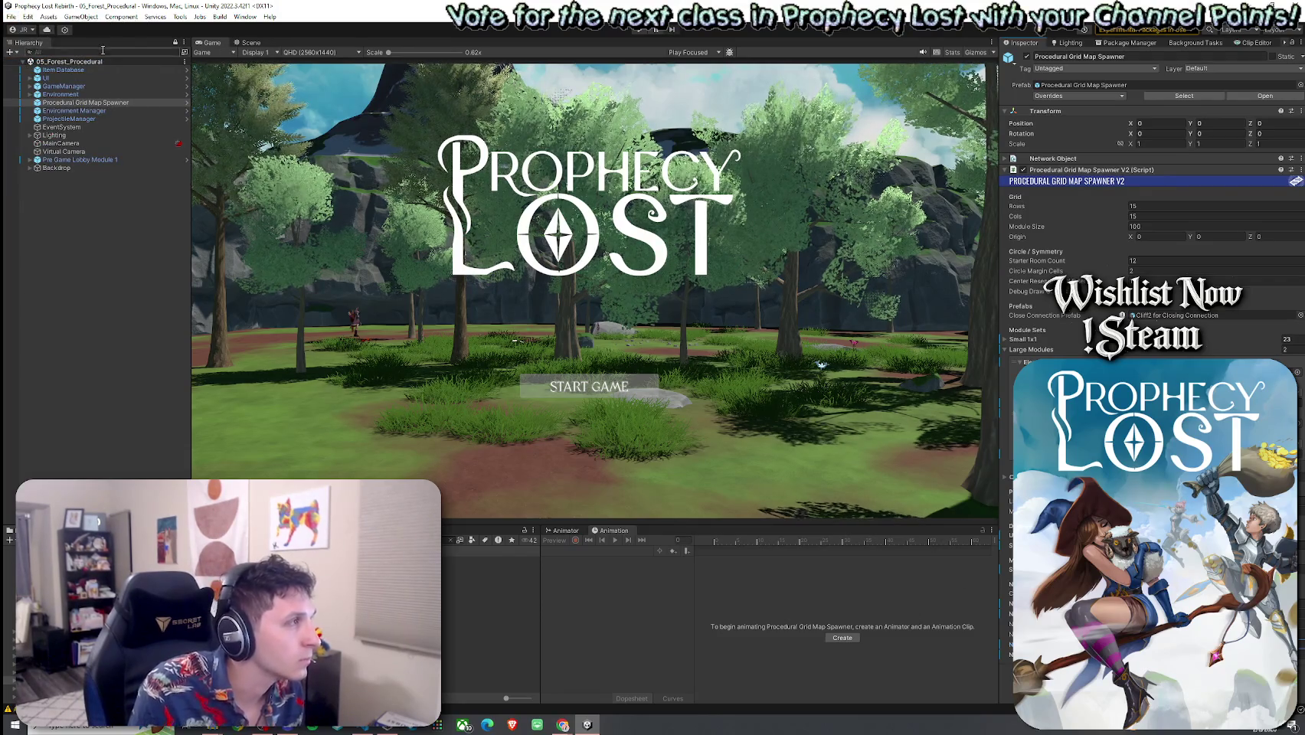
key(ctrl+p)
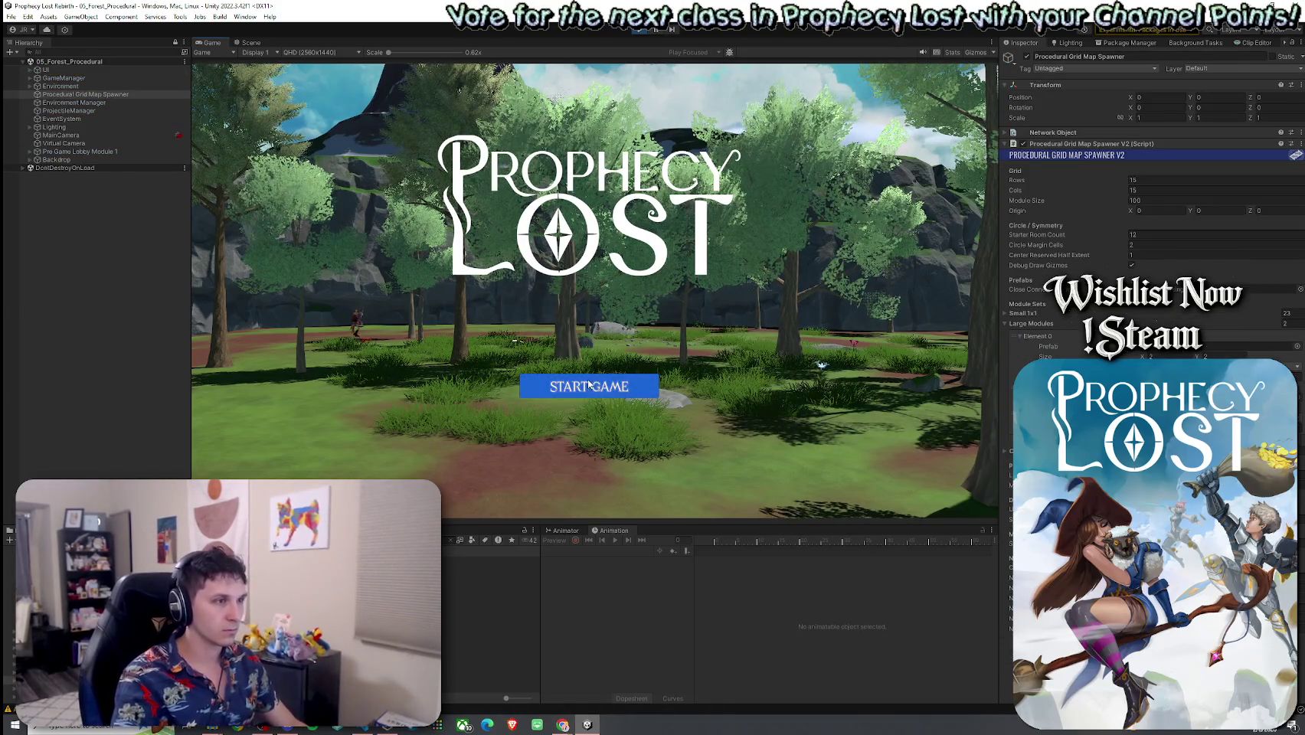
click(593, 389)
click(602, 390)
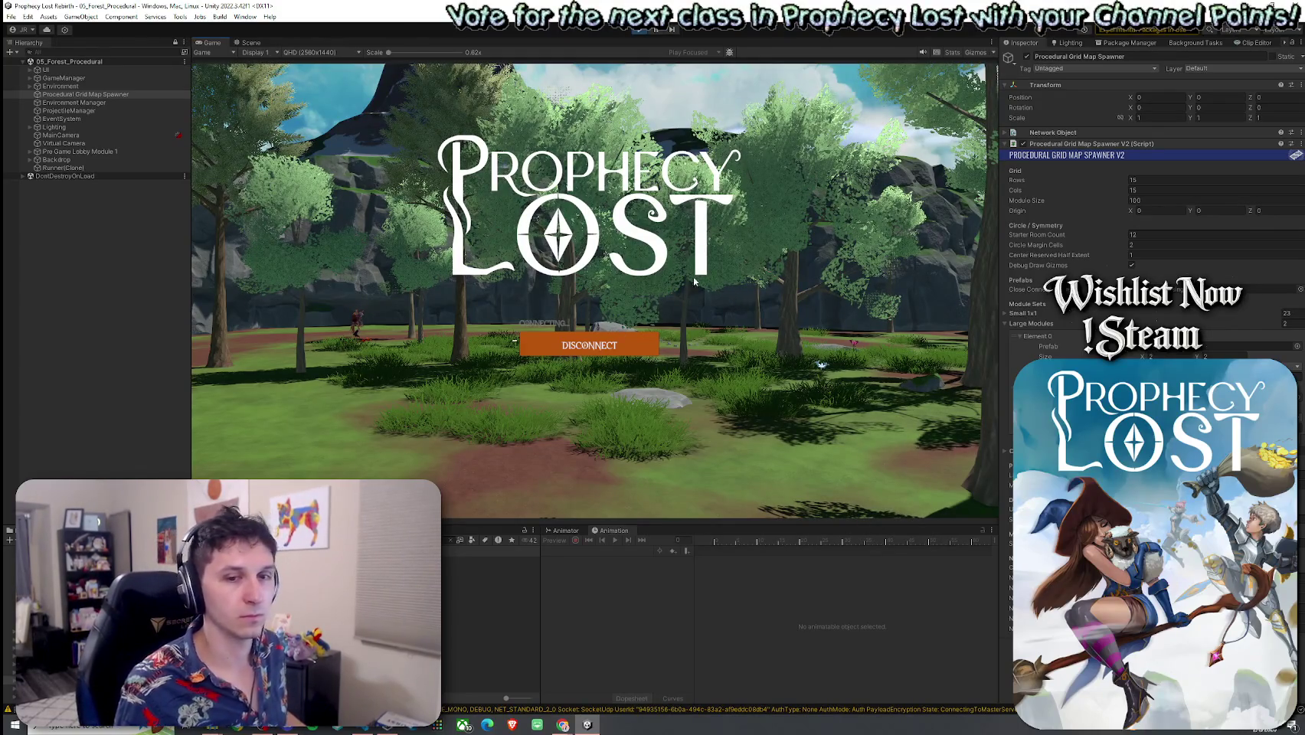
Filter the Hierarchy by 'player', select Player(Clone), and scroll its Inspector down to References
key(w)
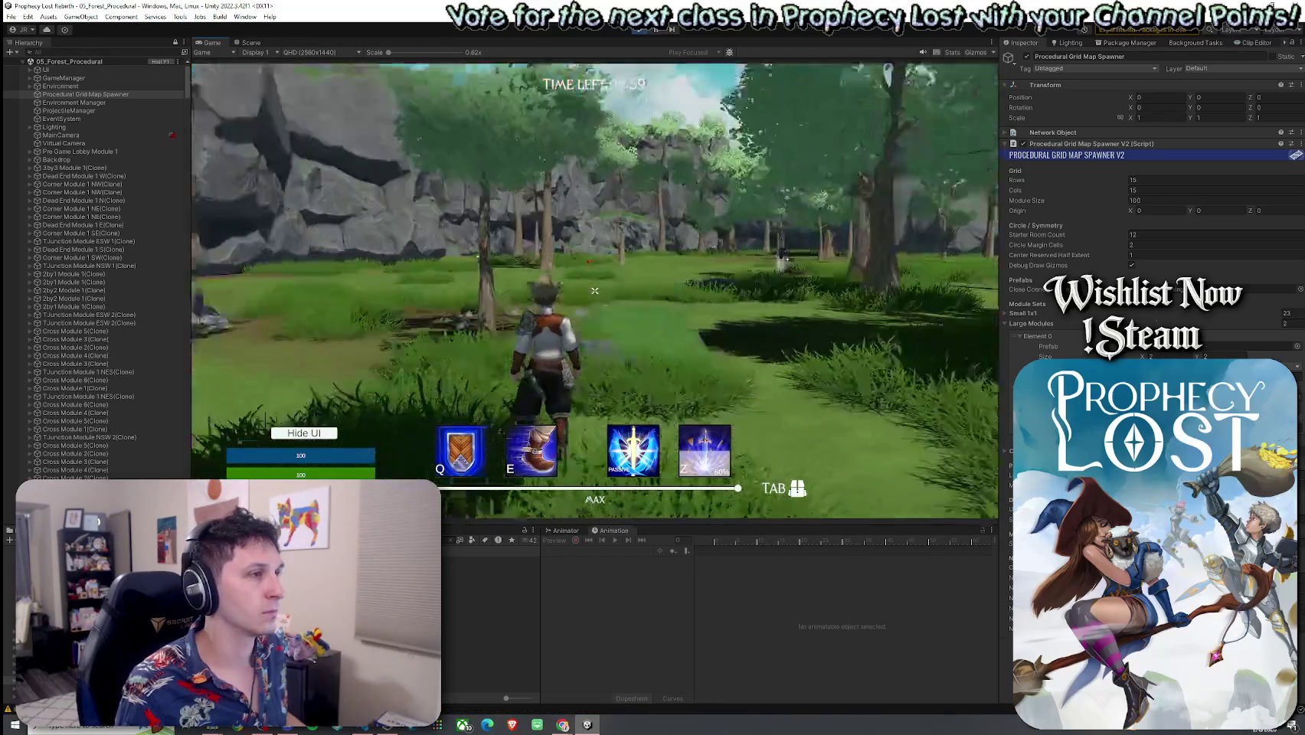
key(Escape)
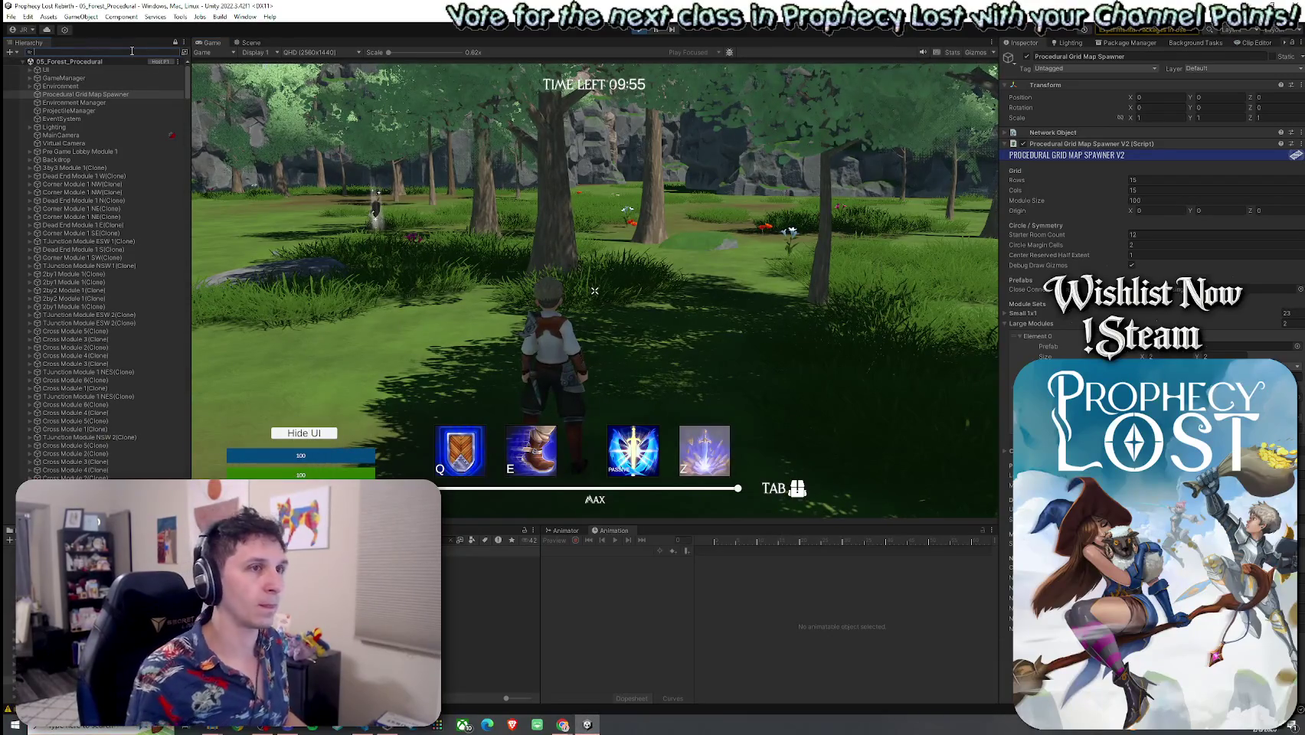
text(palyer)
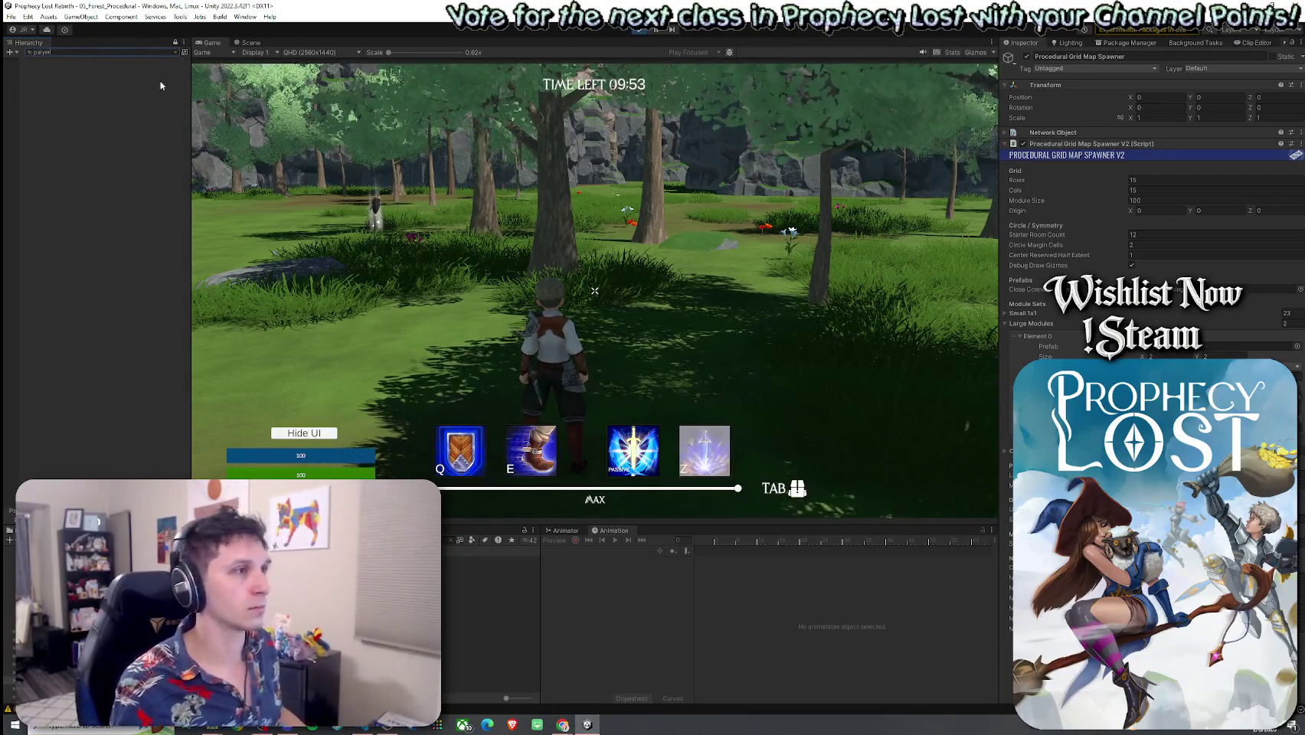
key(Left)
key(Left)
key(Left)
key(BackSpace)
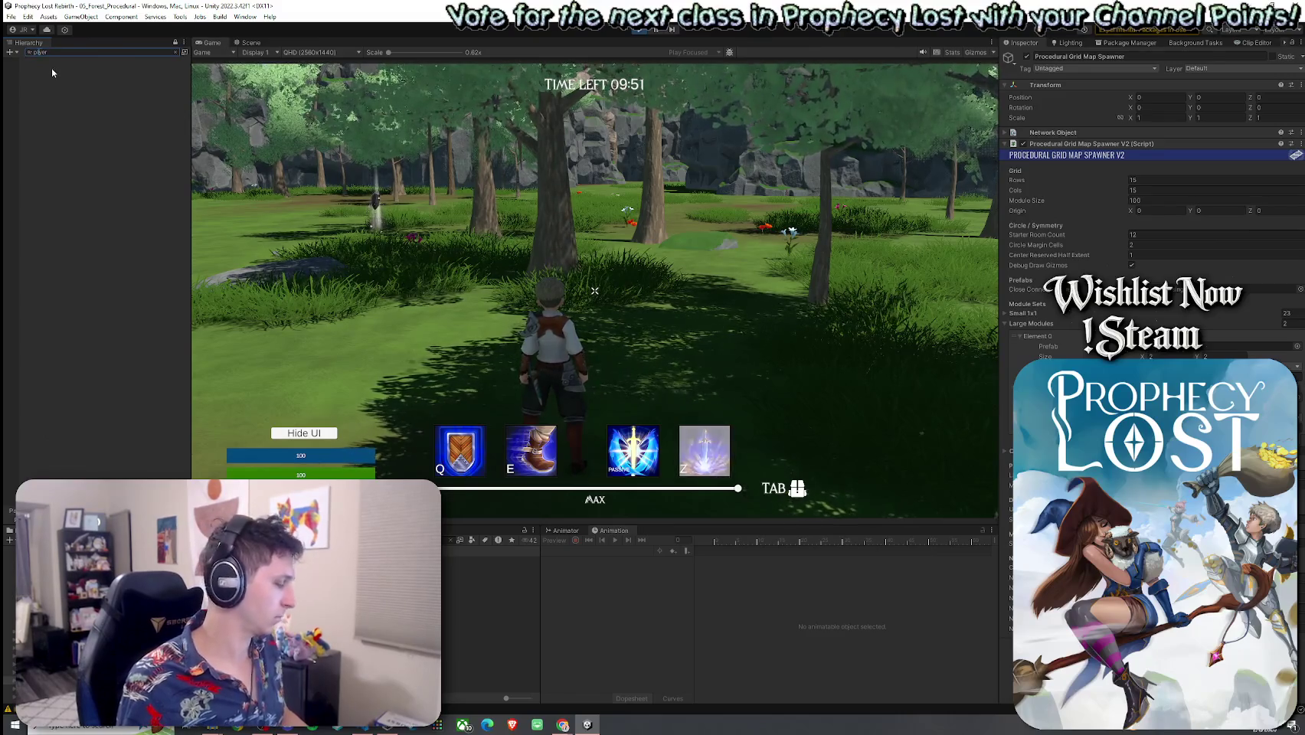
text(a)
click(55, 86)
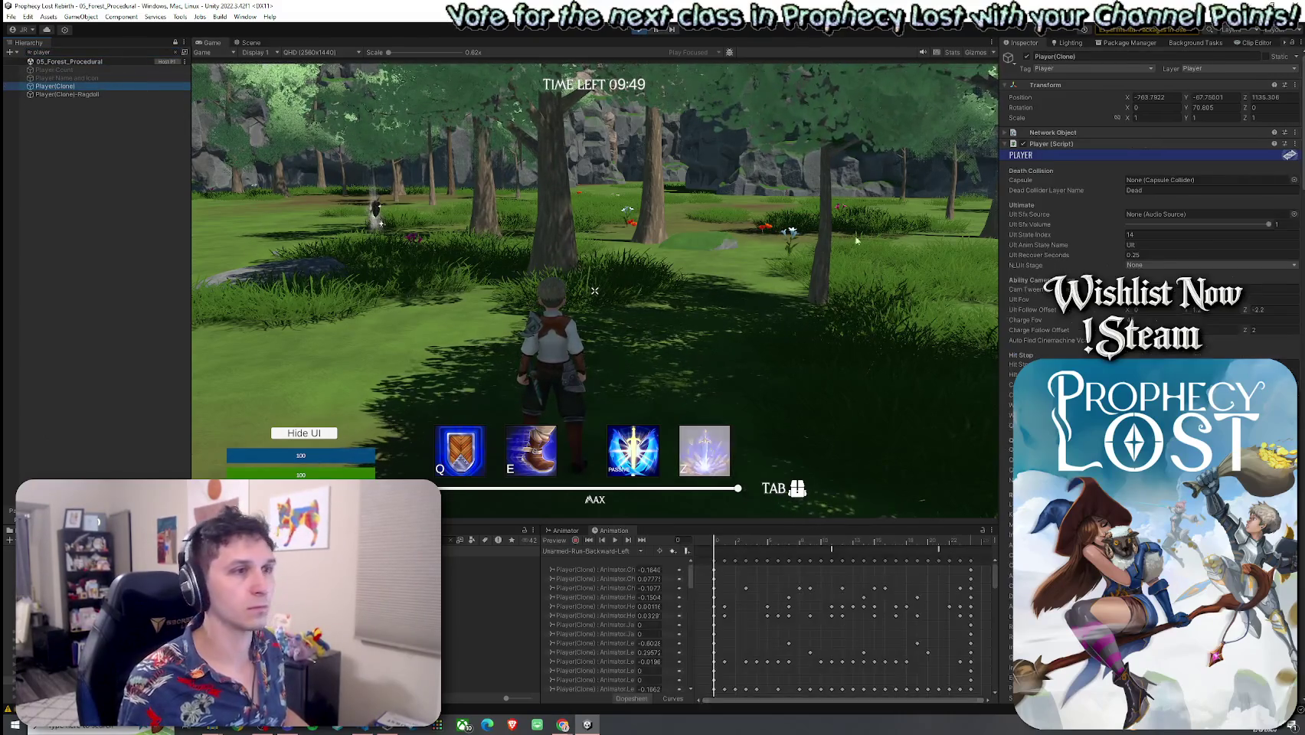
scroll(1149, 230, down, 8)
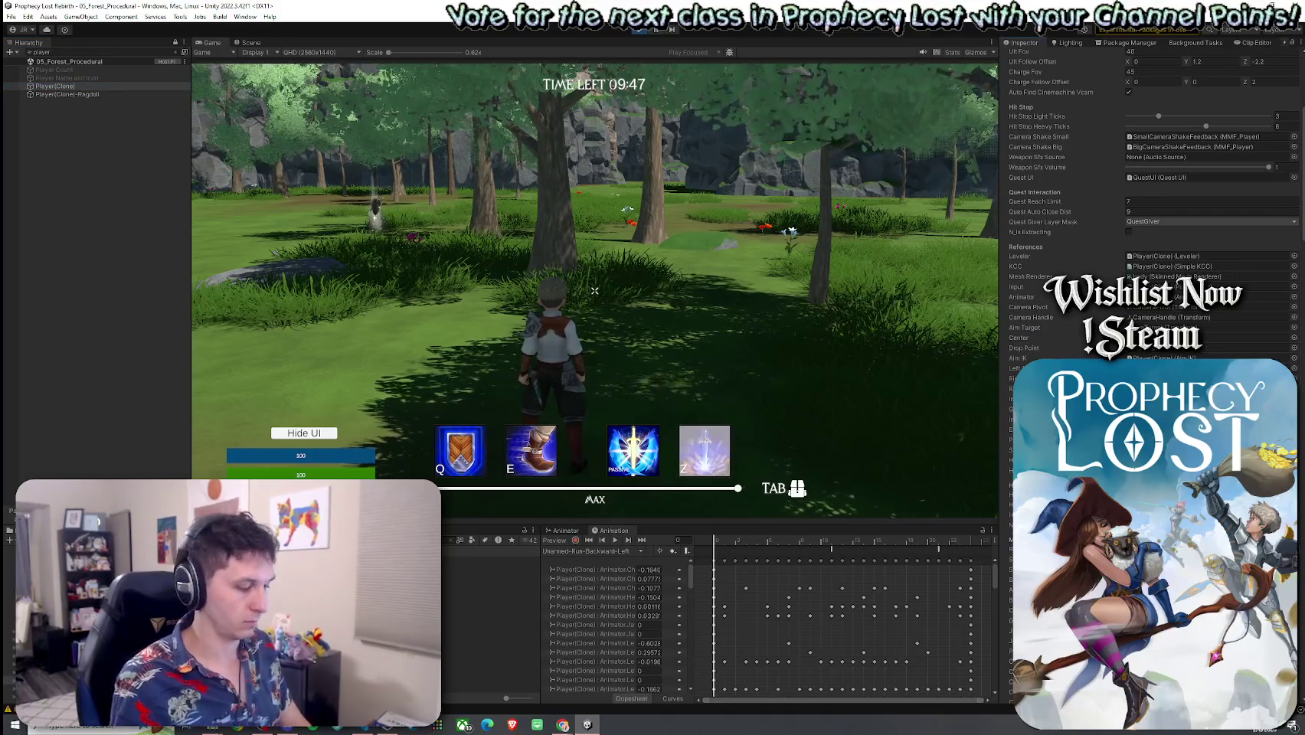
Run the character forward through the generated forest toward a slime
key(w)
key(w)
key(w)
key(w)
key(w)
key(w)
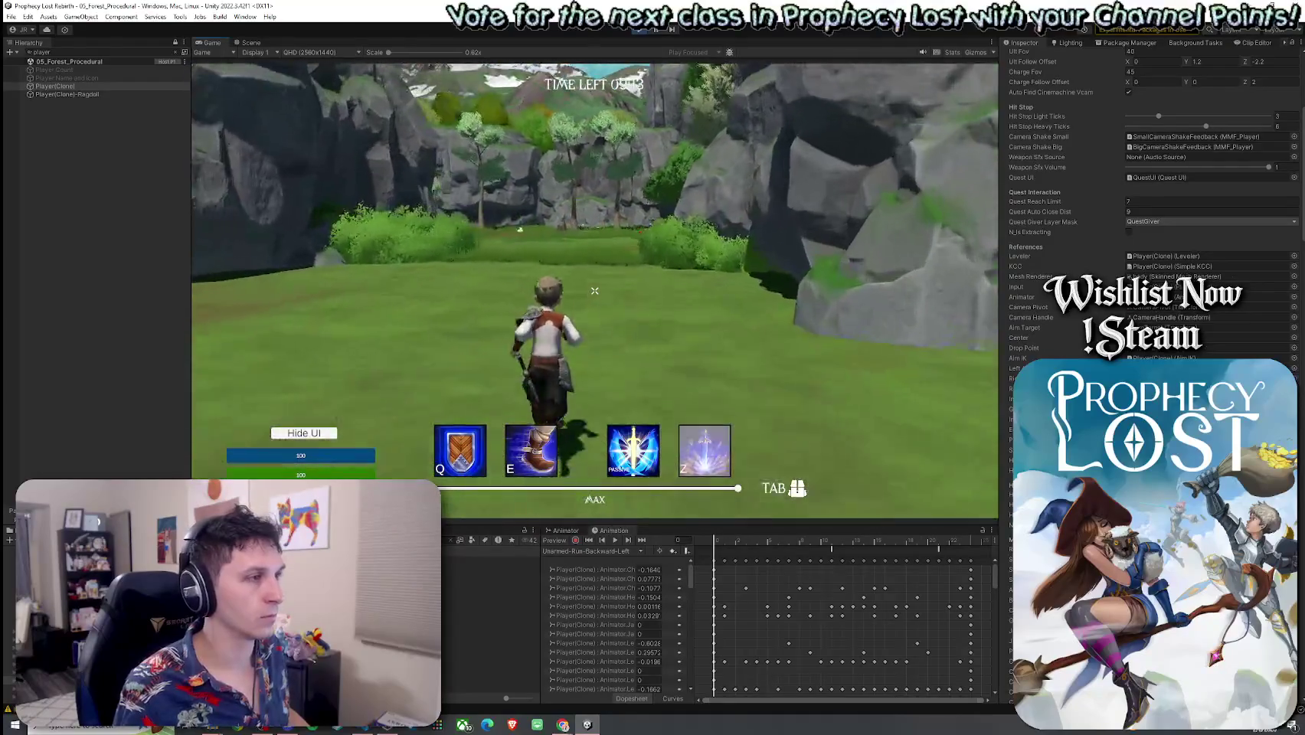
key(super)
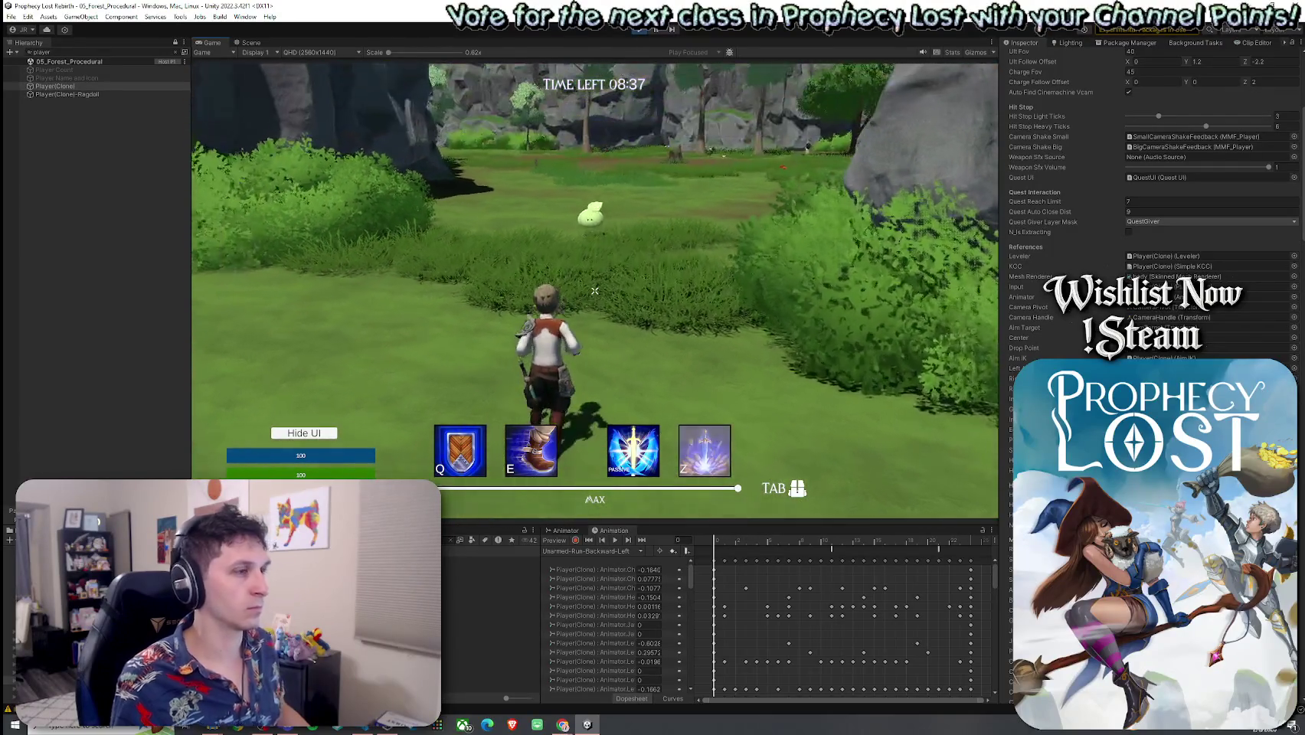
key(w)
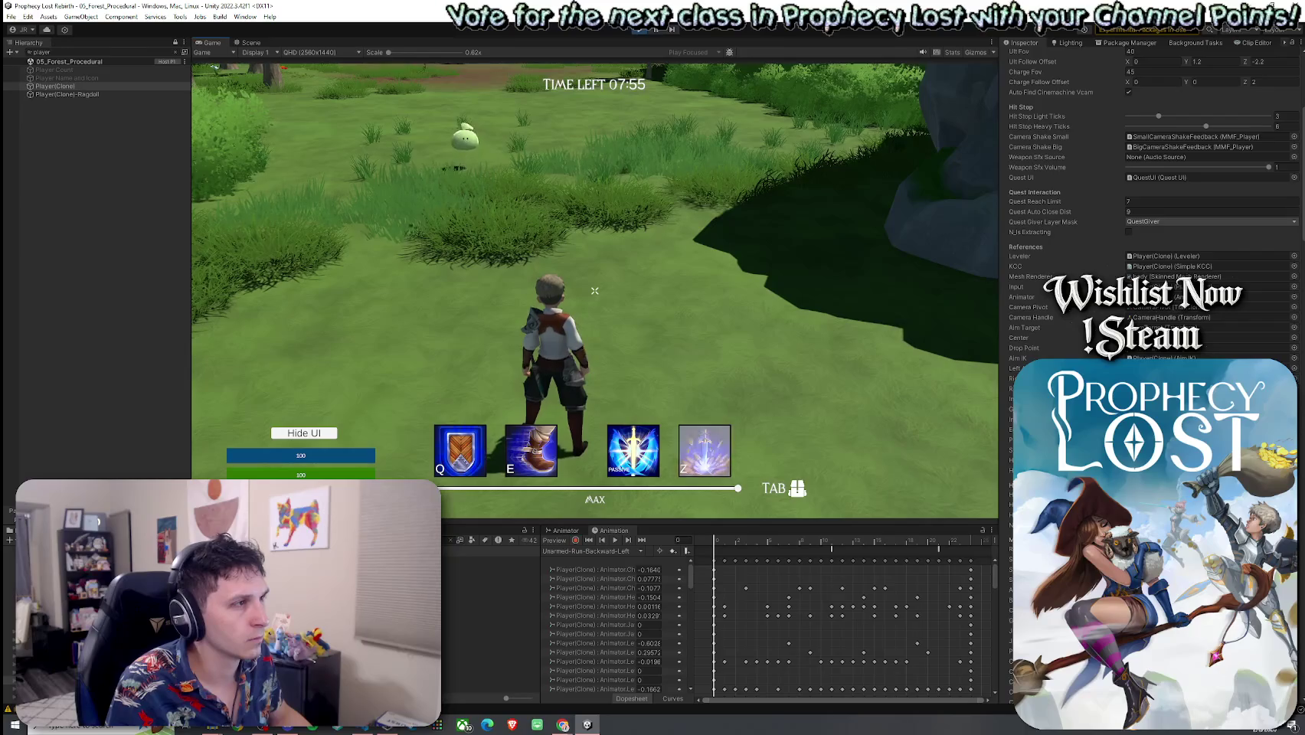
key(w)
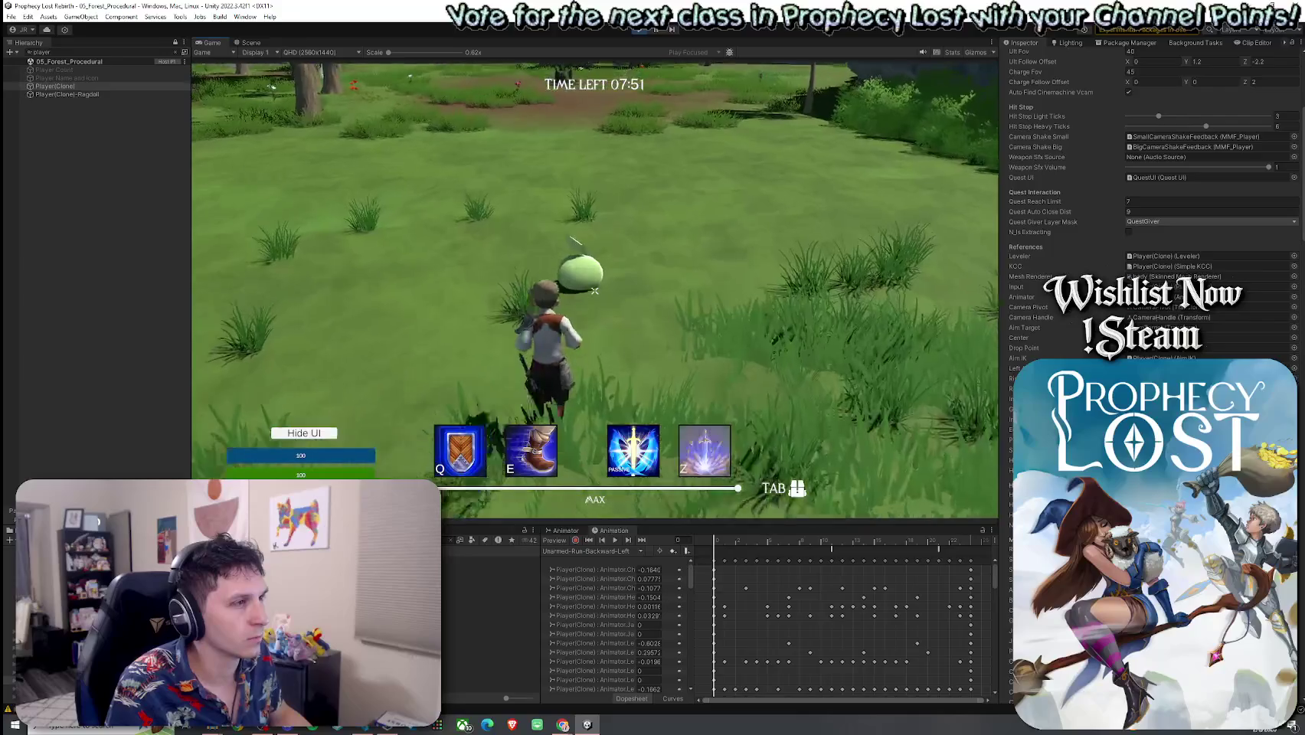
Attack the slime, back away from it, then select a NavLinkStrip object in the Hierarchy
click(594, 291)
key(s)
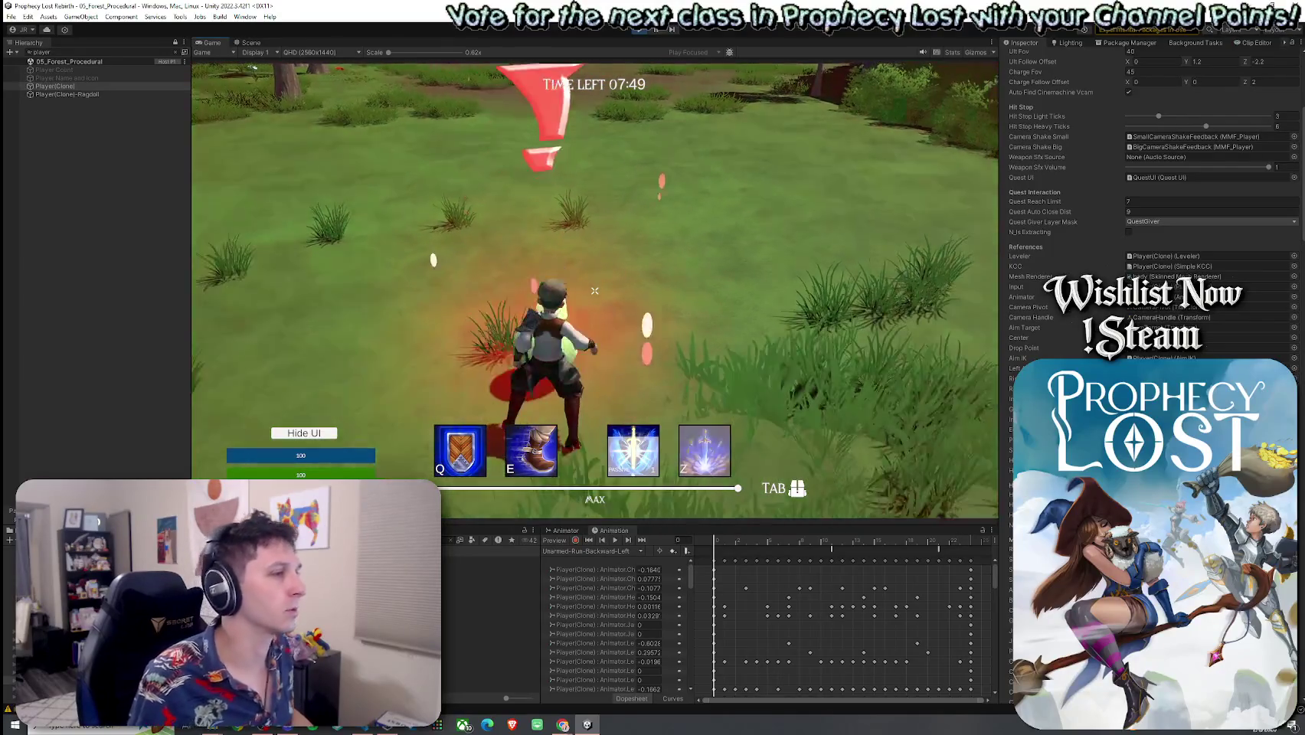
key(super)
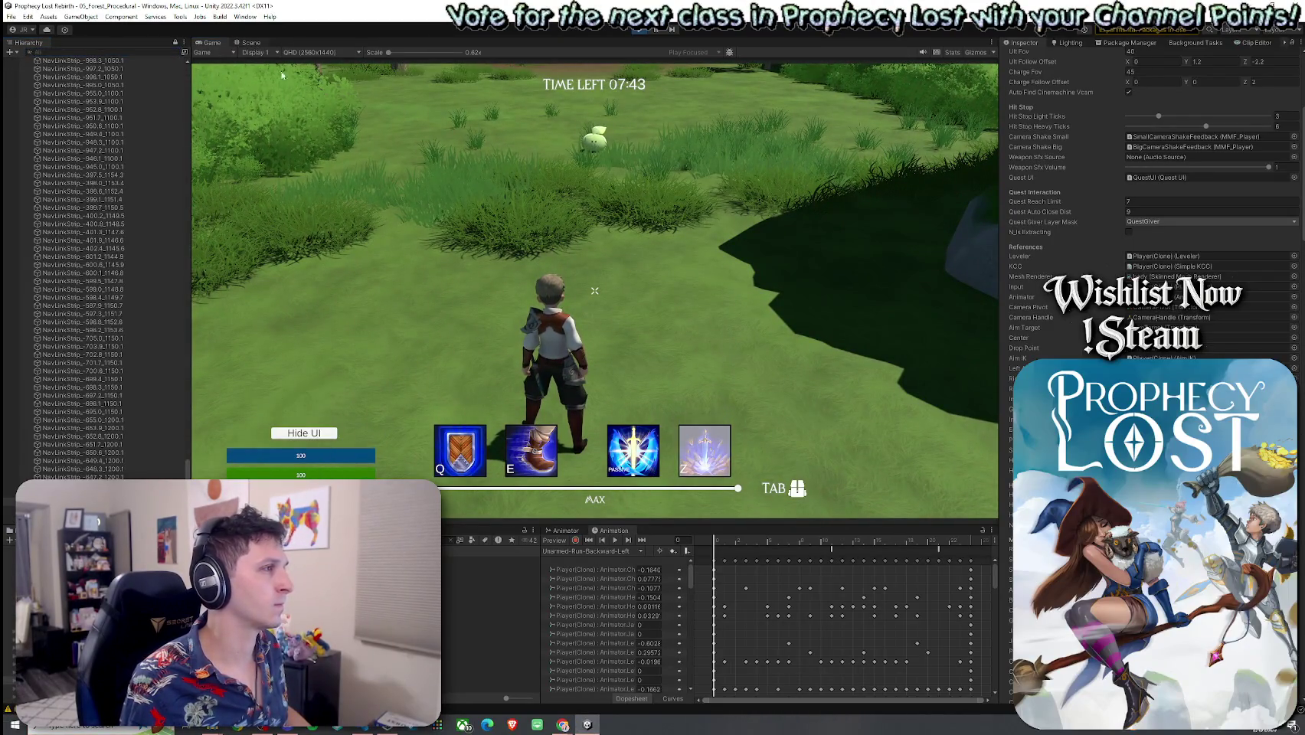
click(250, 42)
click(83, 273)
Frame the NavLinkStrip, orbit over the row of about ten bridge links, and select the 0.05 Width field
key(f)
mouse_move(705, 266)
mouse_down()
mouse_move(580, 228)
mouse_move(587, 307)
mouse_move(778, 392)
mouse_move(655, 199)
mouse_move(684, 270)
mouse_move(363, 301)
mouse_up()
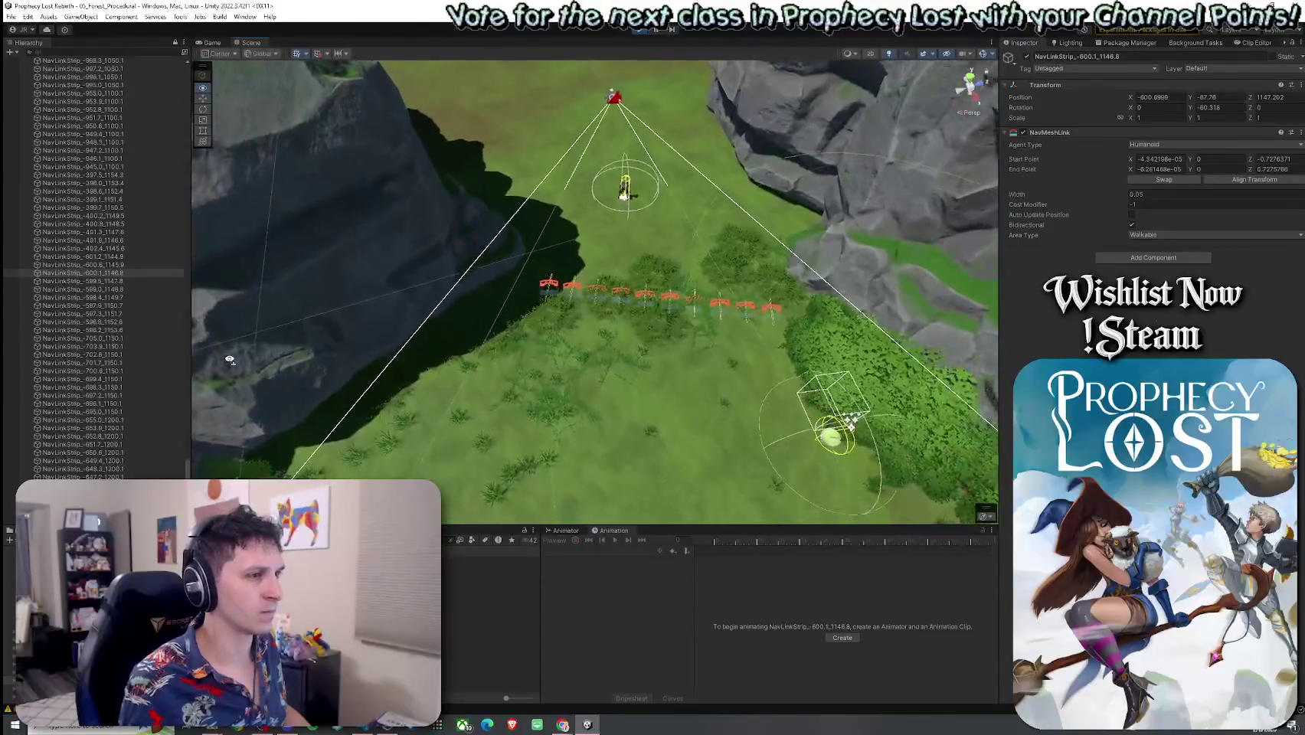
key(f)
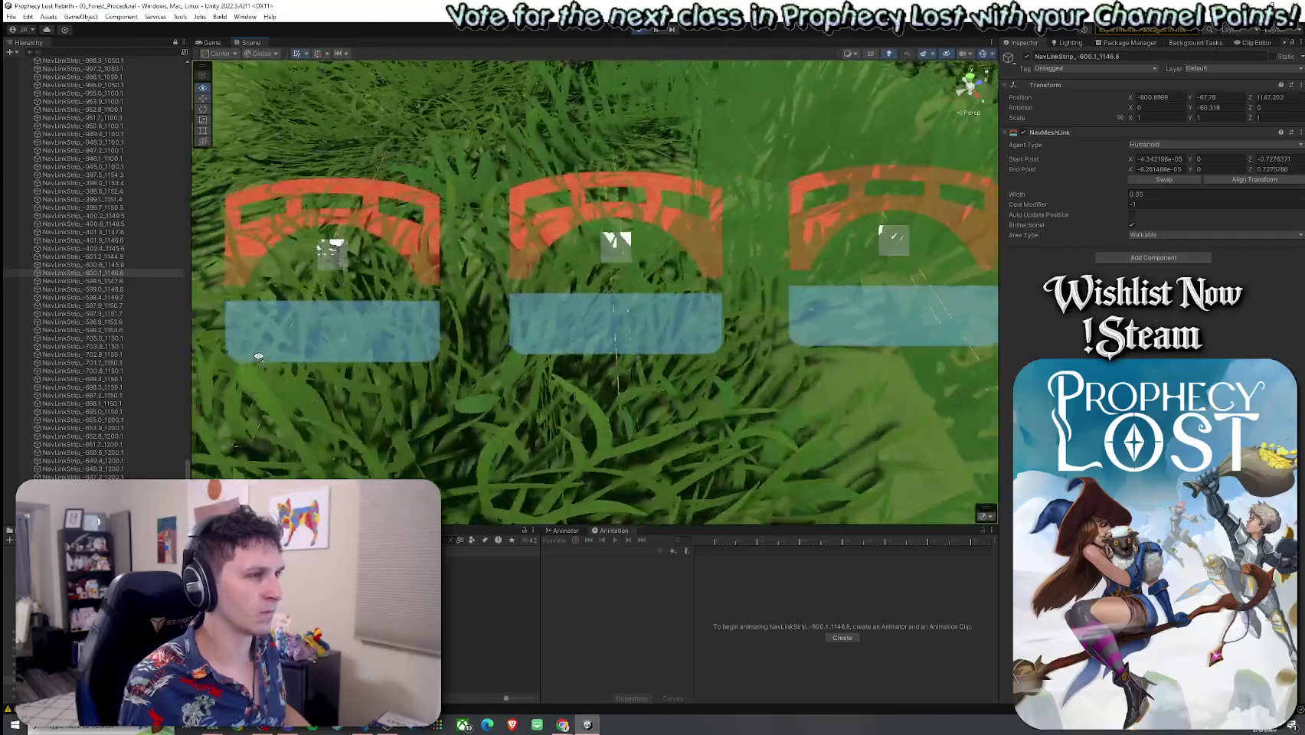
mouse_move(258, 357)
mouse_down()
mouse_move(566, 402)
mouse_move(806, 397)
mouse_up()
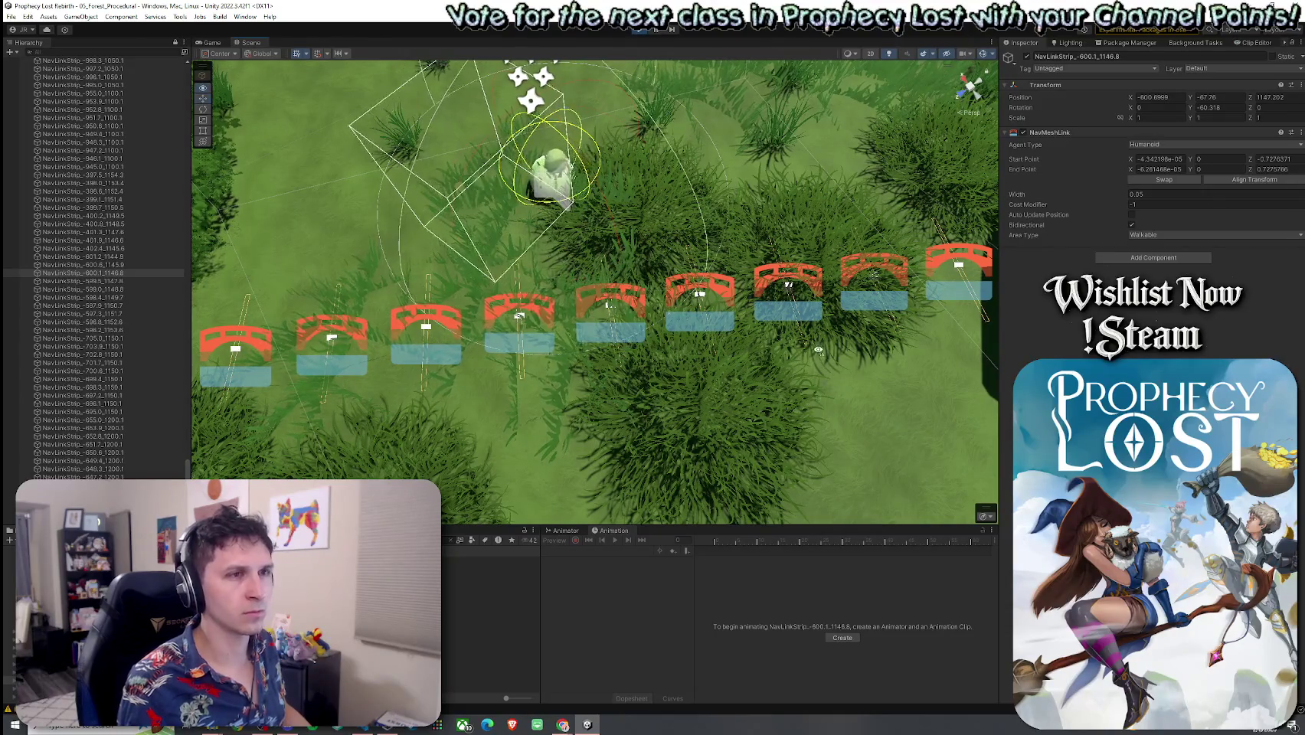
scroll(815, 353, down, 5)
drag(818, 356, 824, 364)
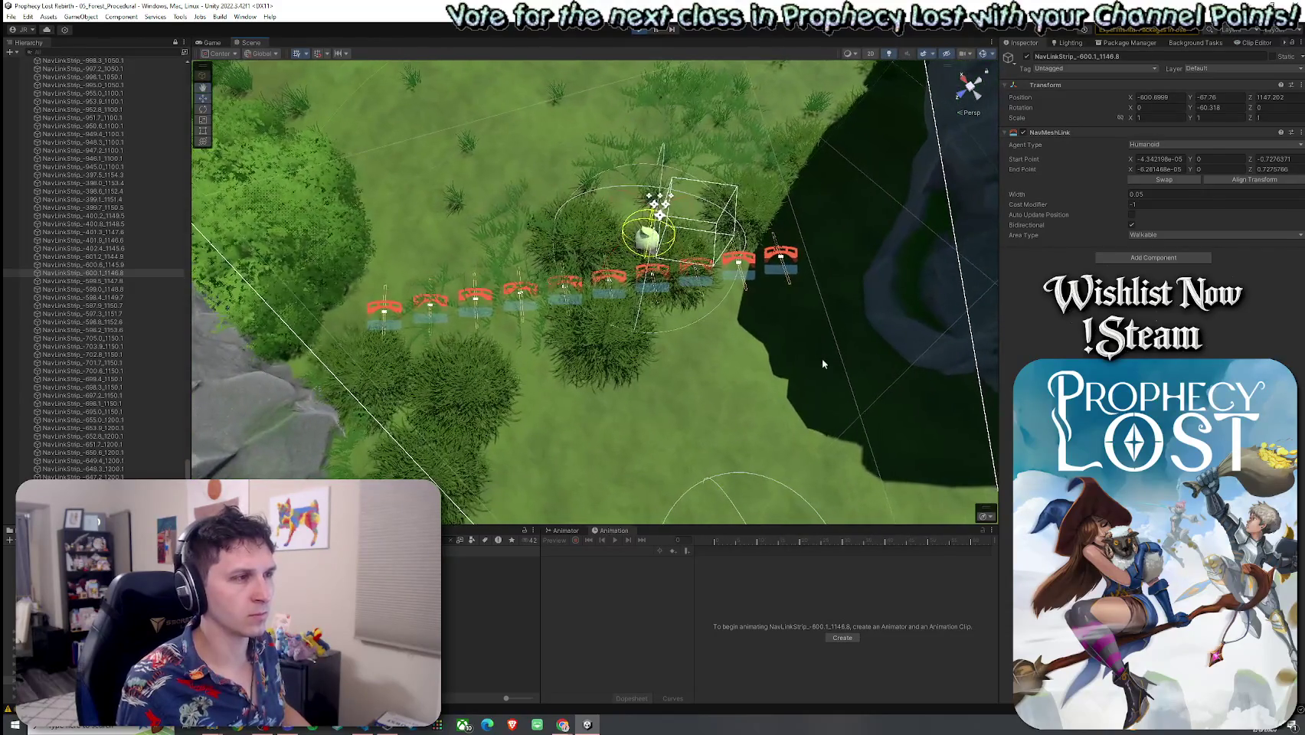
click(1141, 195)
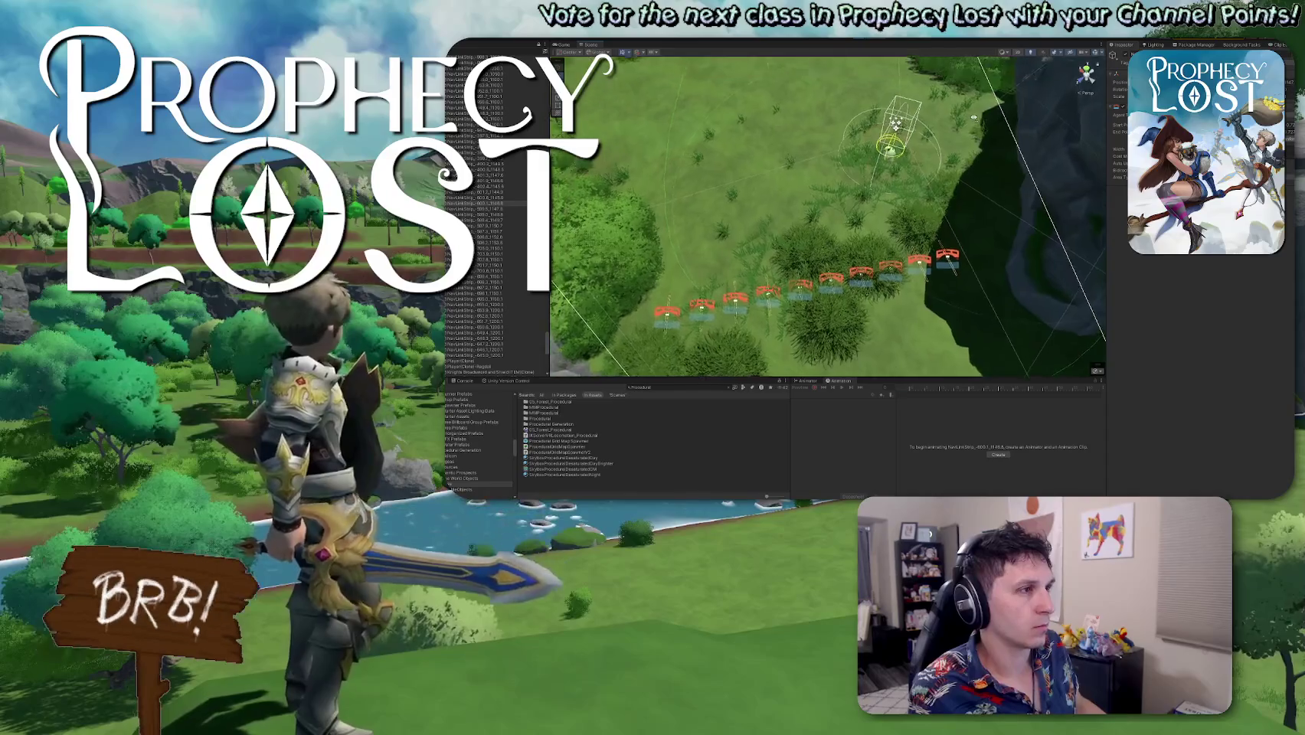
Zoom out over the 0.05-wide NavLinkStrip links along the grass and dark cliff seam
scroll(1075, 231, down, 5)
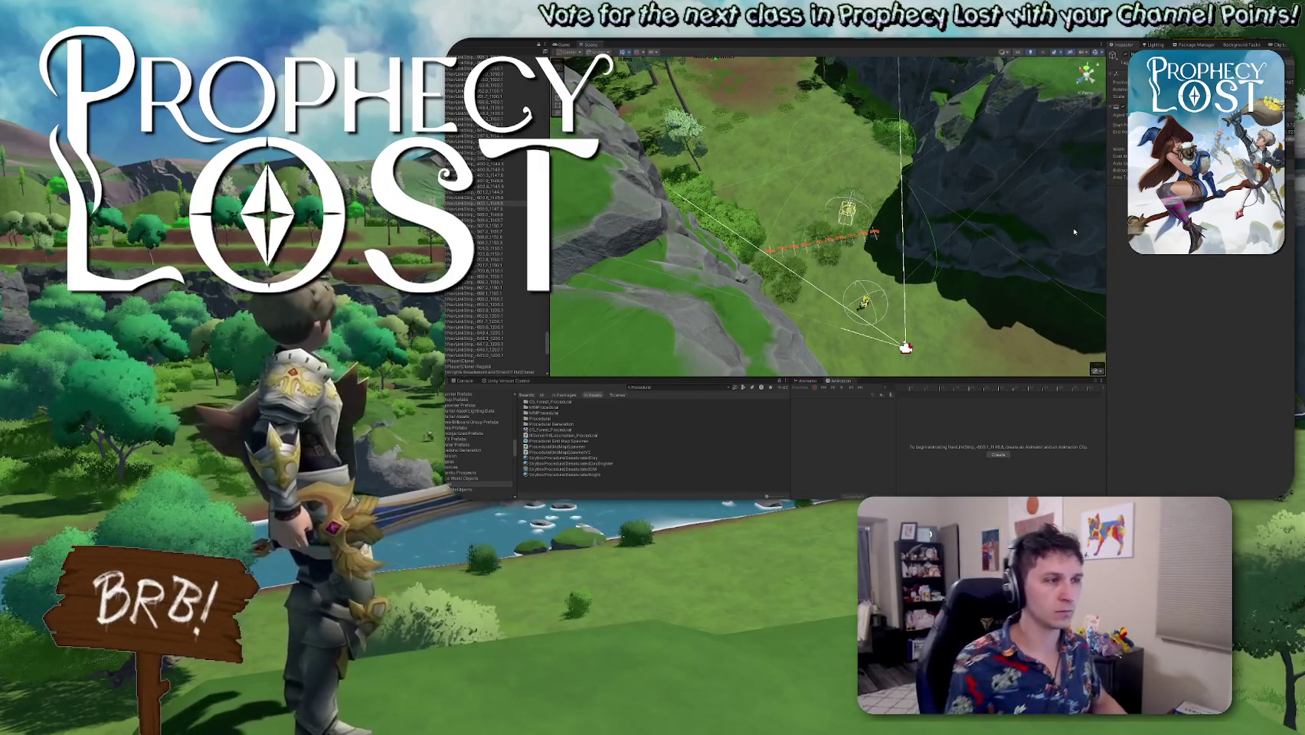